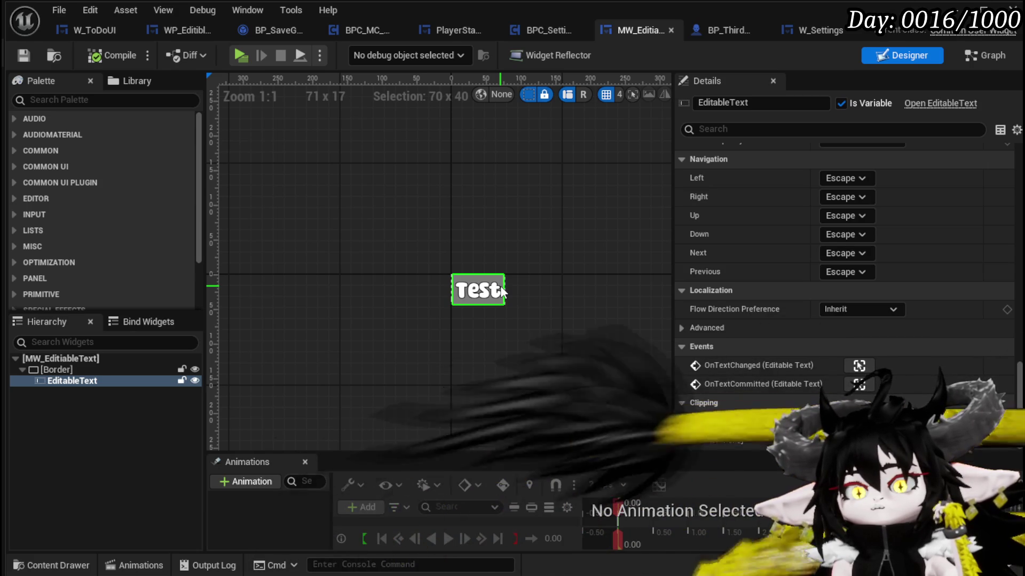
# Search the MW_EditiableText palette for "Text" so only text widgets are listed.
pyautogui.click(75, 102)
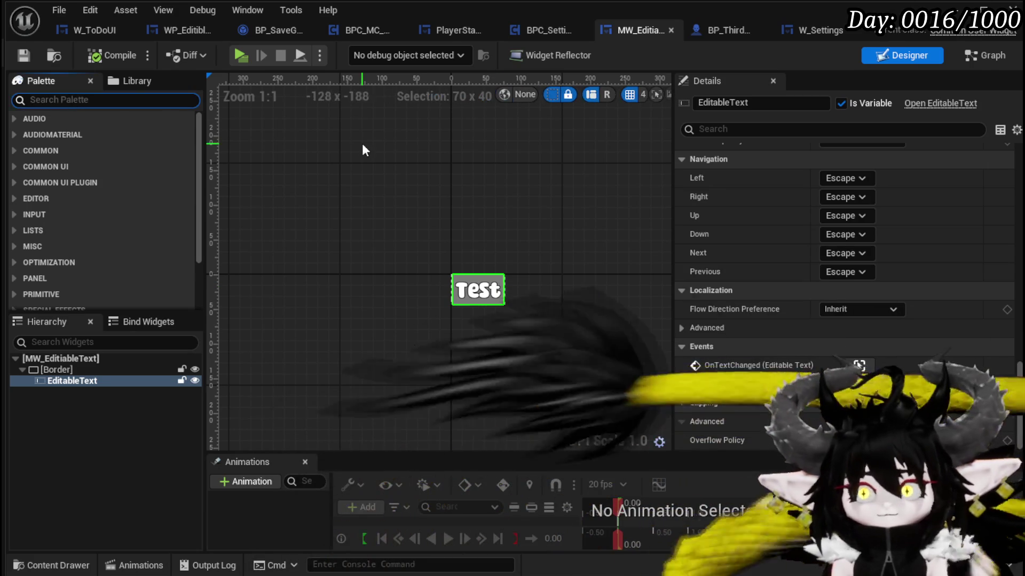
pyautogui.write('Text')
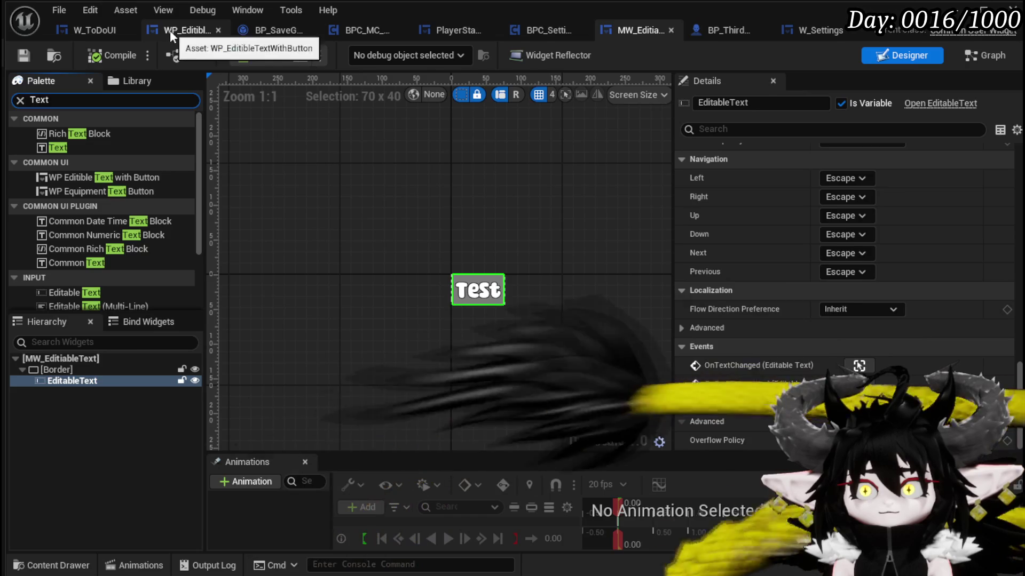
# Switch to WP_EditibleTextWithButton, filter its palette for Text, and try dropping Text onto MW_EditableText.
pyautogui.click(170, 29)
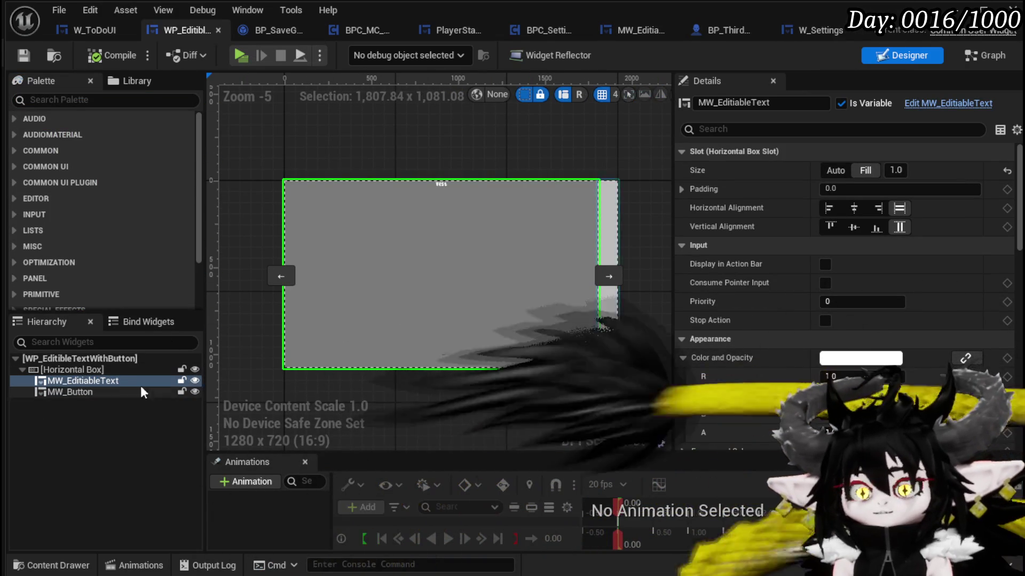
pyautogui.click(61, 102)
pyautogui.write('Text')
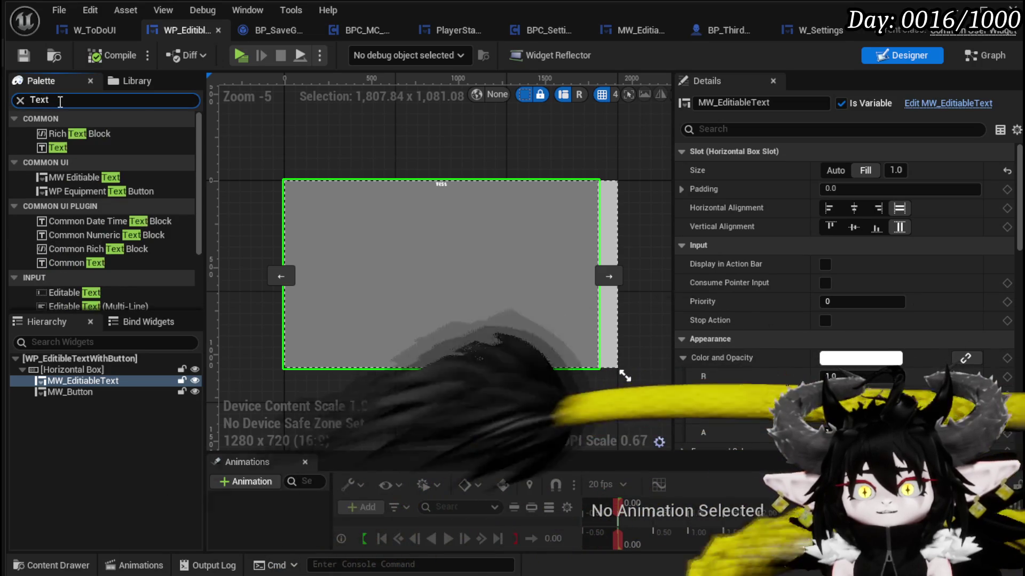
pyautogui.moveTo(80, 300)
pyautogui.mouseDown()
pyautogui.moveTo(55, 382)
pyautogui.moveTo(50, 80)
pyautogui.mouseUp()
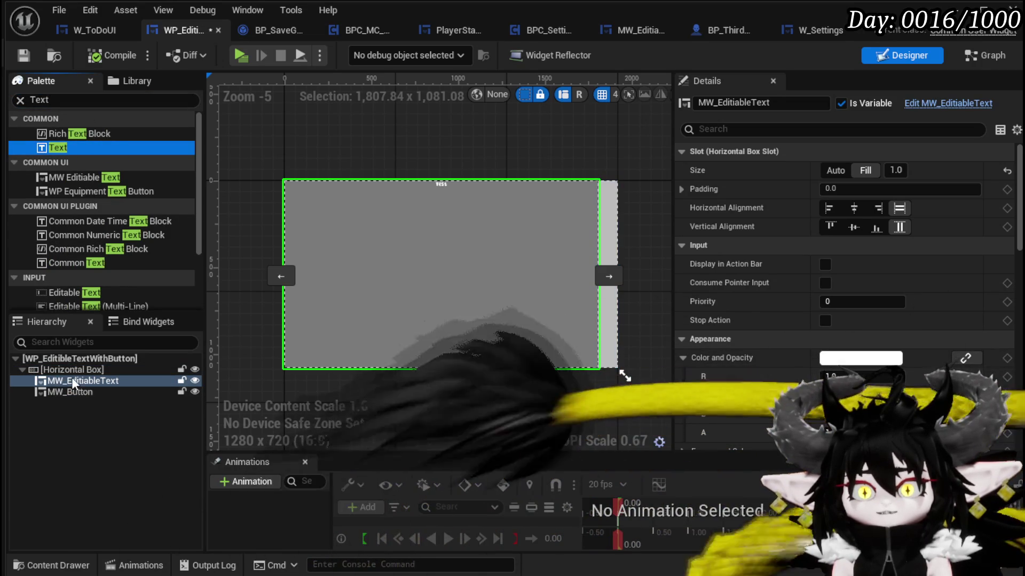
pyautogui.rightClick(72, 379)
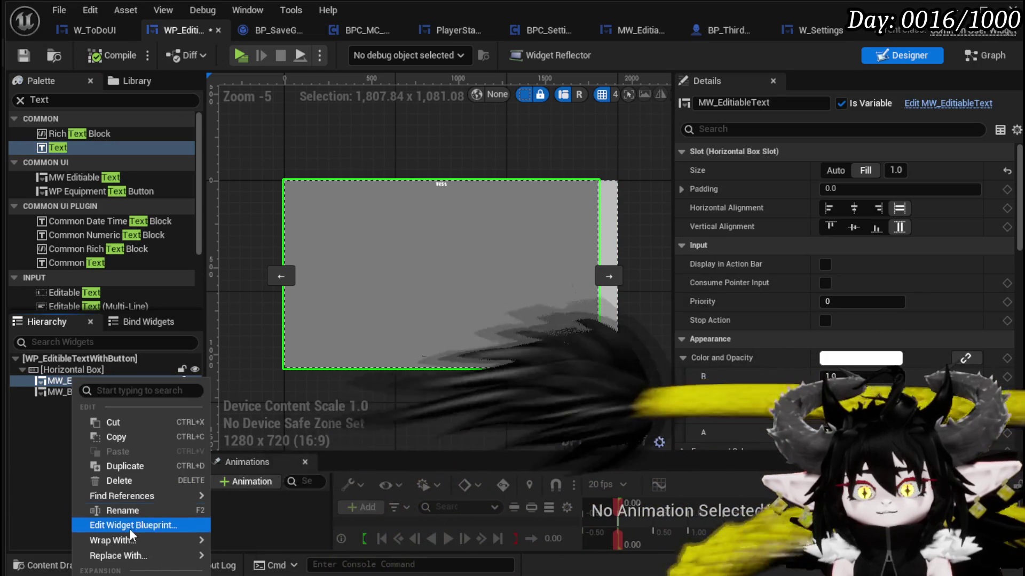
# Wrap MW_EditableText in an Overlay and drop a test Text Block into it.
pyautogui.moveTo(133, 544)
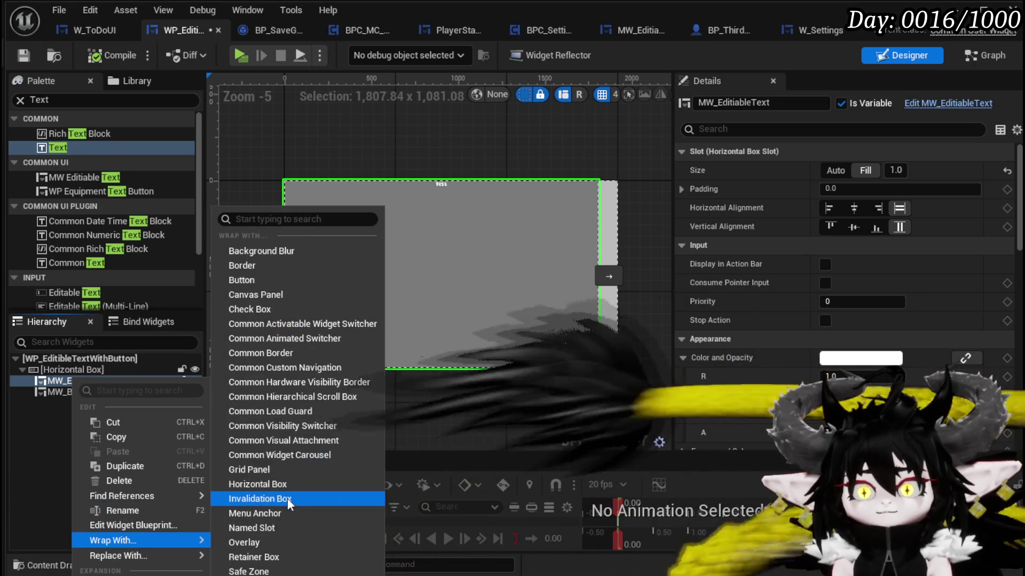
pyautogui.click(267, 542)
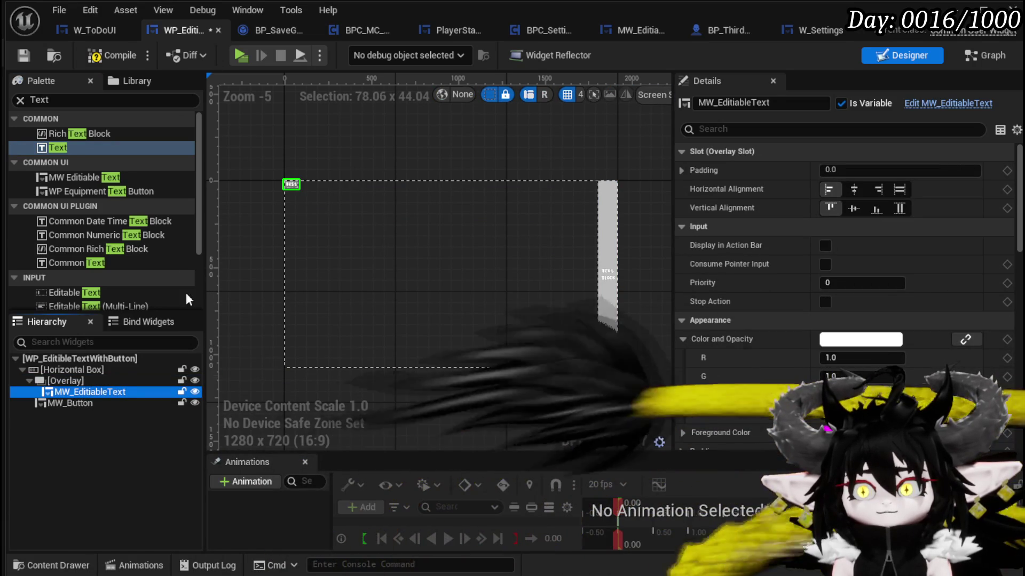
pyautogui.moveTo(53, 151); pyautogui.dragTo(63, 383)
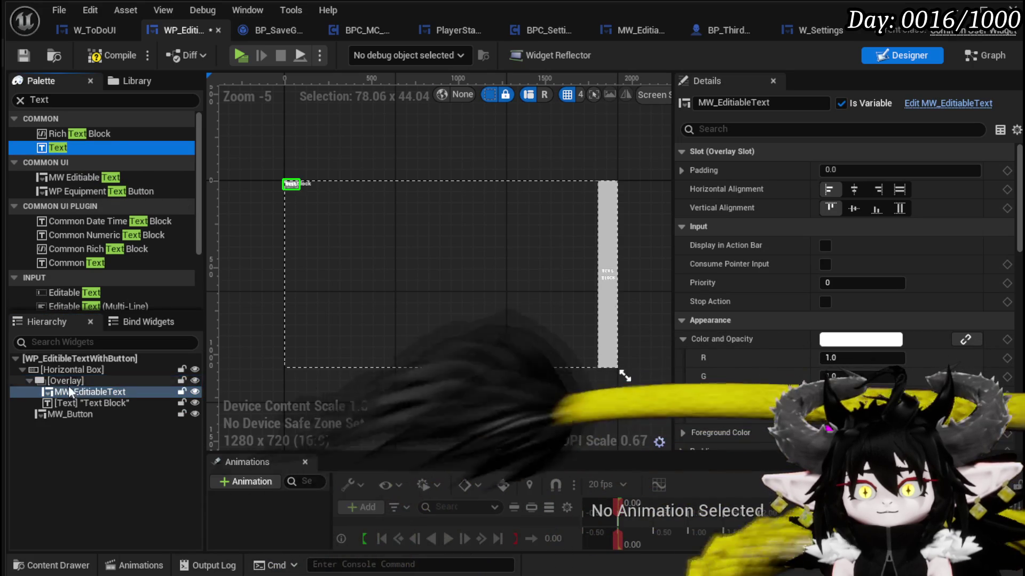
pyautogui.scroll(3, 258, 210)
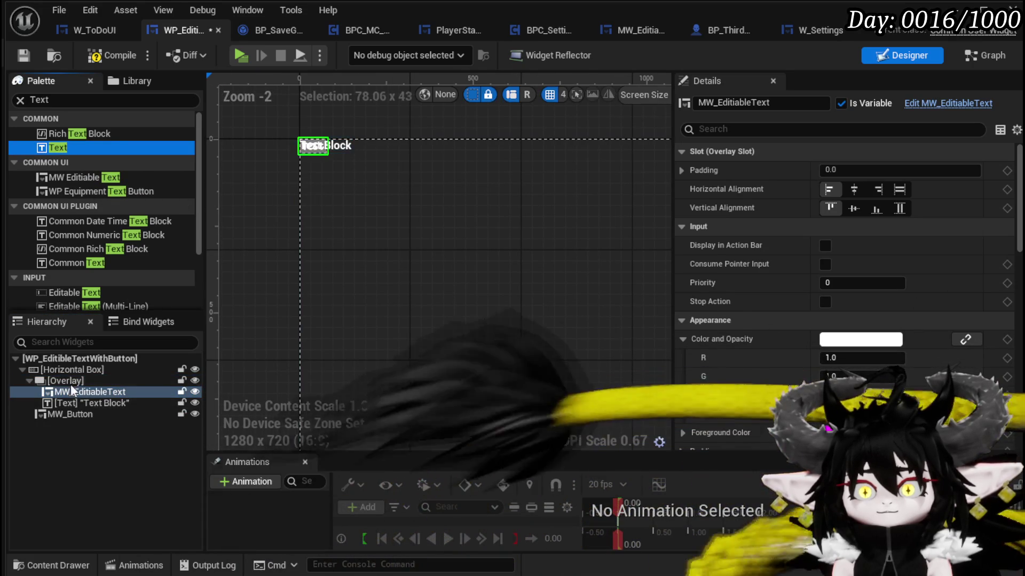
pyautogui.click(64, 381)
pyautogui.scroll(-2, 418, 238)
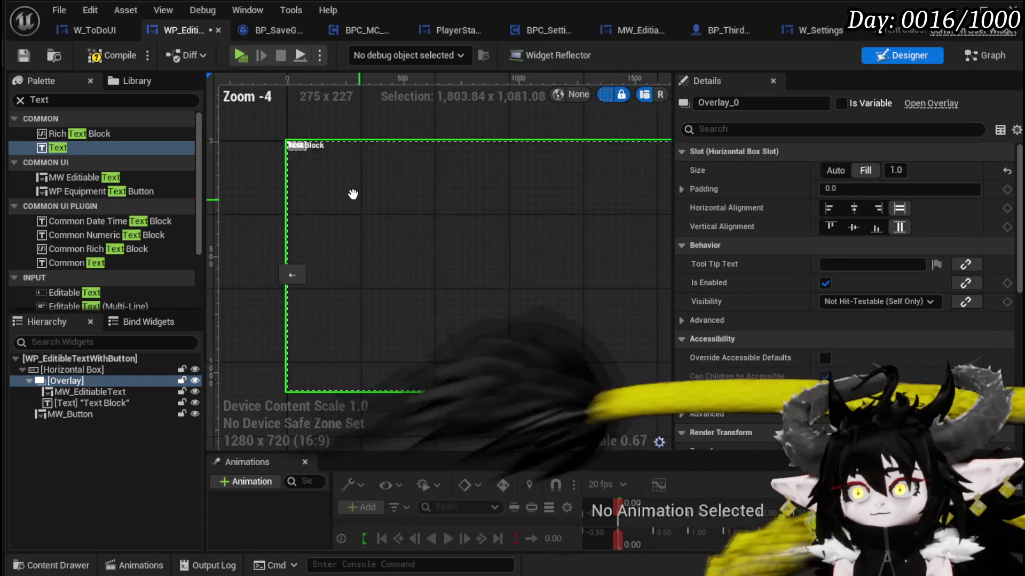
# Set MW_EditableText and the Text Block to Fill horizontal and vertical alignment.
pyautogui.click(79, 392)
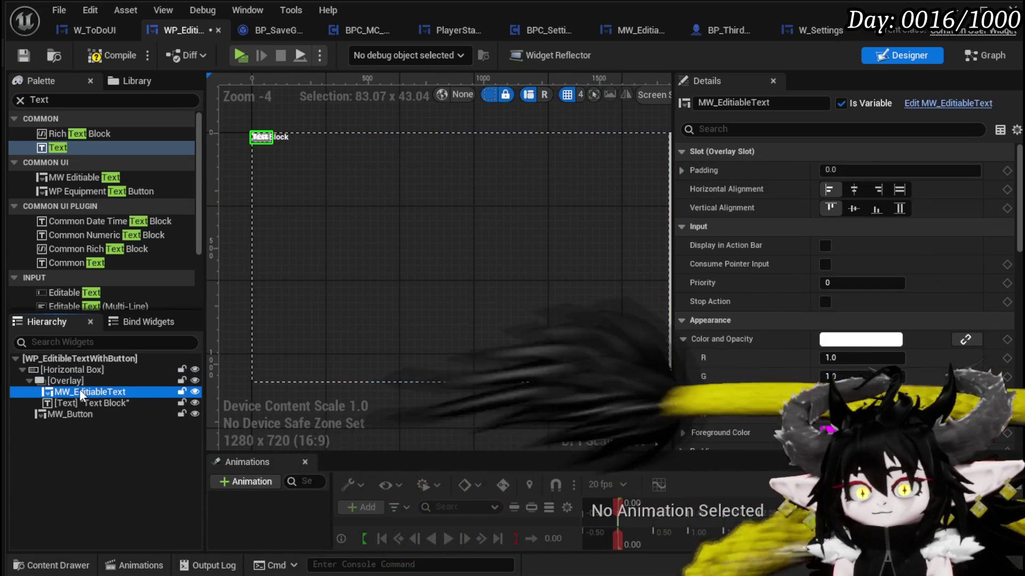
pyautogui.click(900, 190)
pyautogui.click(900, 209)
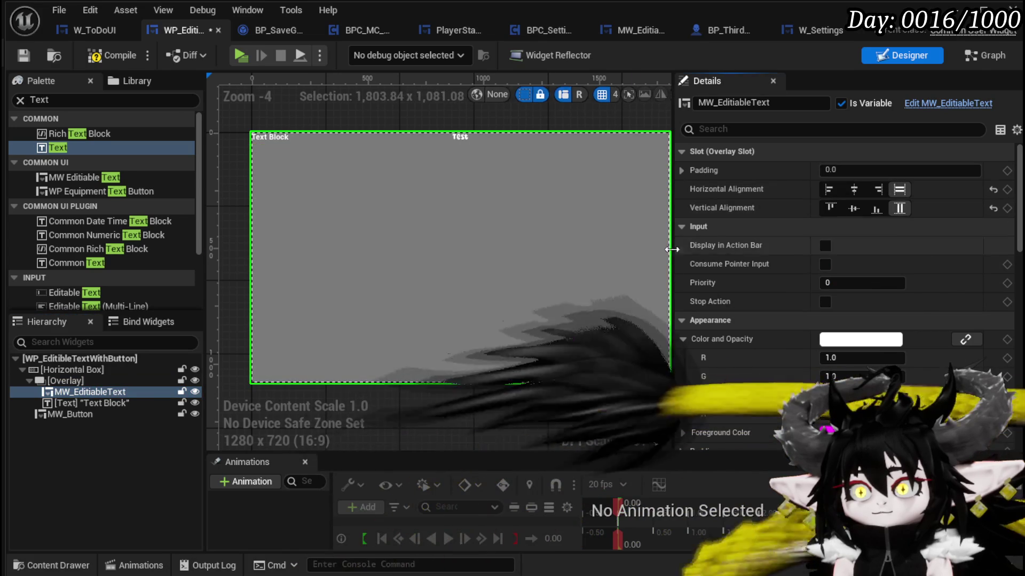
pyautogui.click(95, 401)
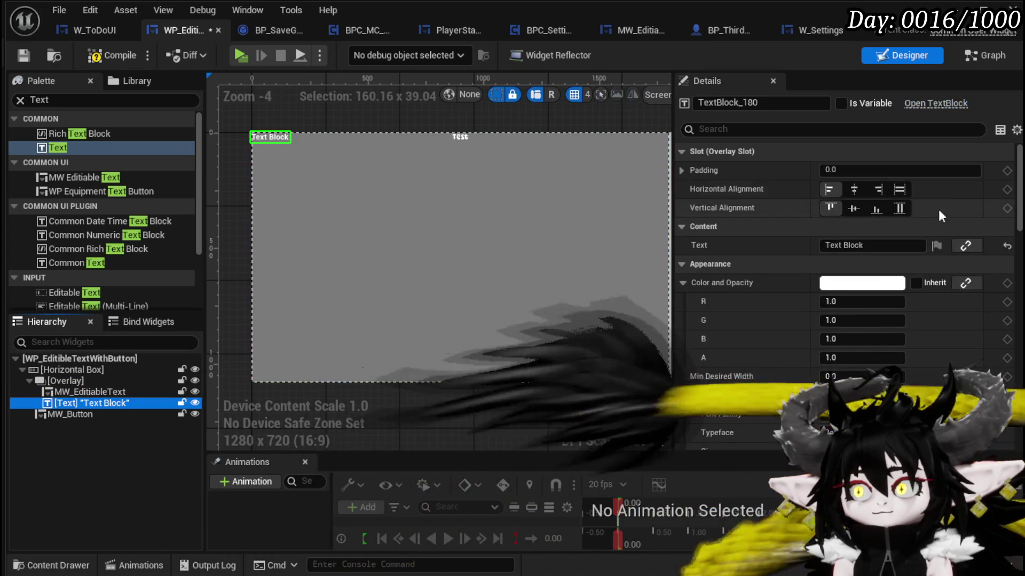
pyautogui.click(900, 188)
pyautogui.click(900, 209)
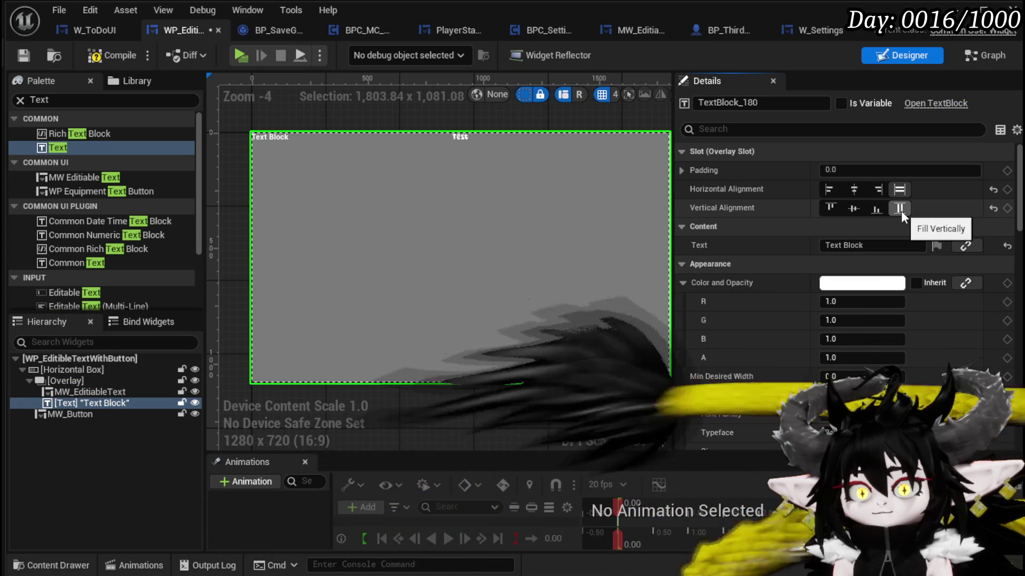
# Delete the test Text Block from the Overlay.
pyautogui.click(92, 454)
pyautogui.click(92, 403)
pyautogui.press('Delete')
pyautogui.scroll(-3, 113, 260)
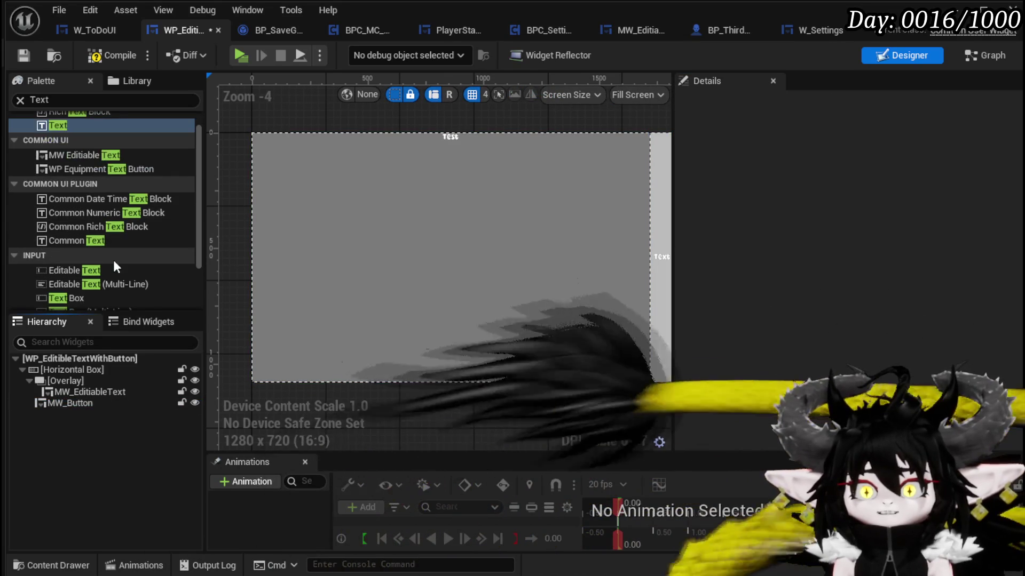
# Drop an MW_Text widget into the Overlay beside MW_EditableText, save, and switch to the Graph.
pyautogui.moveTo(79, 287); pyautogui.dragTo(69, 383)
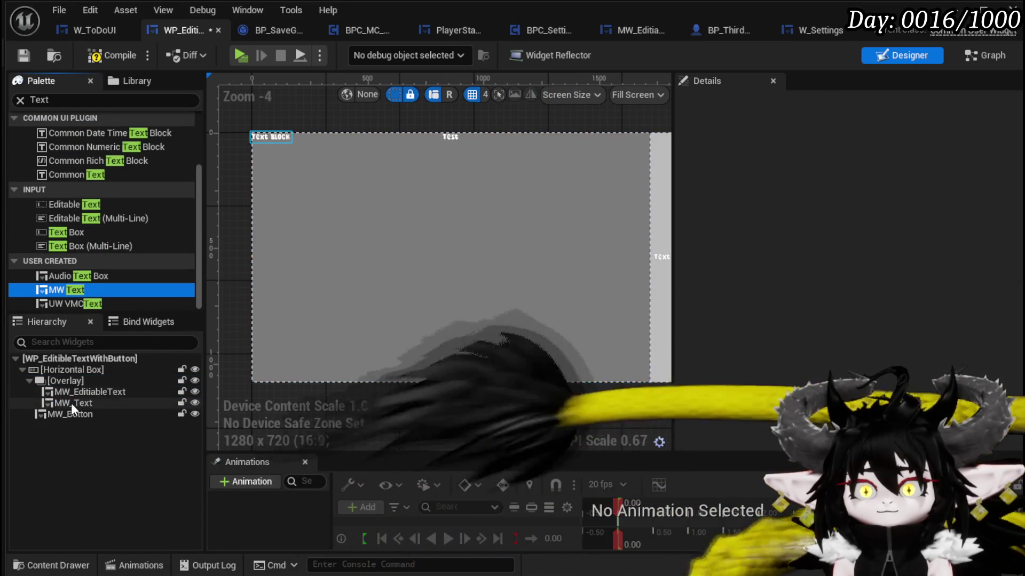
pyautogui.click(72, 403)
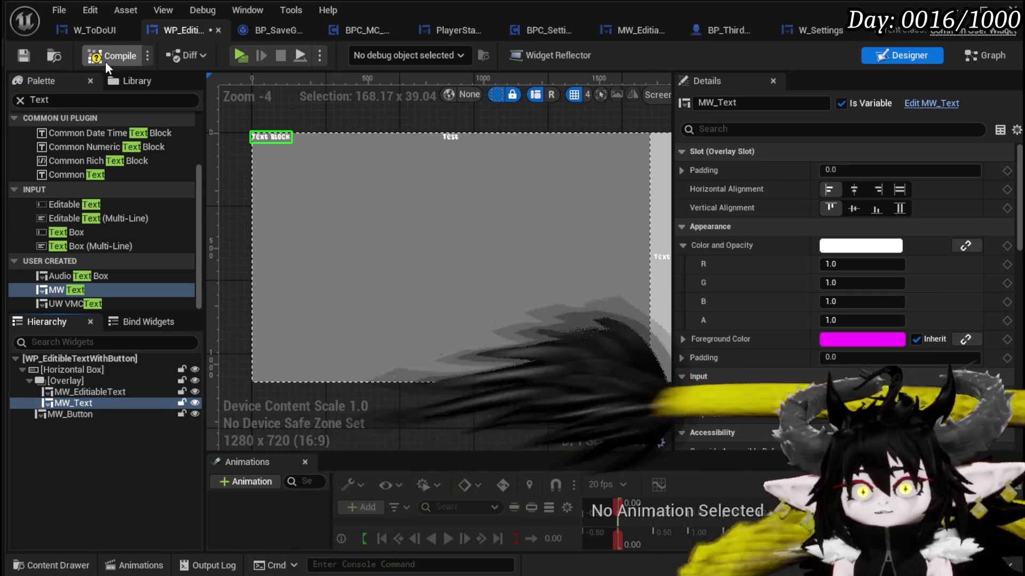
pyautogui.click(22, 56)
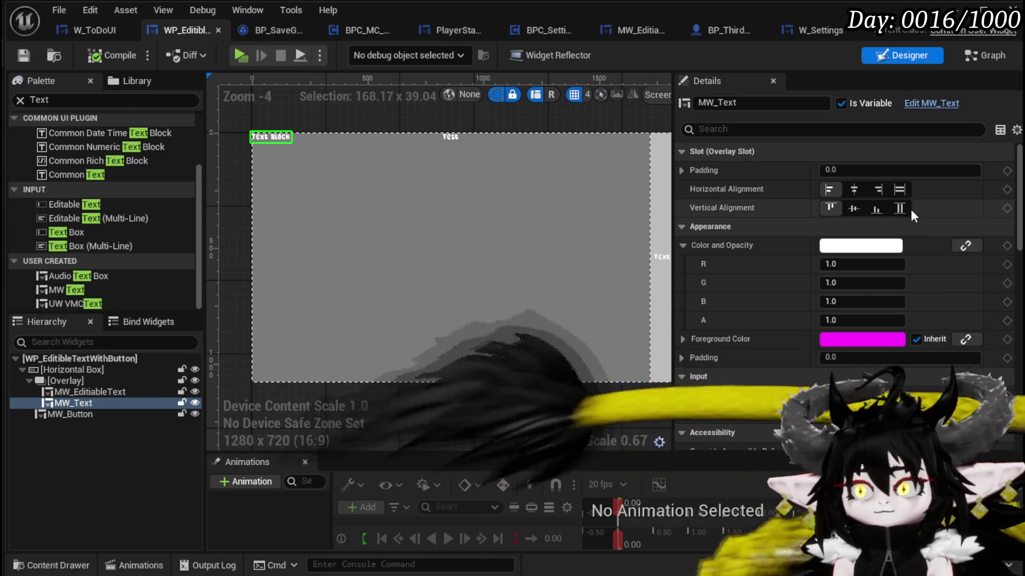
pyautogui.scroll(-10, 1014, 241)
pyautogui.scroll(3, 1003, 307)
pyautogui.scroll(-5, 1003, 303)
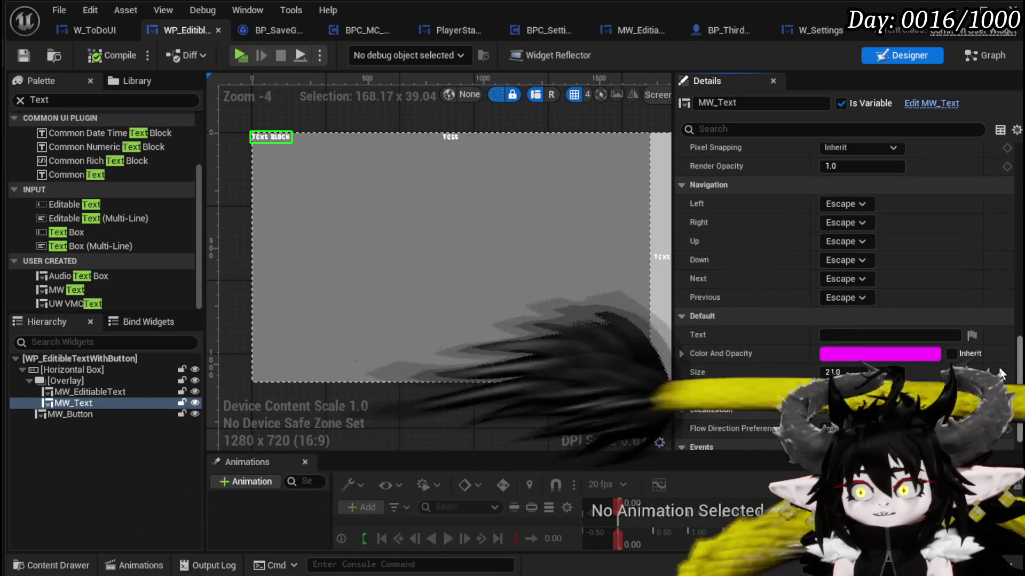
pyautogui.scroll(10, 996, 315)
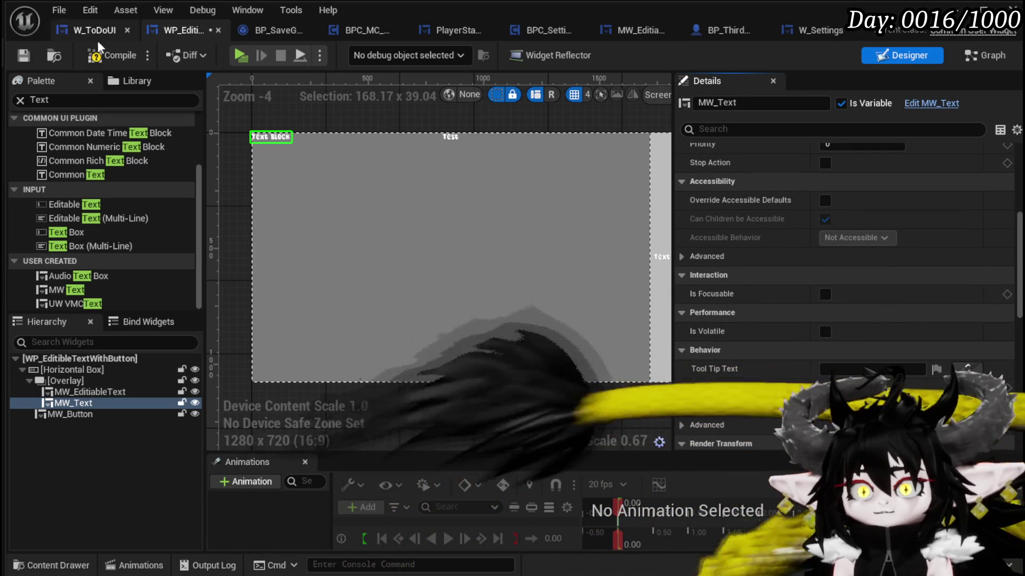
pyautogui.click(24, 55)
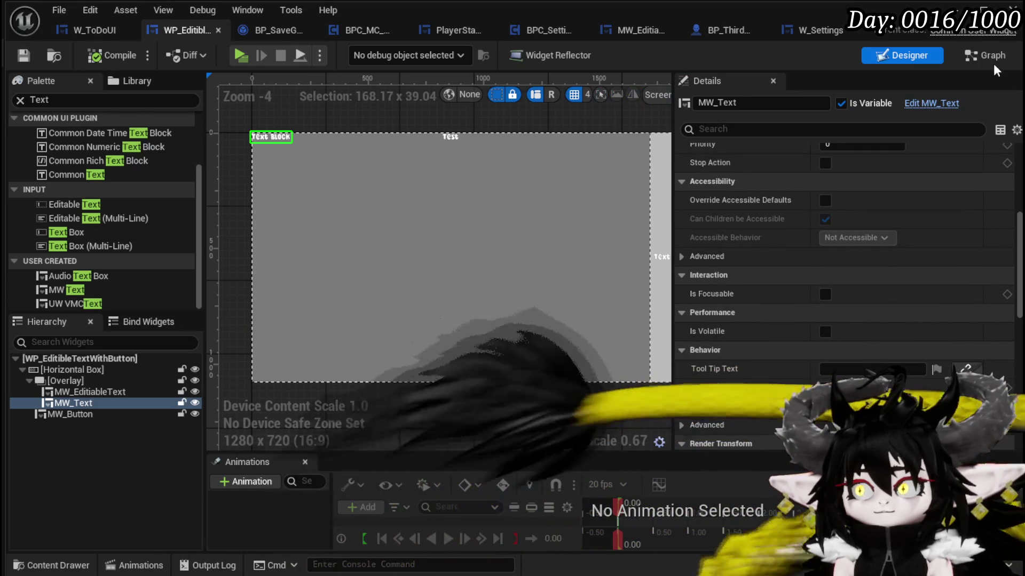
pyautogui.click(985, 56)
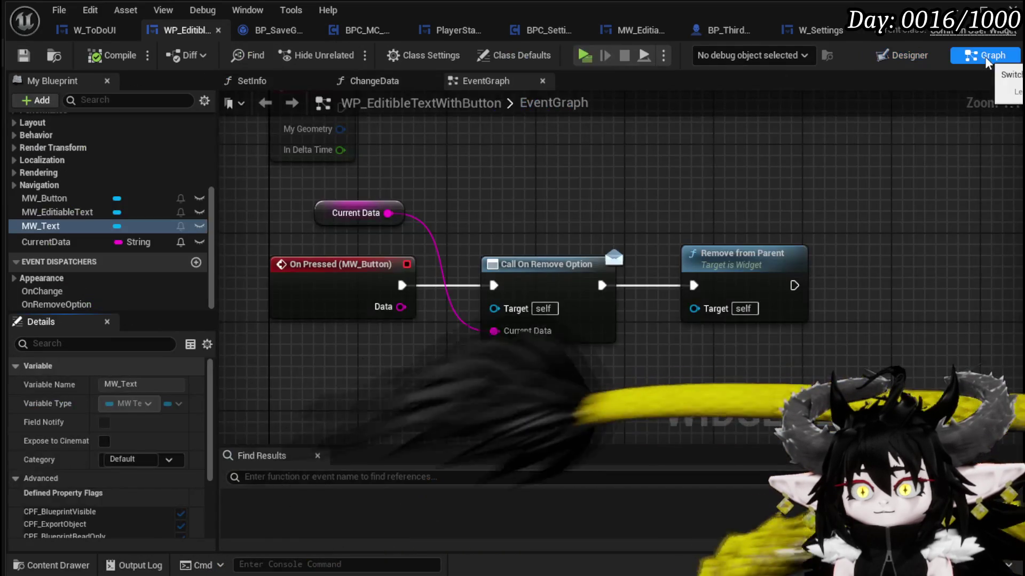
# Delete the disabled Event Construct, PreConstruct and Tick nodes and save the blueprint.
pyautogui.scroll(-3, 463, 207)
pyautogui.moveTo(388, 328); pyautogui.dragTo(507, 331)
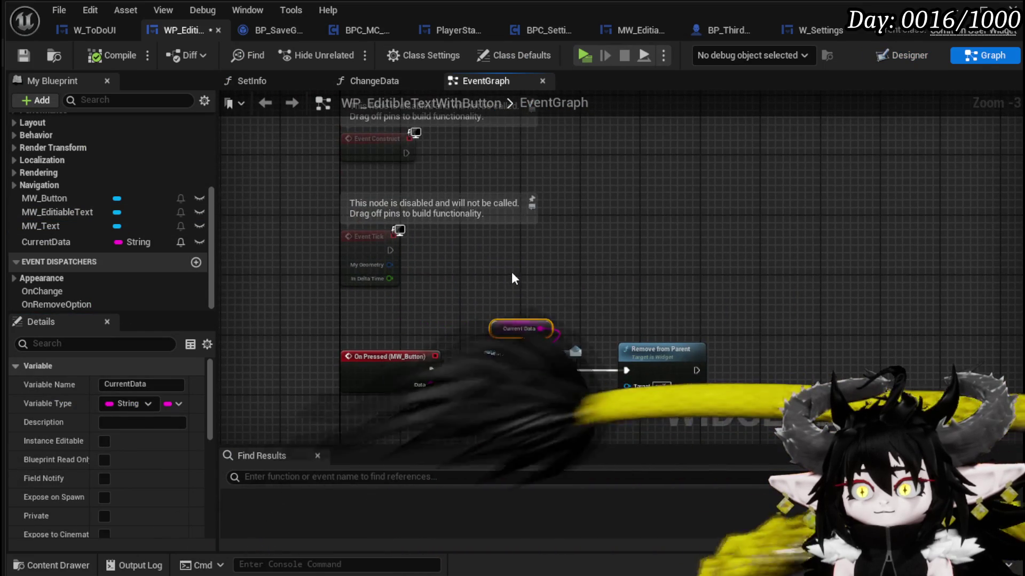
pyautogui.scroll(-2, 512, 331)
pyautogui.press('Delete')
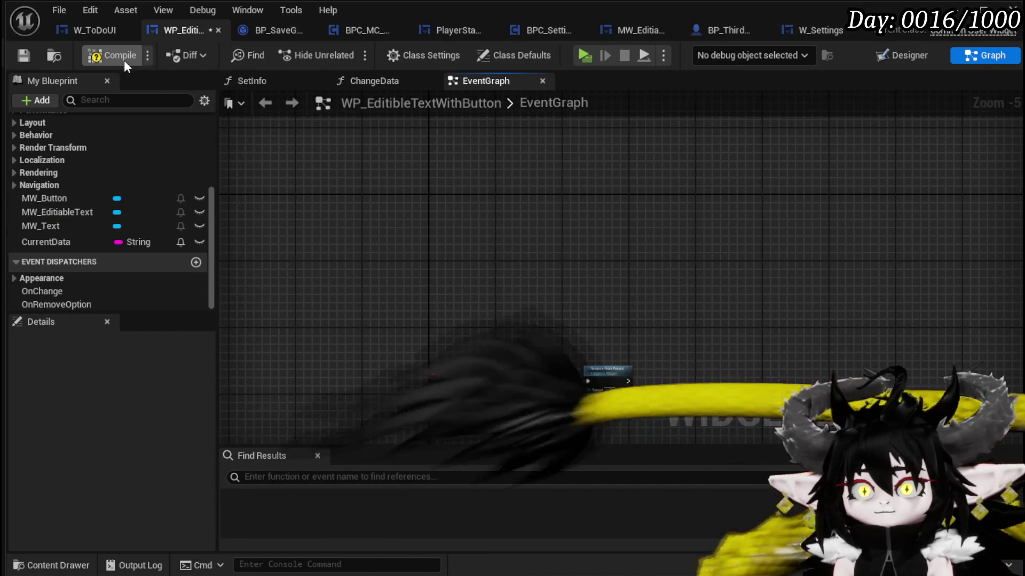
pyautogui.click(26, 55)
# Open the ChangeData function graph, then return to the Designer view.
pyautogui.scroll(4, 534, 341)
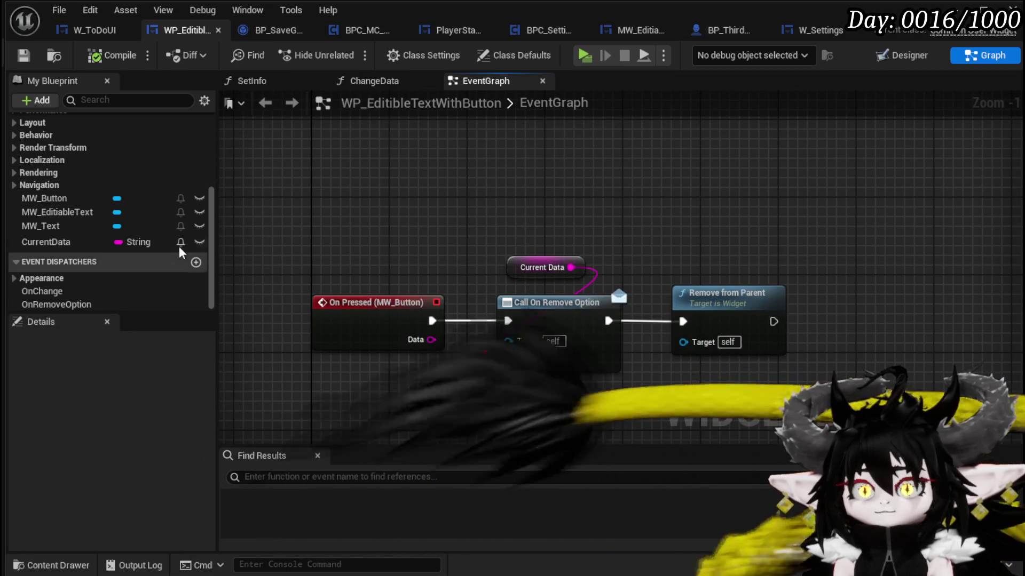
pyautogui.scroll(5, 155, 235)
pyautogui.doubleClick(67, 201)
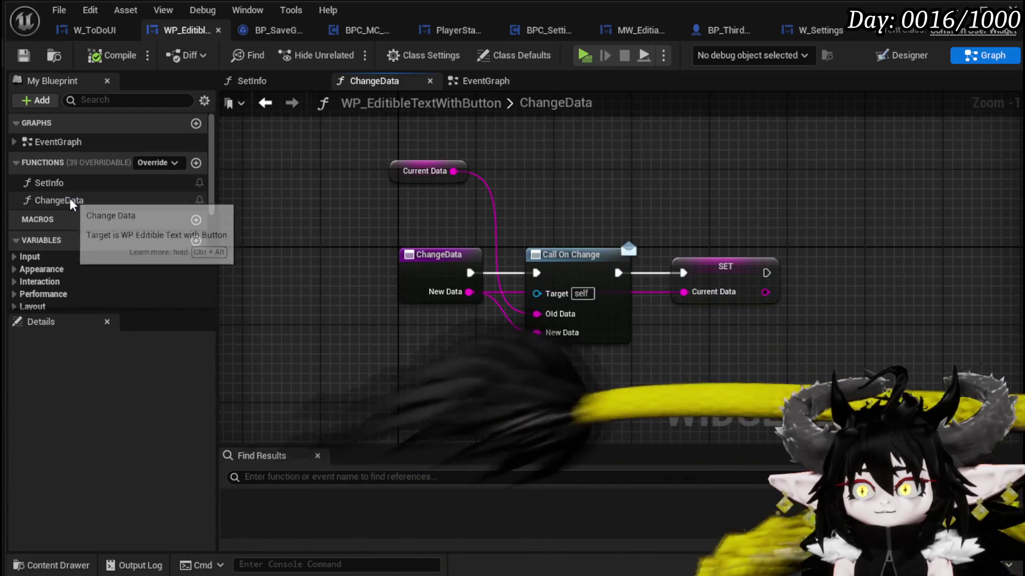
pyautogui.moveTo(432, 230); pyautogui.dragTo(709, 355)
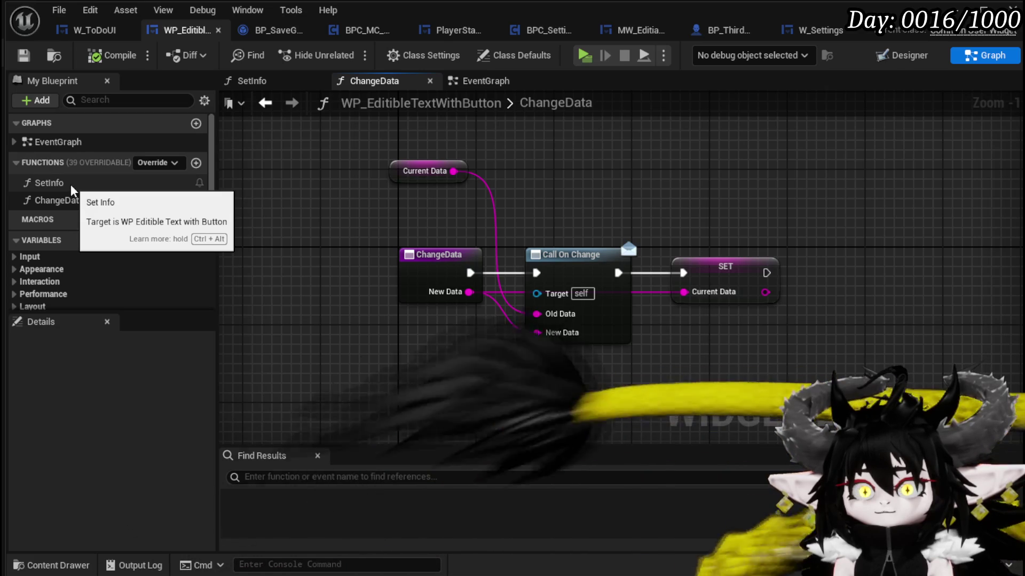
pyautogui.click(896, 55)
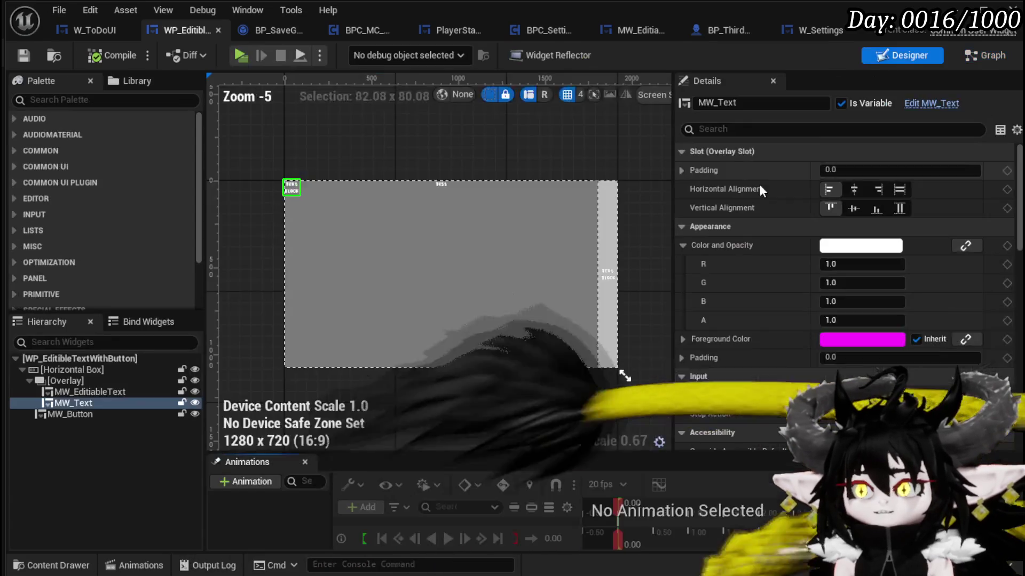
# Set MW_Text's Visibility to Hidden with Fill alignment both ways, then compile and save.
pyautogui.scroll(-10, 780, 316)
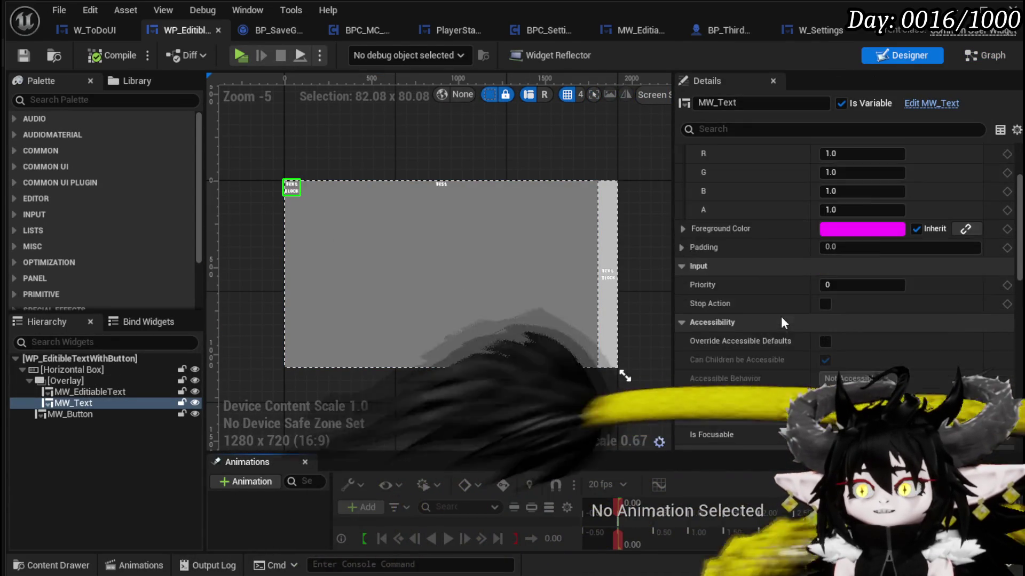
pyautogui.click(832, 352)
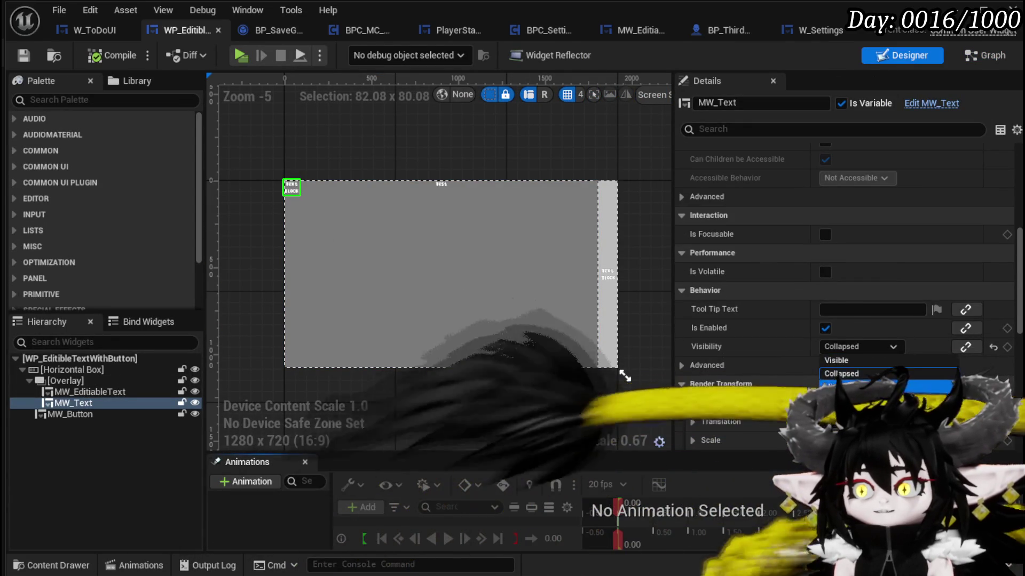
pyautogui.click(835, 382)
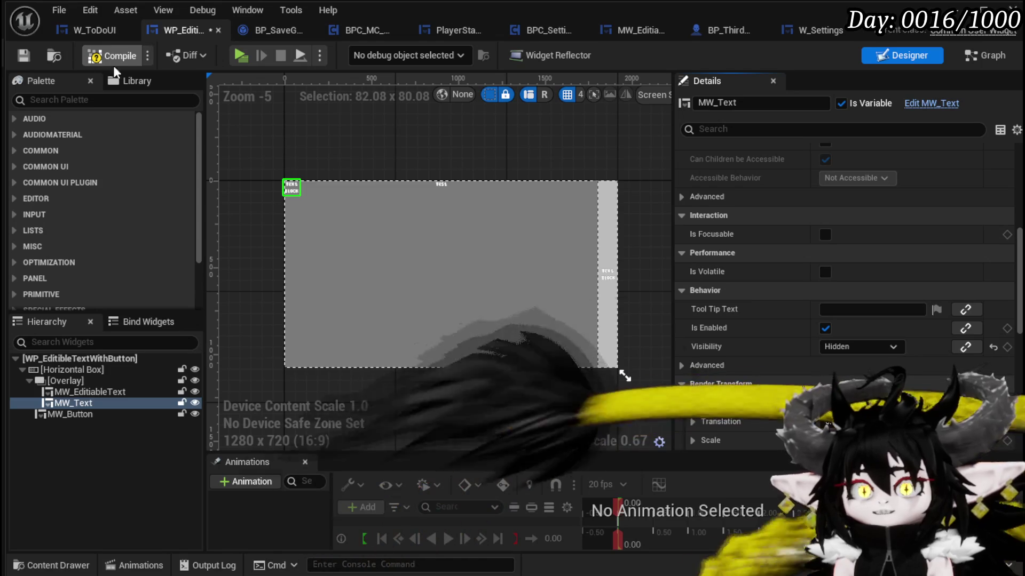
pyautogui.scroll(10, 866, 176)
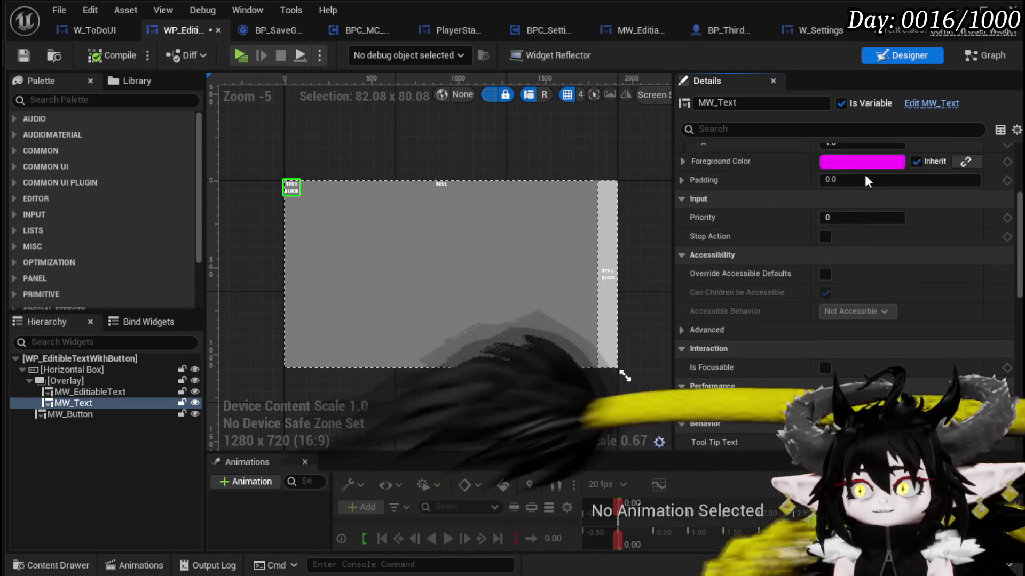
pyautogui.click(899, 192)
pyautogui.click(899, 208)
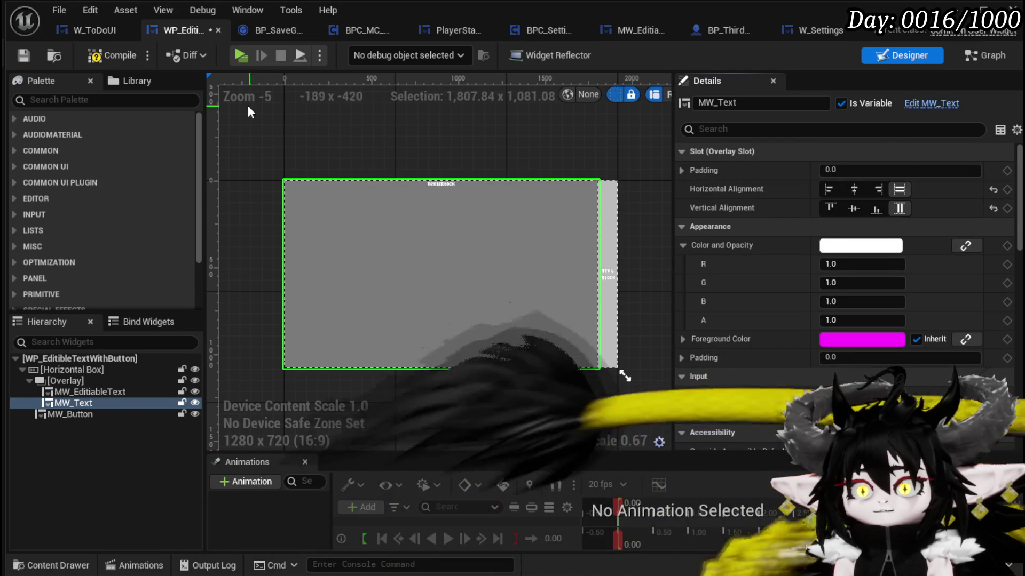
pyautogui.click(93, 57)
pyautogui.click(24, 56)
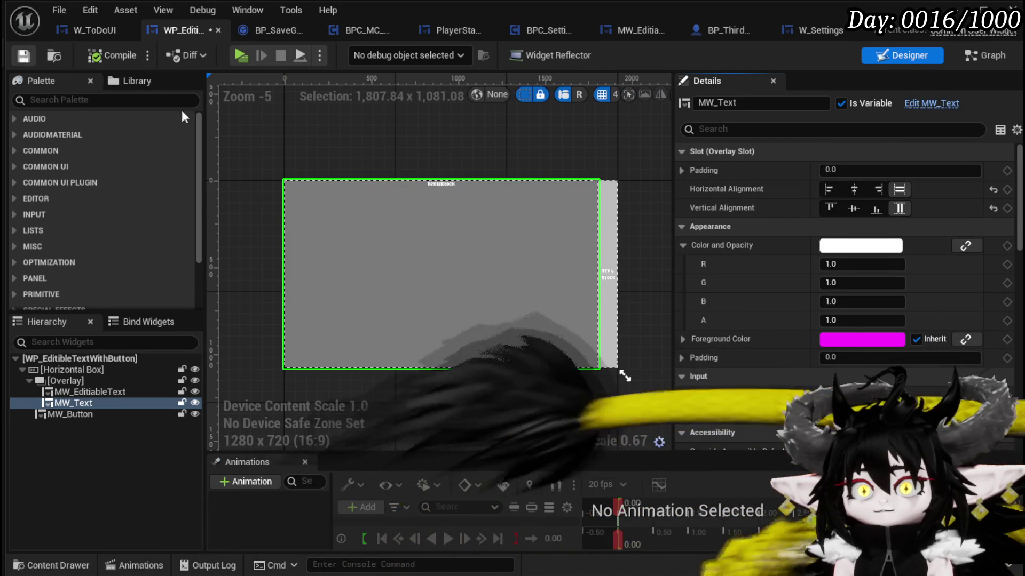
# Add an MW Text getter node to the ChangeData graph.
pyautogui.scroll(-3, 913, 243)
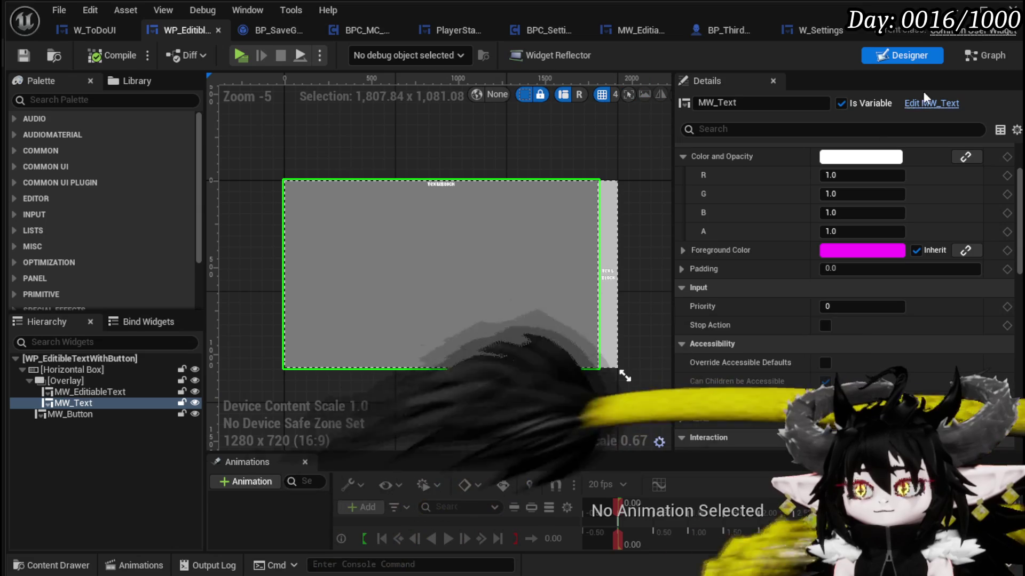
pyautogui.click(979, 56)
pyautogui.moveTo(48, 205); pyautogui.dragTo(576, 159)
pyautogui.click(634, 182)
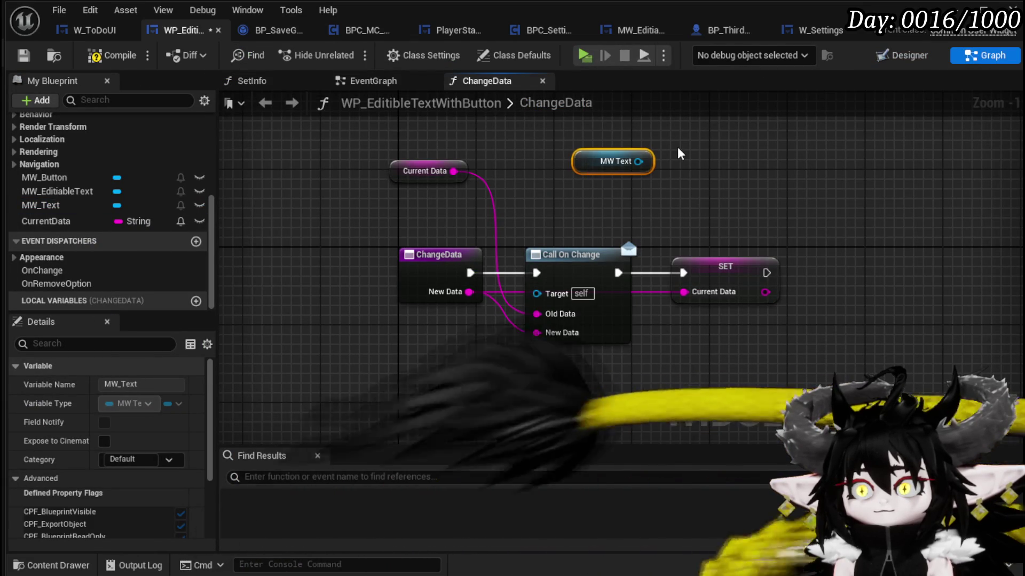
# Delete the MW Text getter node and save the blueprint.
pyautogui.press('Delete')
pyautogui.click(24, 55)
pyautogui.scroll(5, 131, 210)
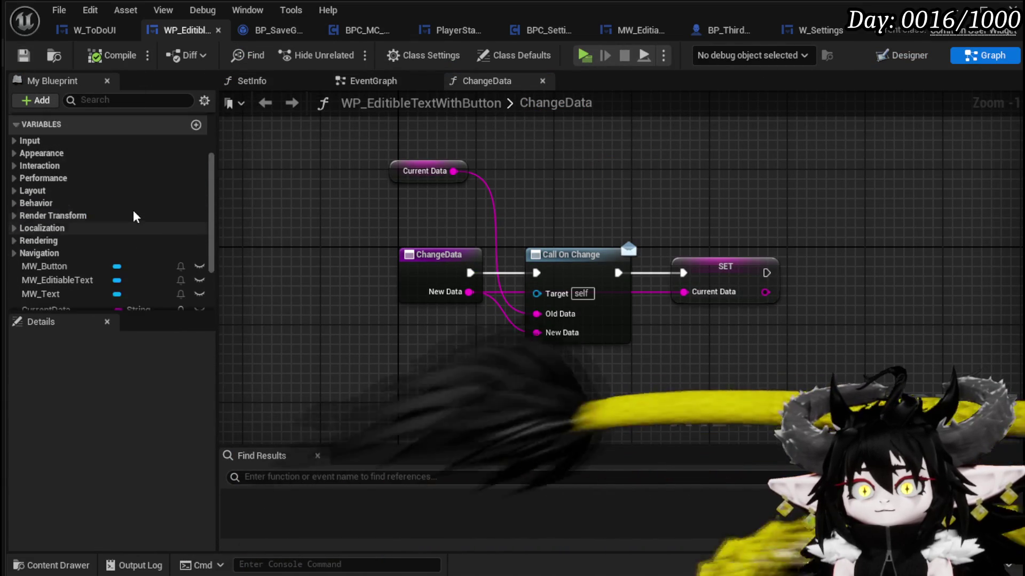
# In SetInfo, add Bind Event to On Input Change from MW Editable Text, chained after Input Confirm.
pyautogui.doubleClick(72, 184)
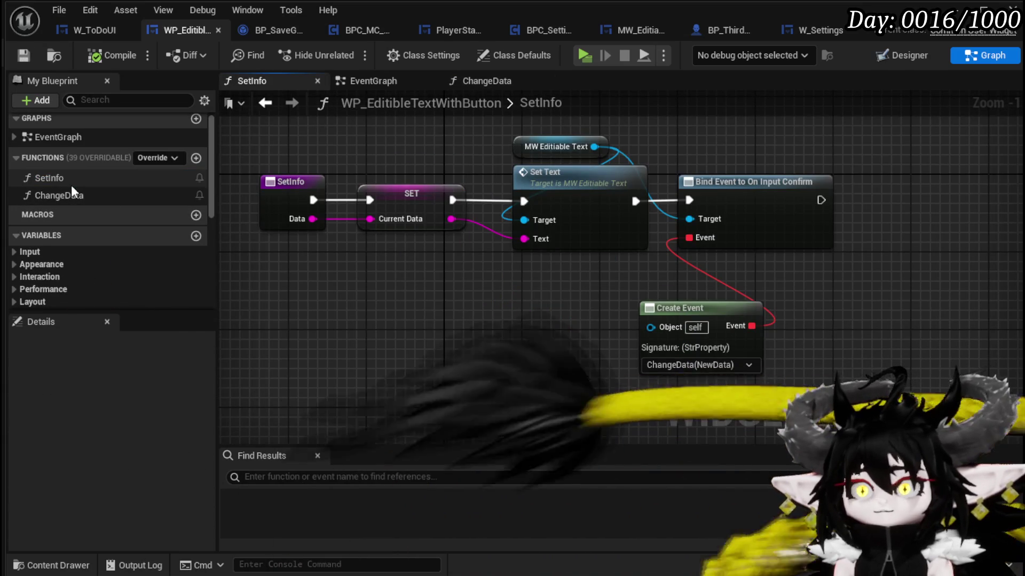
pyautogui.moveTo(660, 142); pyautogui.dragTo(801, 138)
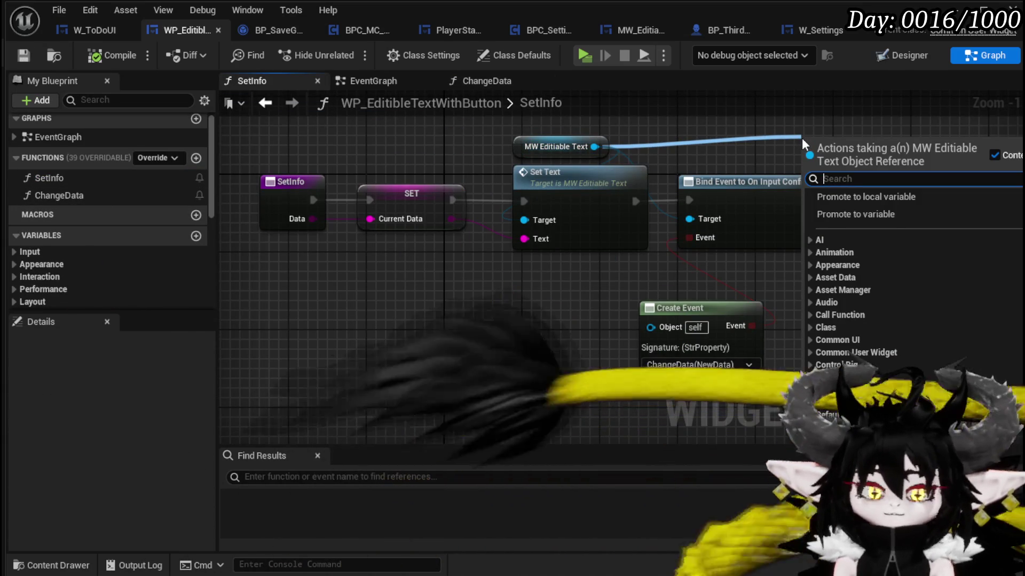
pyautogui.write('Bind on Inpu')
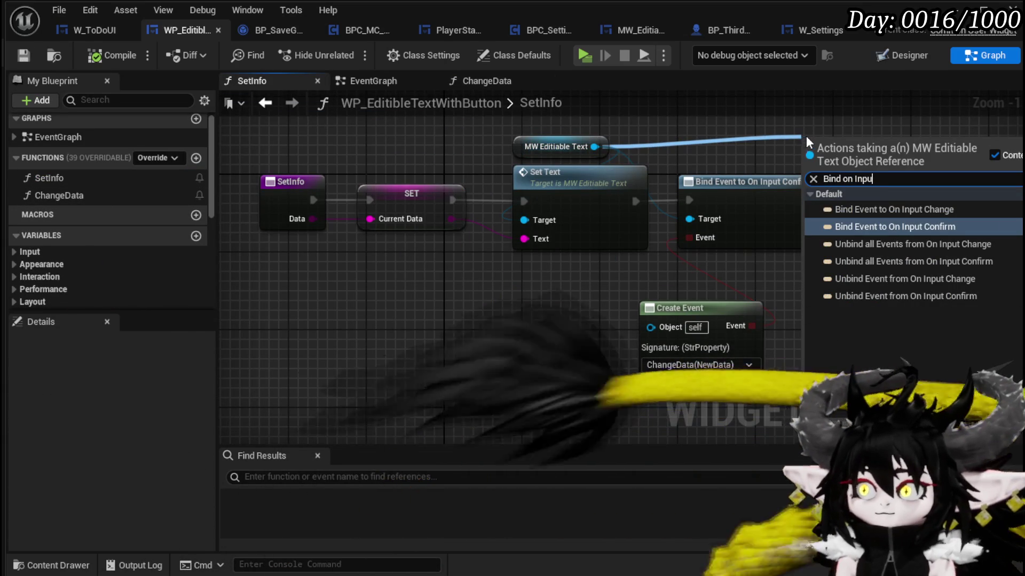
pyautogui.click(940, 209)
pyautogui.moveTo(710, 201)
pyautogui.mouseDown()
pyautogui.moveTo(748, 209)
pyautogui.moveTo(718, 216)
pyautogui.mouseUp()
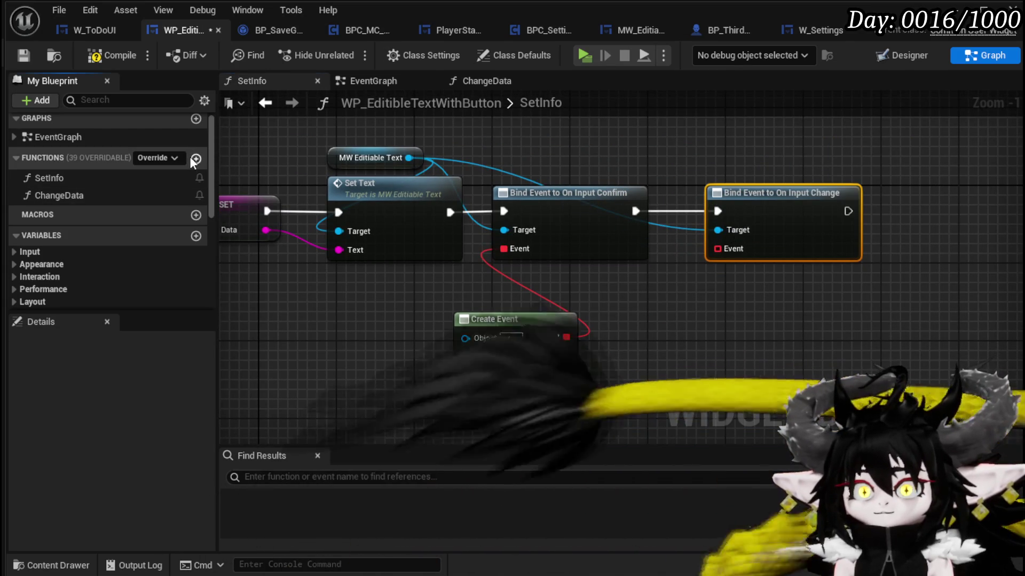
pyautogui.click(195, 158)
# Create the UpdateSize function containing a Set Text node for MW Text.
pyautogui.write('Upd')
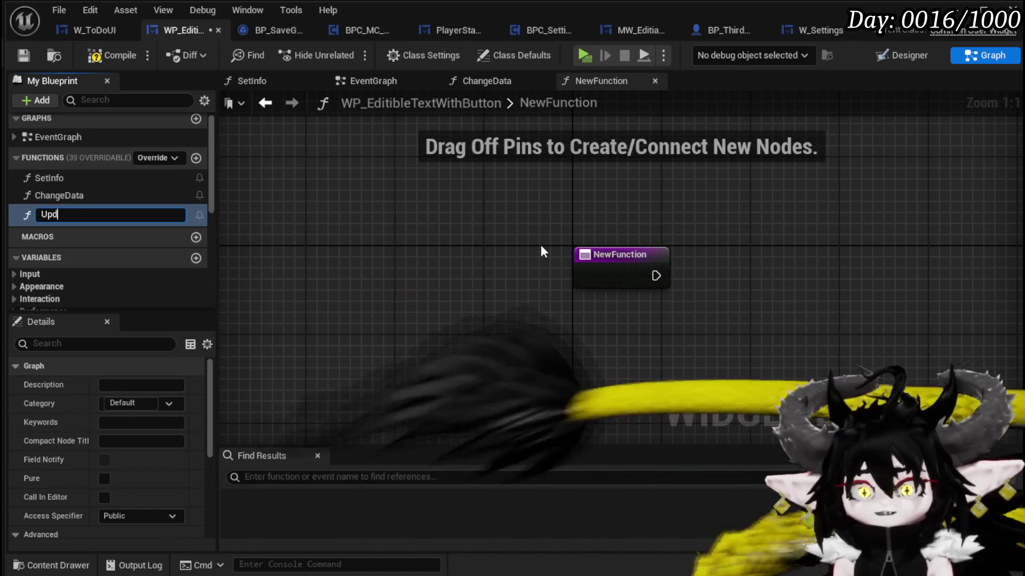
pyautogui.write('ateSize')
pyautogui.press('Return')
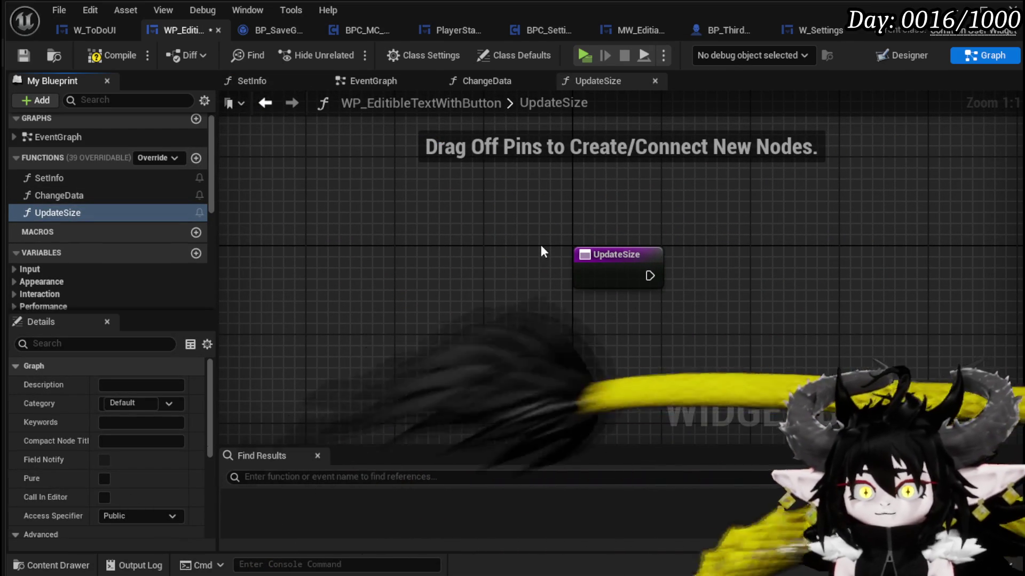
pyautogui.scroll(-4, 126, 261)
pyautogui.moveTo(53, 222)
pyautogui.mouseDown()
pyautogui.moveTo(609, 177)
pyautogui.moveTo(651, 182)
pyautogui.moveTo(751, 230)
pyautogui.moveTo(745, 222)
pyautogui.mouseUp()
pyautogui.write('Set Text')
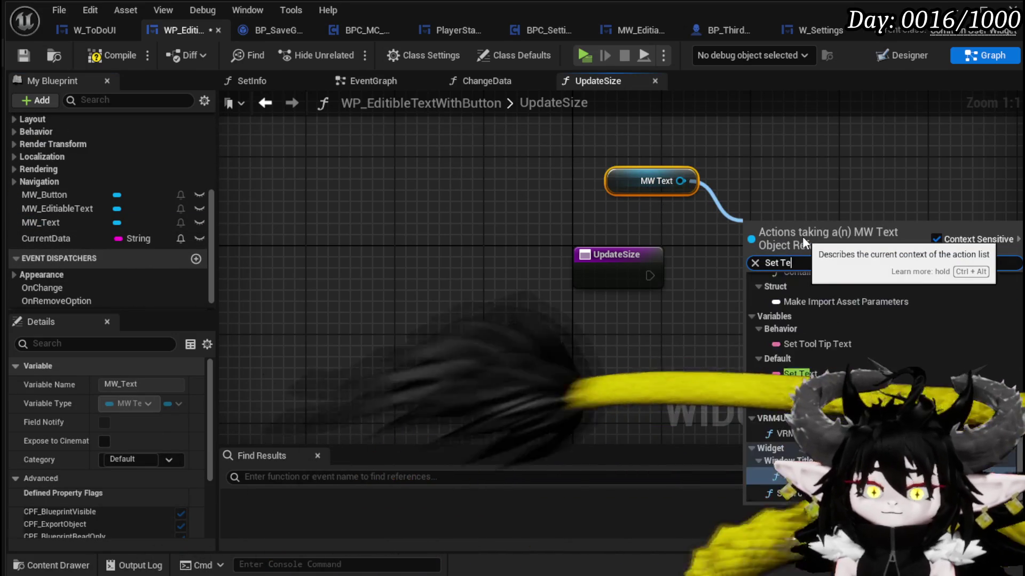
pyautogui.click(815, 291)
pyautogui.moveTo(650, 276)
pyautogui.mouseDown()
pyautogui.moveTo(755, 251)
pyautogui.moveTo(805, 284)
pyautogui.mouseUp()
# Give UpdateSize an InputData input fed through To Text into Set Text, then compile and save.
pyautogui.click(619, 269)
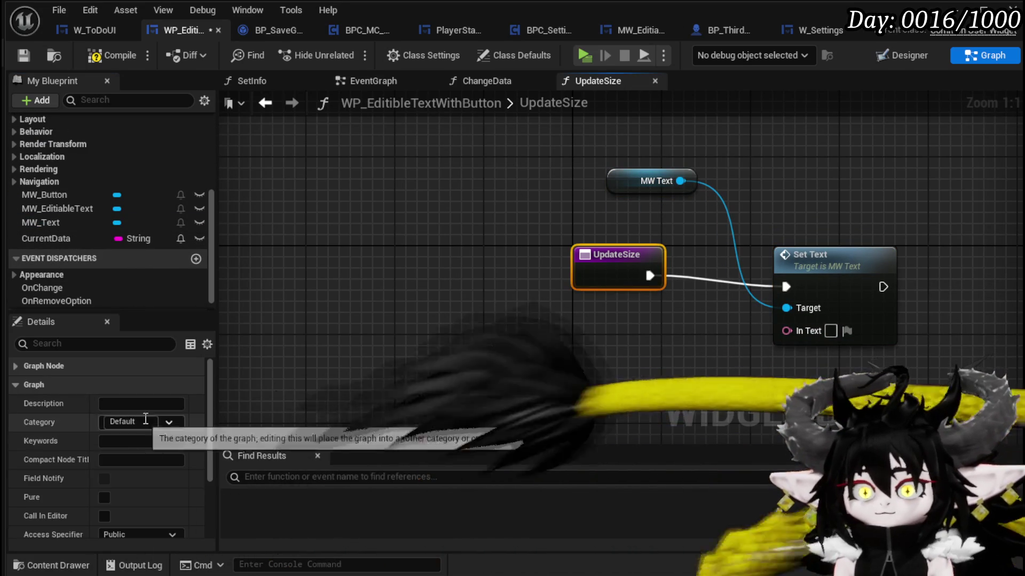
pyautogui.scroll(-3, 181, 443)
pyautogui.click(196, 473)
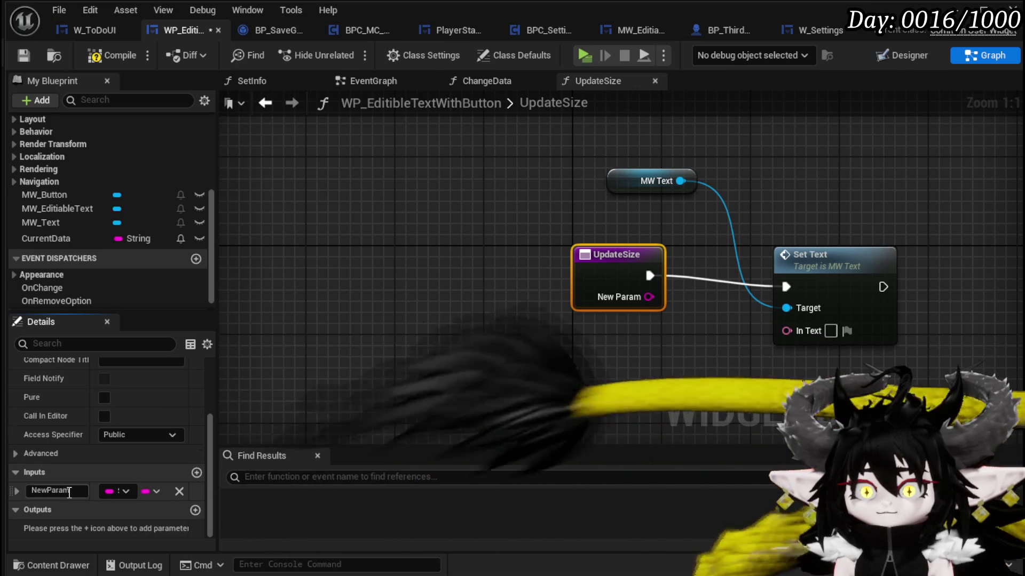
pyautogui.press('BackSpace')
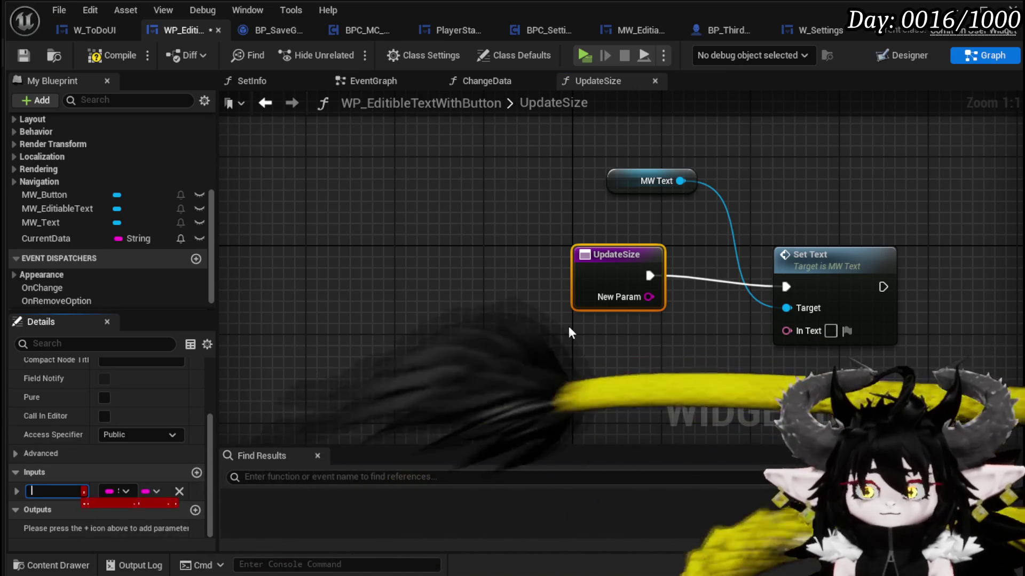
pyautogui.write('Inpu')
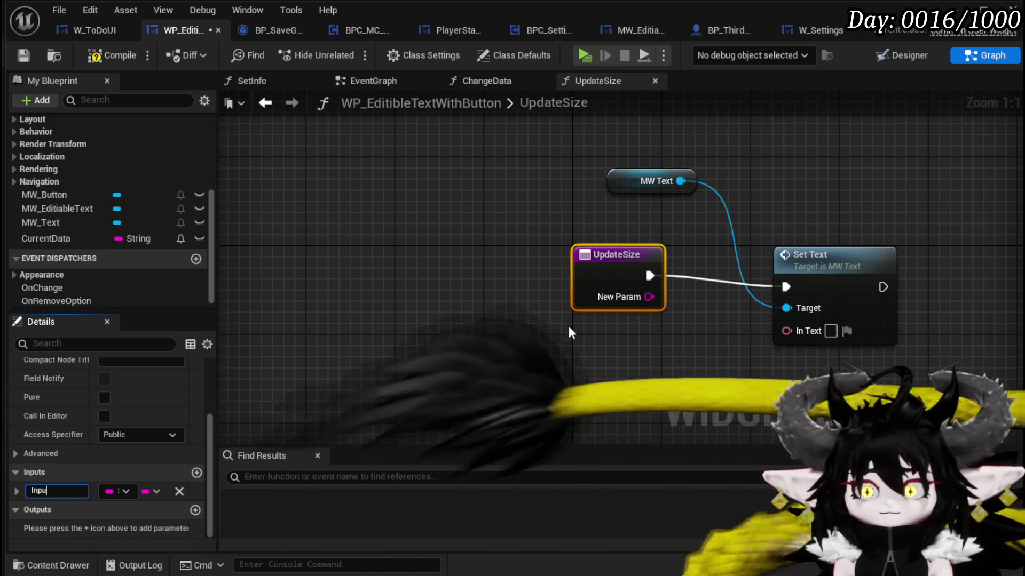
pyautogui.write('tDatat')
pyautogui.press('Return')
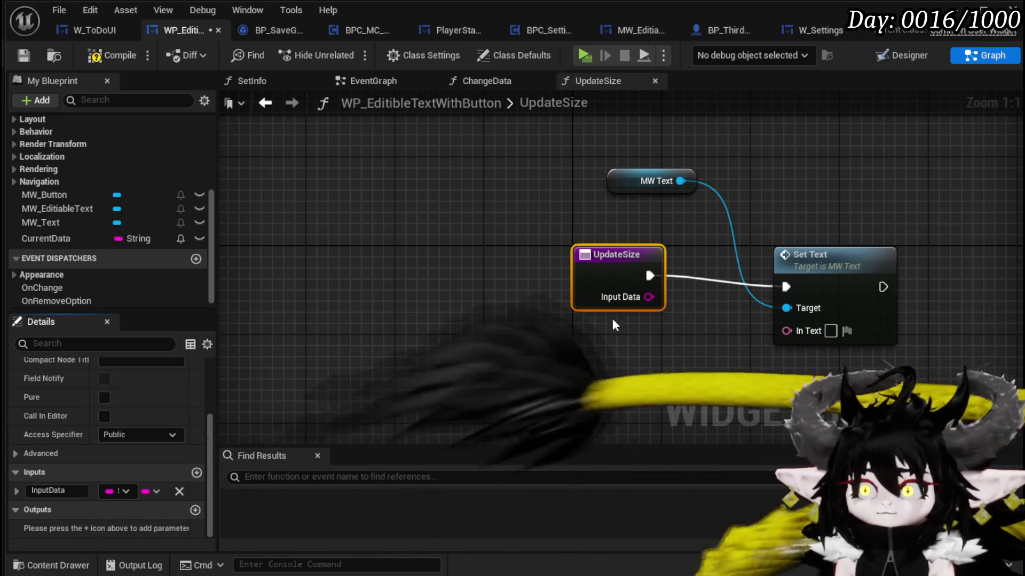
pyautogui.moveTo(740, 272); pyautogui.dragTo(640, 361)
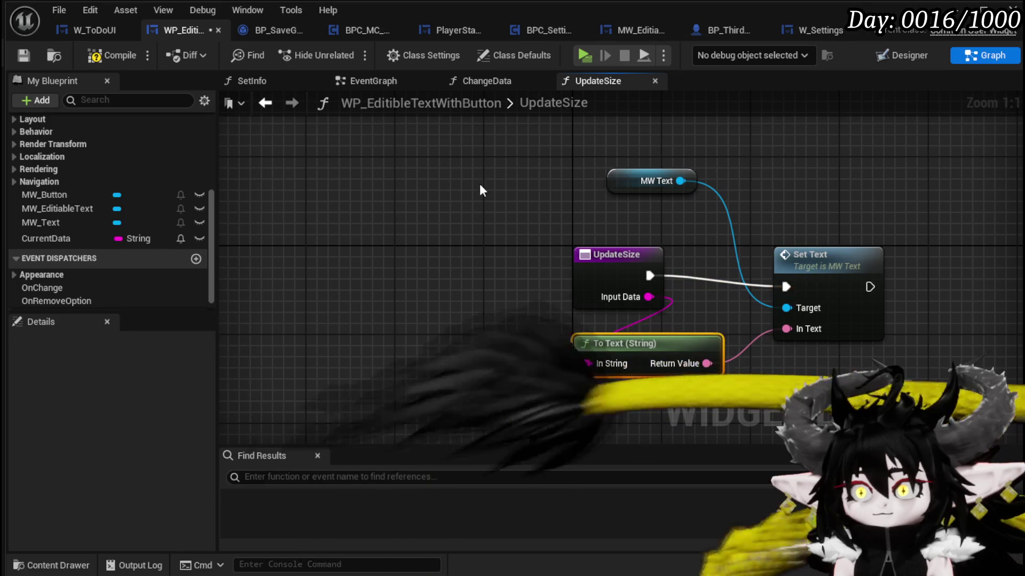
pyautogui.click(112, 55)
pyautogui.click(21, 55)
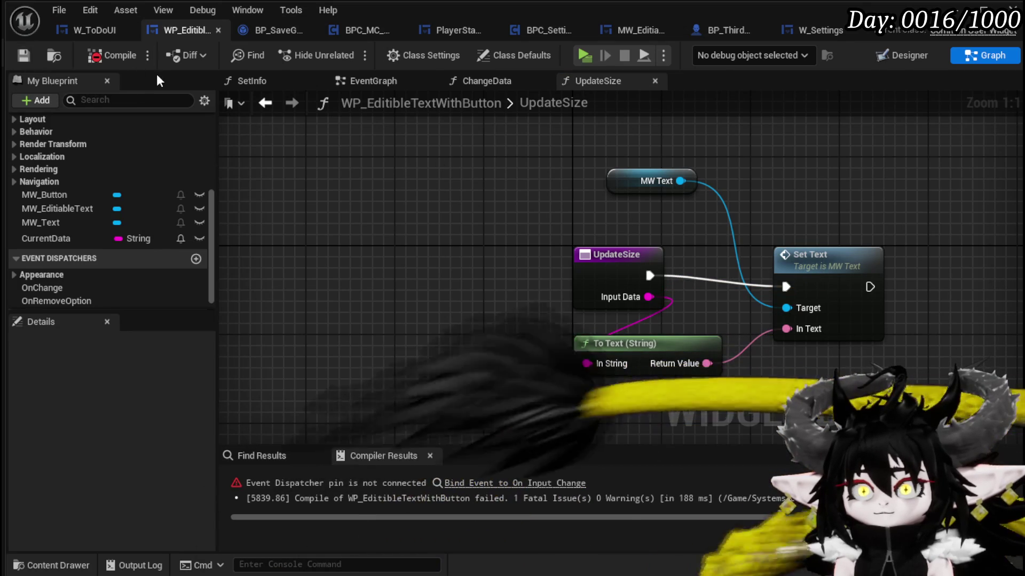
# Wire a Create Event set to UpdateSize(InputData) into the On Input Change bind and recompile.
pyautogui.click(437, 482)
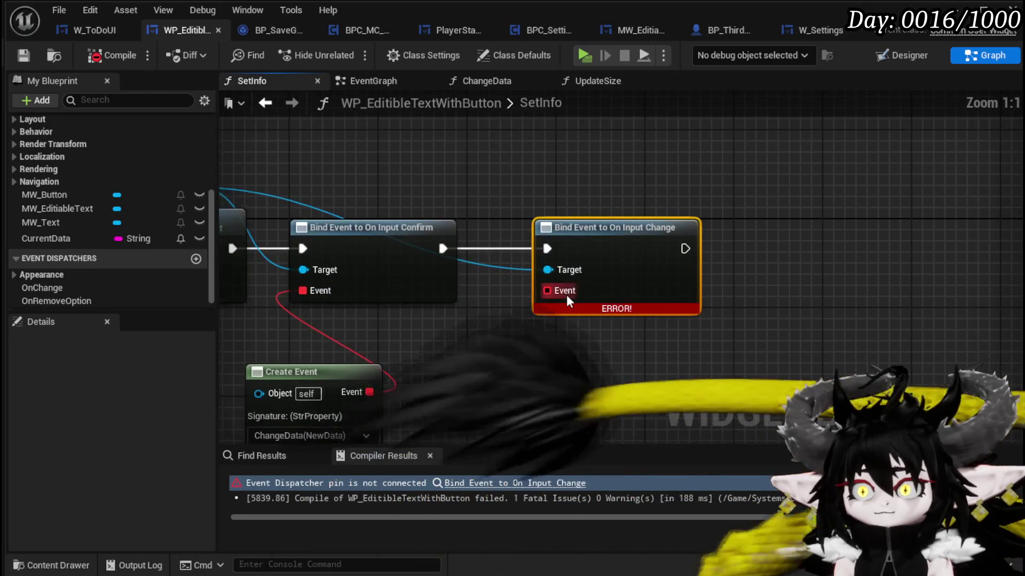
pyautogui.moveTo(559, 288); pyautogui.dragTo(556, 367)
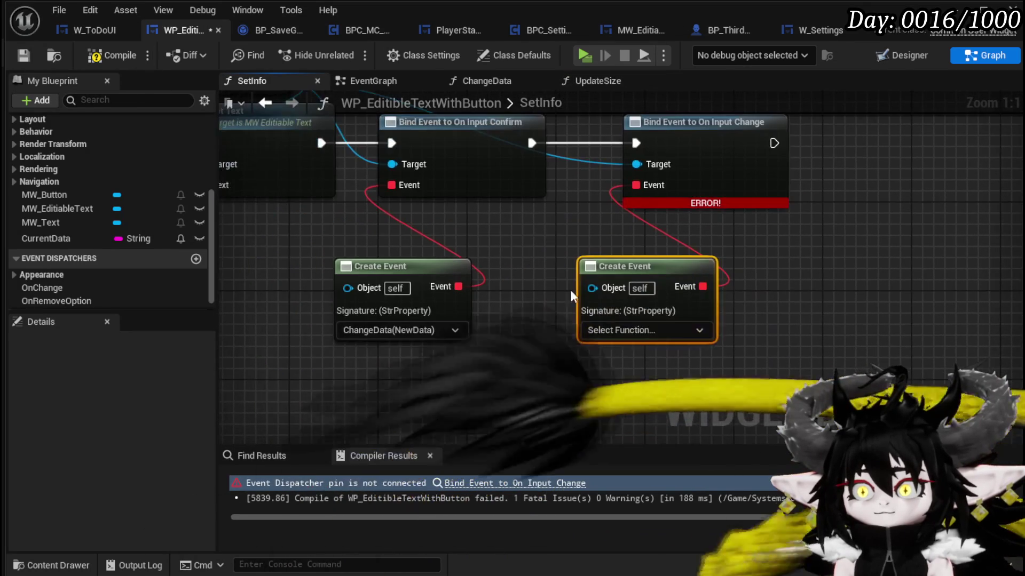
pyautogui.click(601, 334)
pyautogui.click(610, 447)
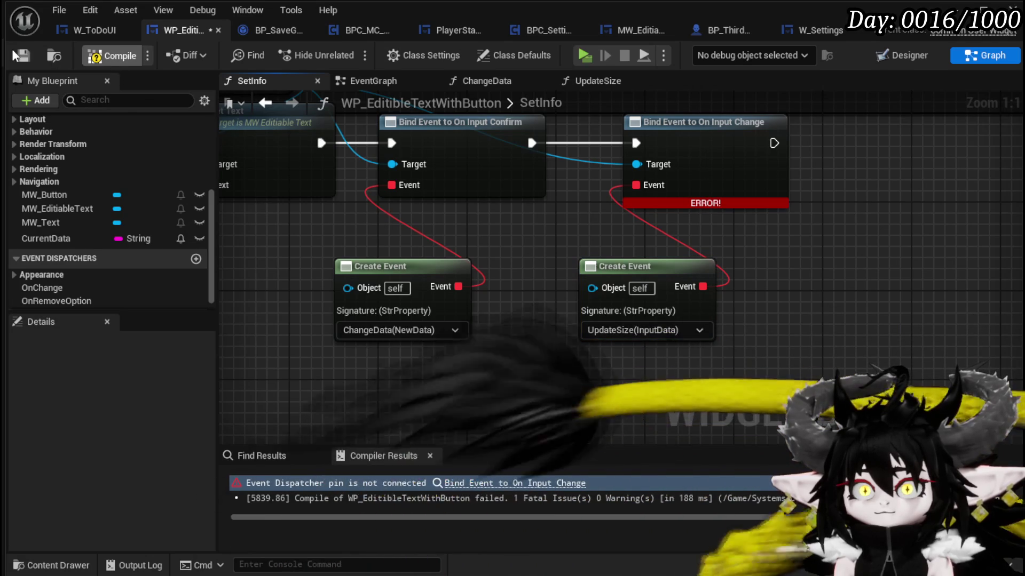
pyautogui.click(114, 59)
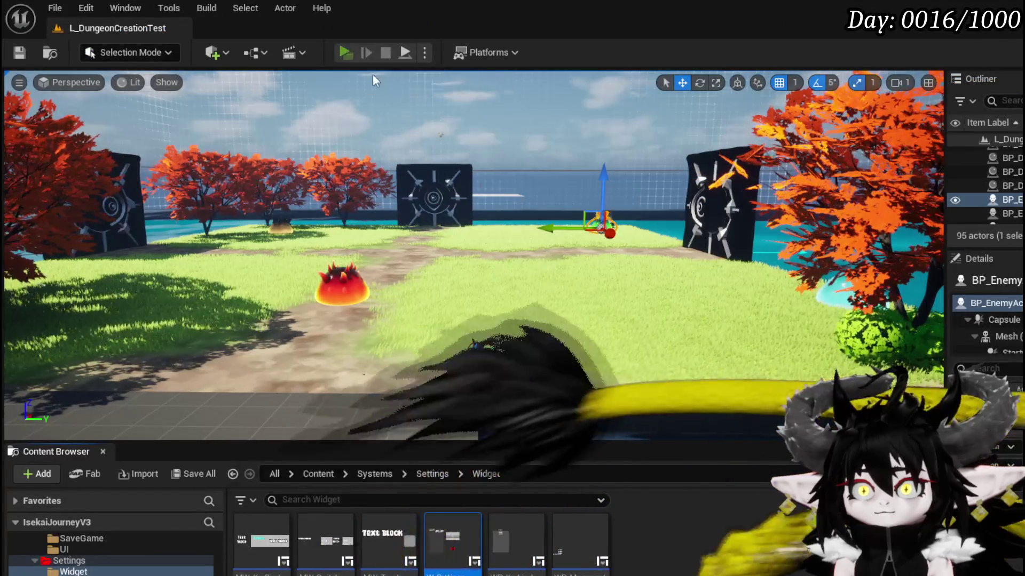
# Play-test the To Do List panel, stop, save the level, and return to the SetInfo graph.
pyautogui.click(352, 54)
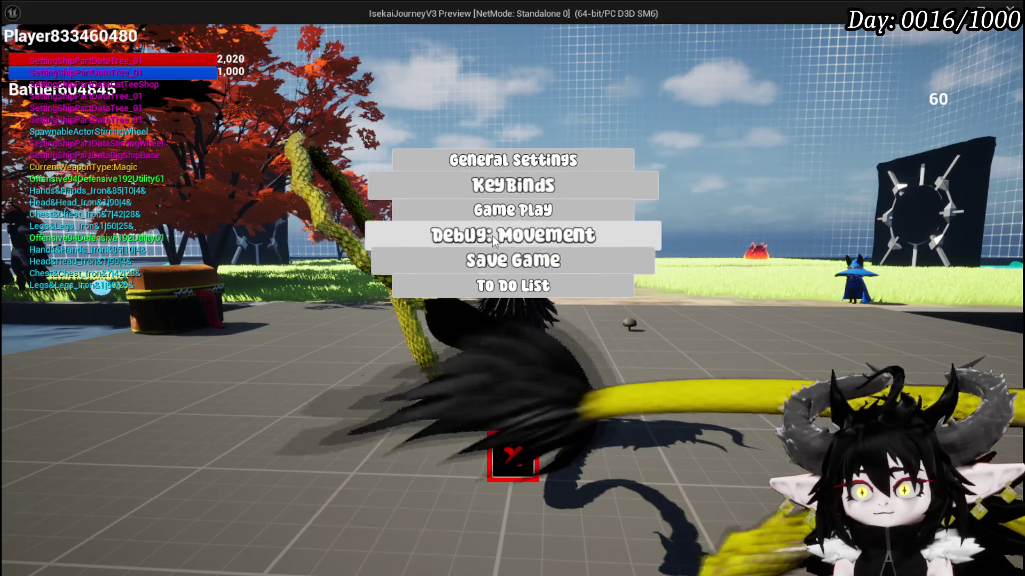
pyautogui.click(501, 286)
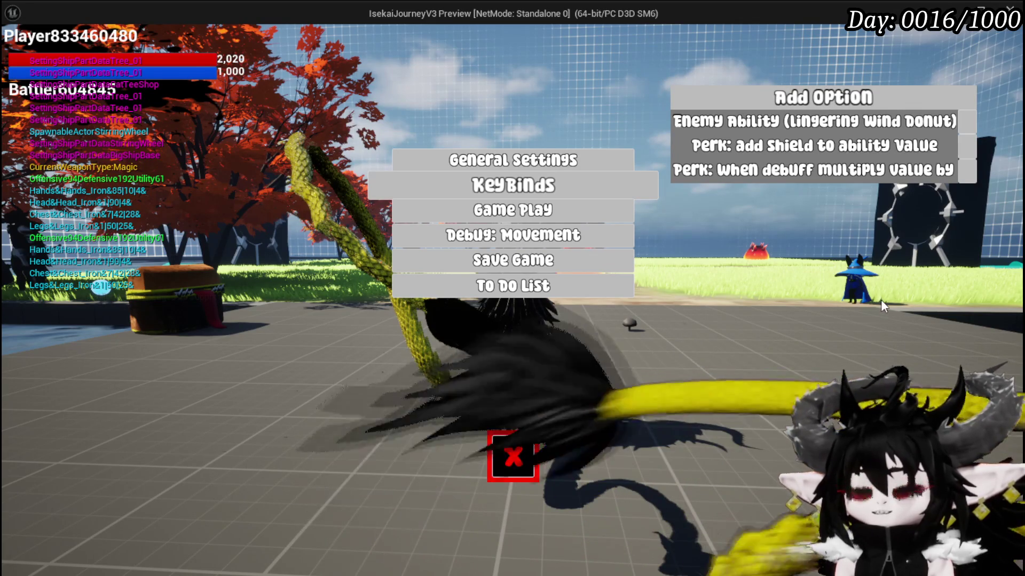
pyautogui.press('Escape')
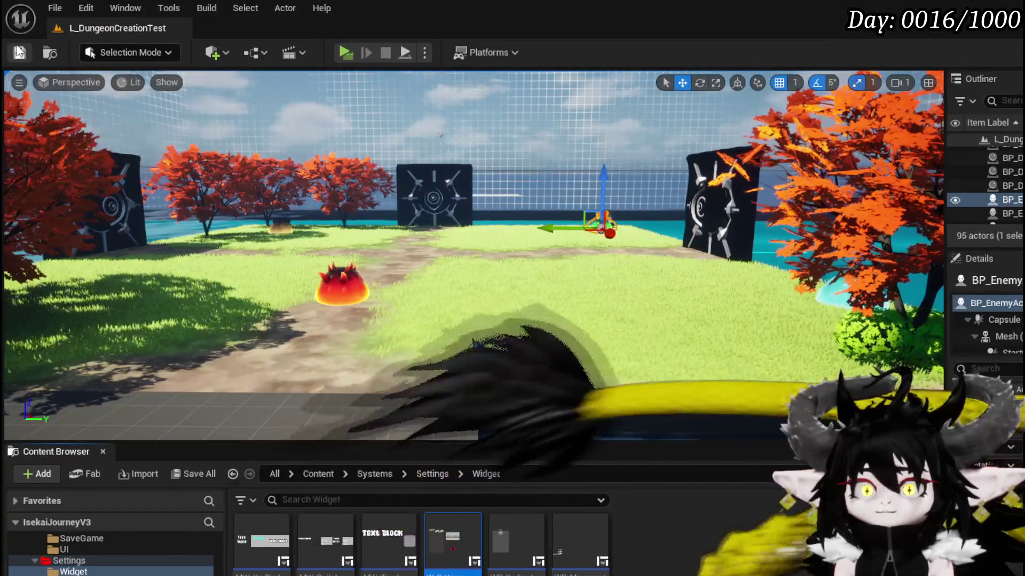
pyautogui.hotkey('ctrl', 's')
pyautogui.hotkey('alt', 'Tab')
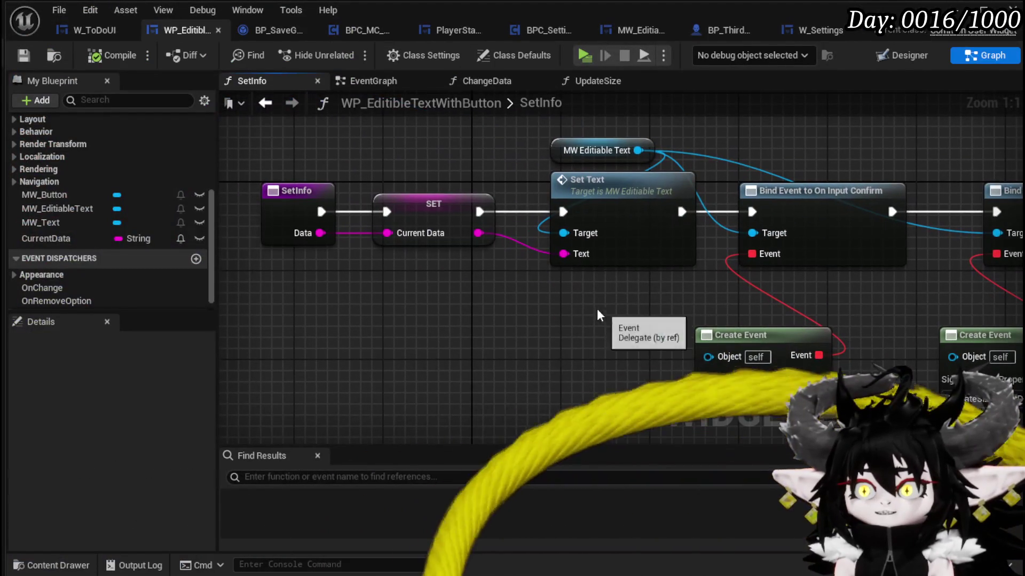
# Move the MW Editable Text node aside and add an MW Text getter with a Set Text node in SetInfo.
pyautogui.click(595, 151)
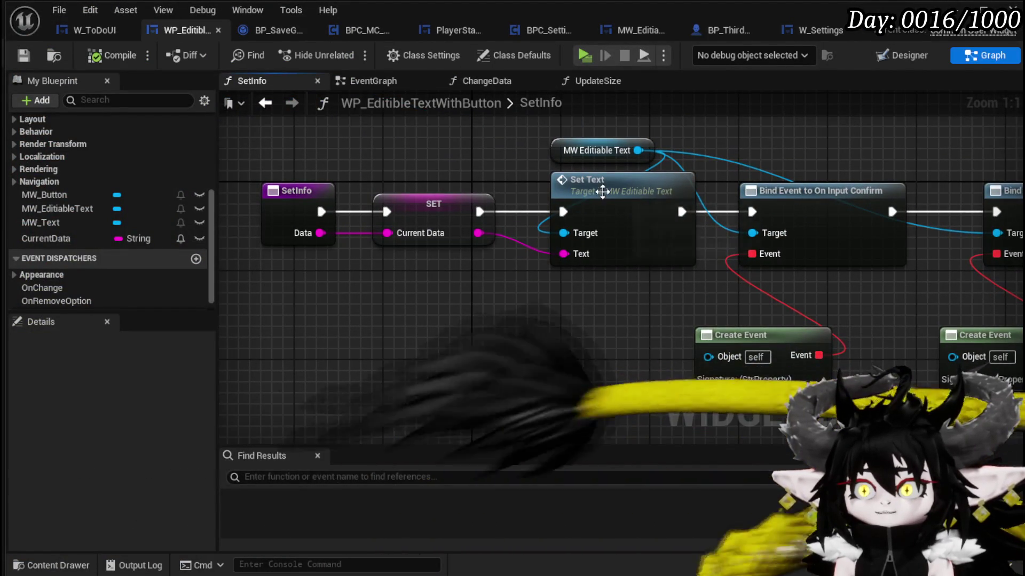
pyautogui.moveTo(592, 151); pyautogui.dragTo(470, 129)
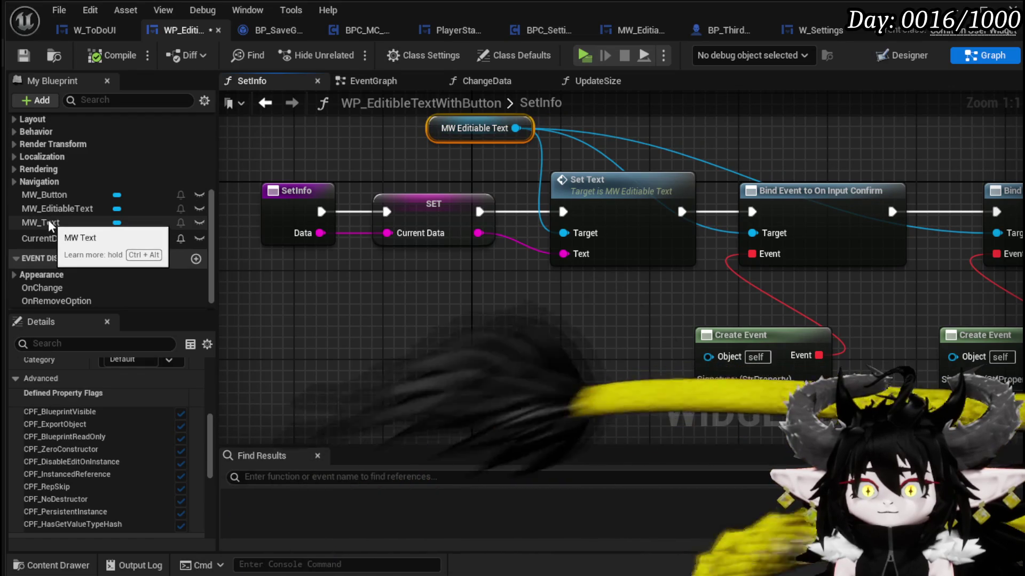
pyautogui.moveTo(53, 230)
pyautogui.mouseDown()
pyautogui.moveTo(459, 334)
pyautogui.moveTo(487, 320)
pyautogui.moveTo(521, 390)
pyautogui.mouseUp()
pyautogui.write('Set Text')
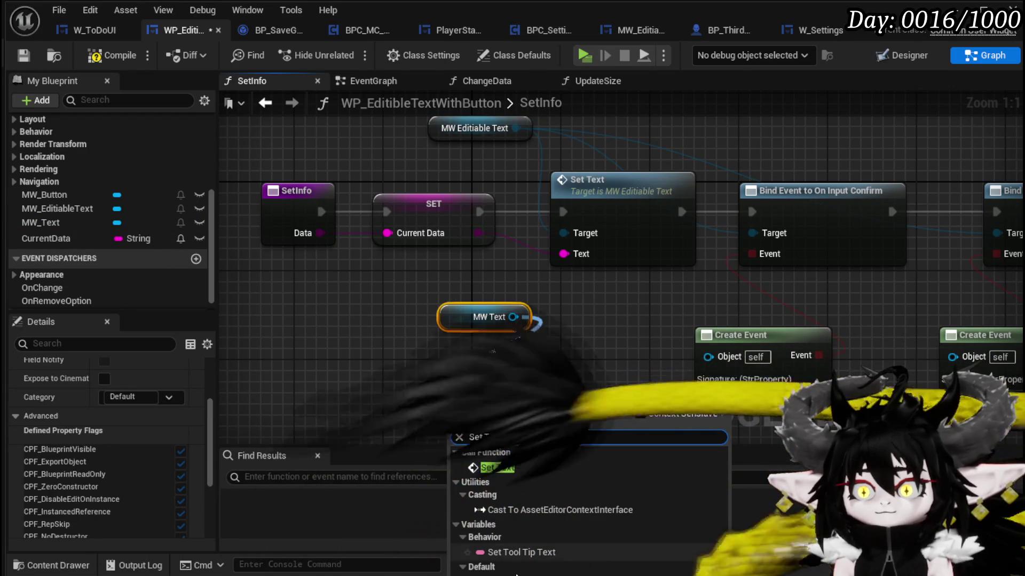
pyautogui.click(497, 472)
# Arrange the nodes and run Set Text after SET, fed by Current Data converted to text.
pyautogui.moveTo(469, 316)
pyautogui.mouseDown()
pyautogui.moveTo(544, 319)
pyautogui.moveTo(538, 362)
pyautogui.mouseUp()
pyautogui.scroll(-2, 490, 325)
pyautogui.moveTo(344, 290)
pyautogui.mouseDown()
pyautogui.moveTo(514, 248)
pyautogui.moveTo(401, 245)
pyautogui.mouseUp()
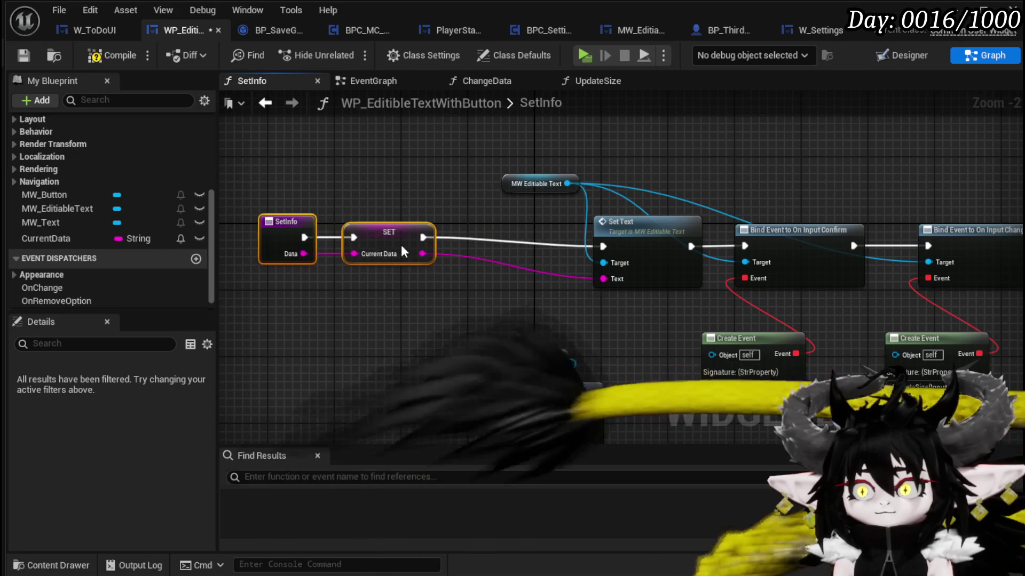
pyautogui.moveTo(529, 183); pyautogui.dragTo(611, 166)
pyautogui.moveTo(521, 313); pyautogui.dragTo(555, 413)
pyautogui.moveTo(556, 413); pyautogui.dragTo(521, 247)
pyautogui.moveTo(439, 241); pyautogui.dragTo(487, 246)
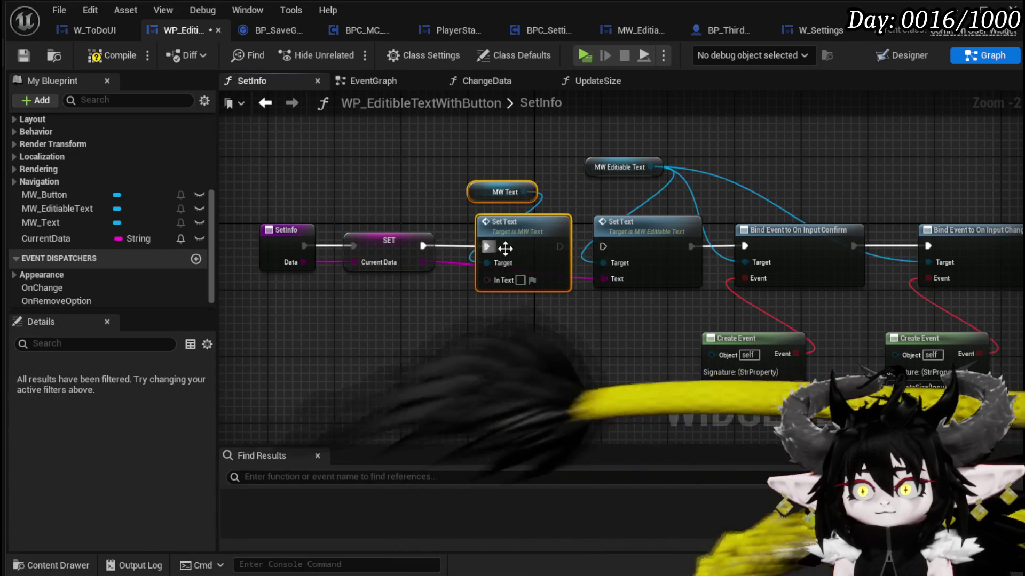
pyautogui.moveTo(422, 262)
pyautogui.mouseDown()
pyautogui.moveTo(486, 280)
pyautogui.moveTo(490, 307)
pyautogui.moveTo(498, 299)
pyautogui.mouseUp()
# Compile and save the widget blueprint, then start a play-in-editor test.
pyautogui.click(534, 386)
pyautogui.click(112, 55)
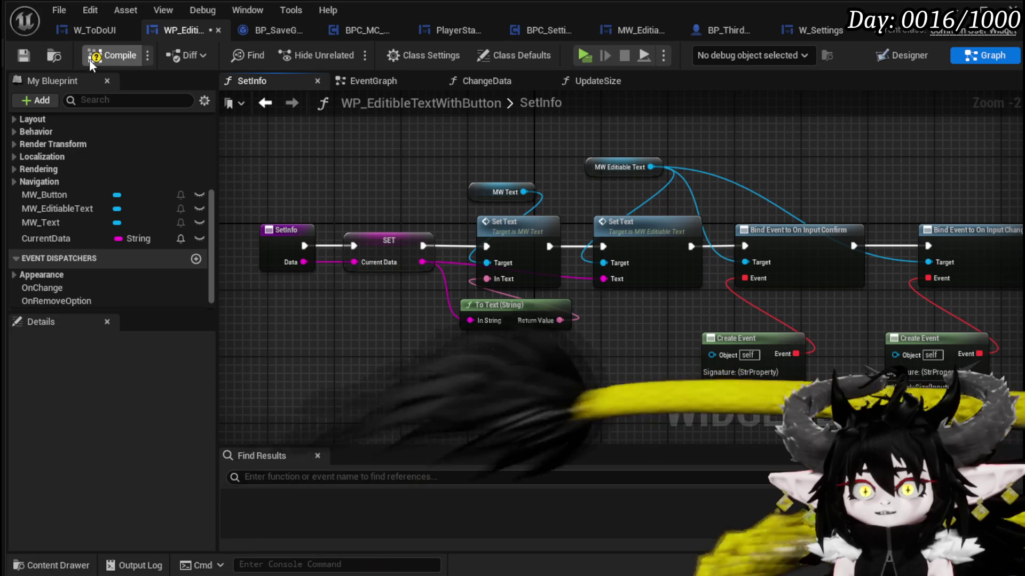
pyautogui.click(23, 56)
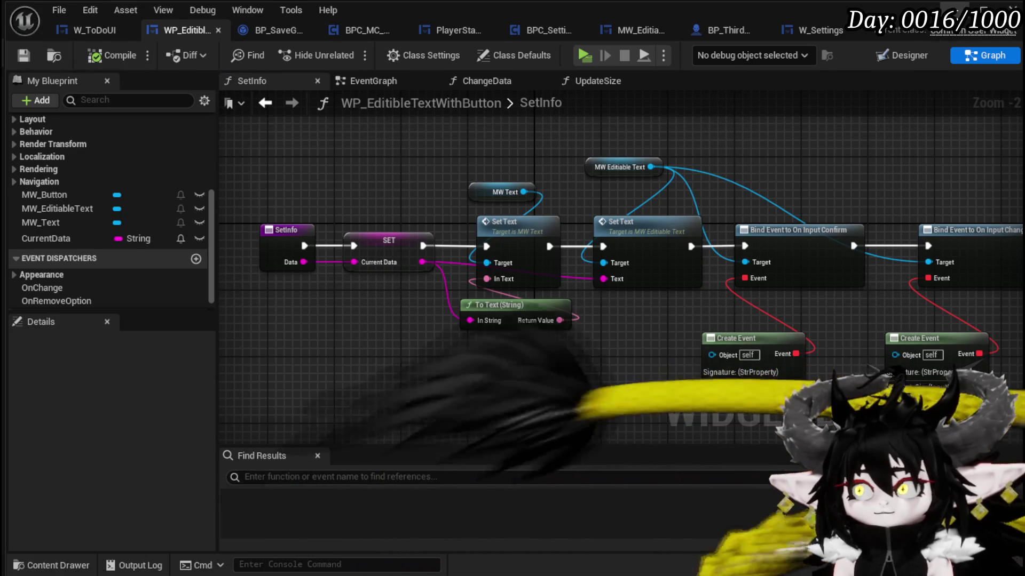
pyautogui.hotkey('alt', 'Tab')
pyautogui.click(346, 53)
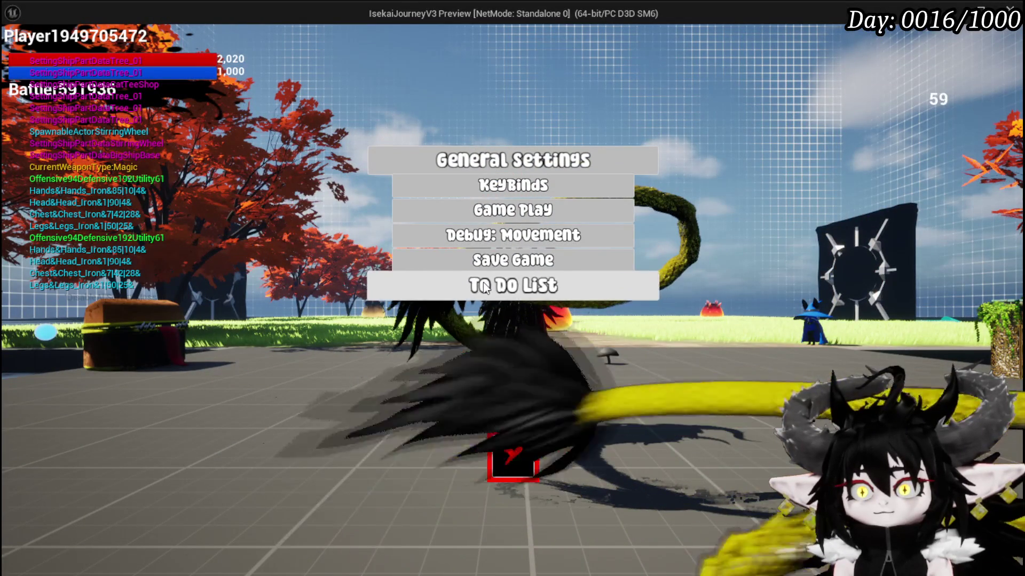
# In play, open the To Do List, add a new entry and rename it to a long run of 'a' characters.
pyautogui.click(482, 286)
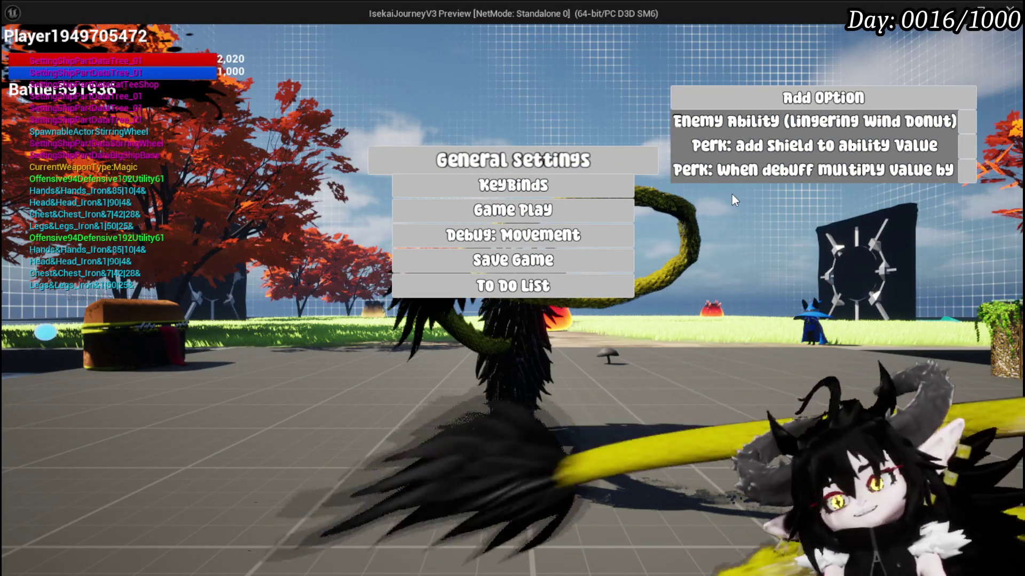
pyautogui.click(938, 106)
pyautogui.click(810, 195)
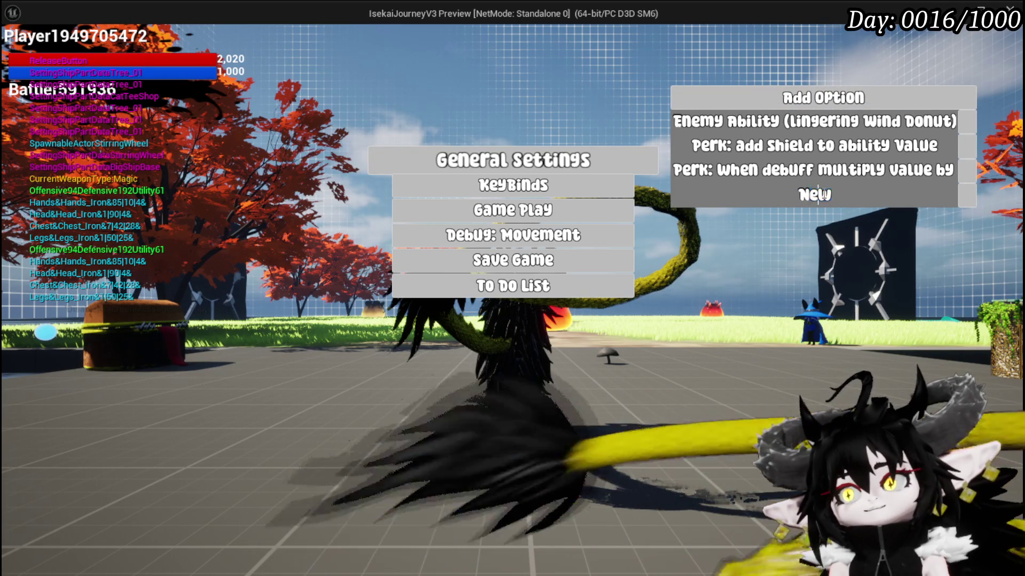
pyautogui.write('aaaaaaaaaaaaaaaaaaaaaaaaaaaaaaaaaaaaaaaaaaaaaaaaaaaaa')
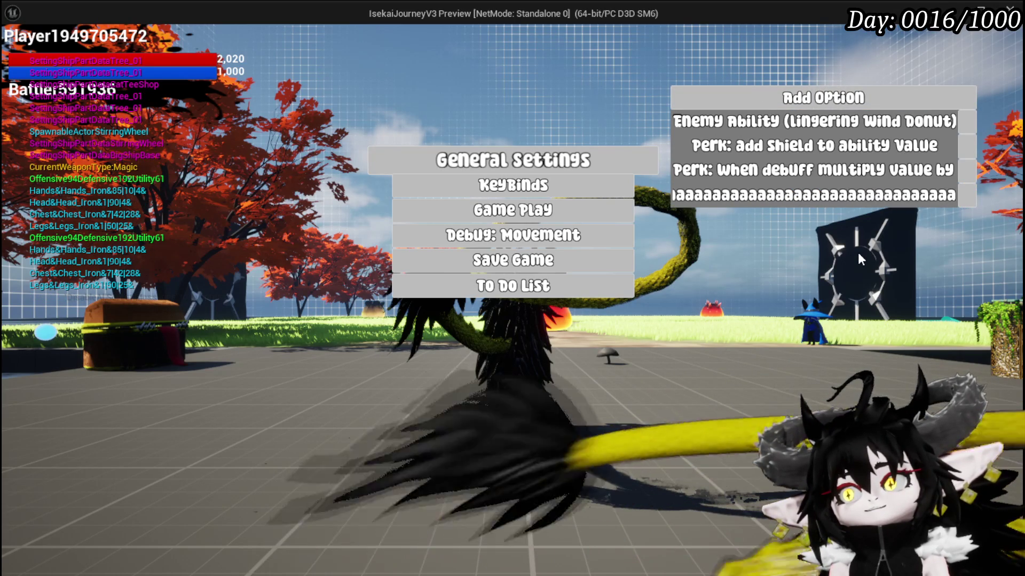
pyautogui.press('Return')
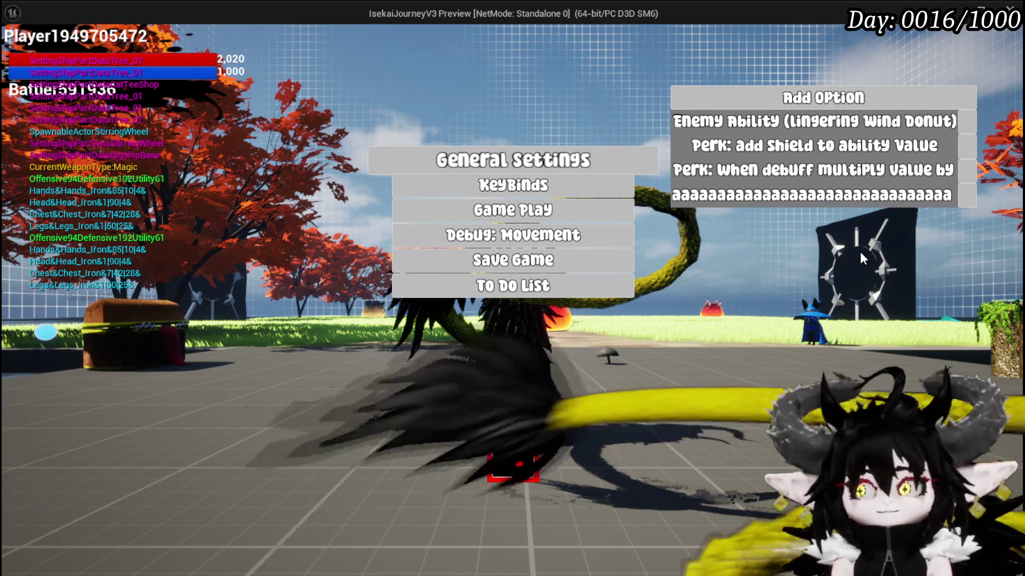
# Enter the text 'not aut o wrapp', confirm it, and stop the play session.
pyautogui.write('not')
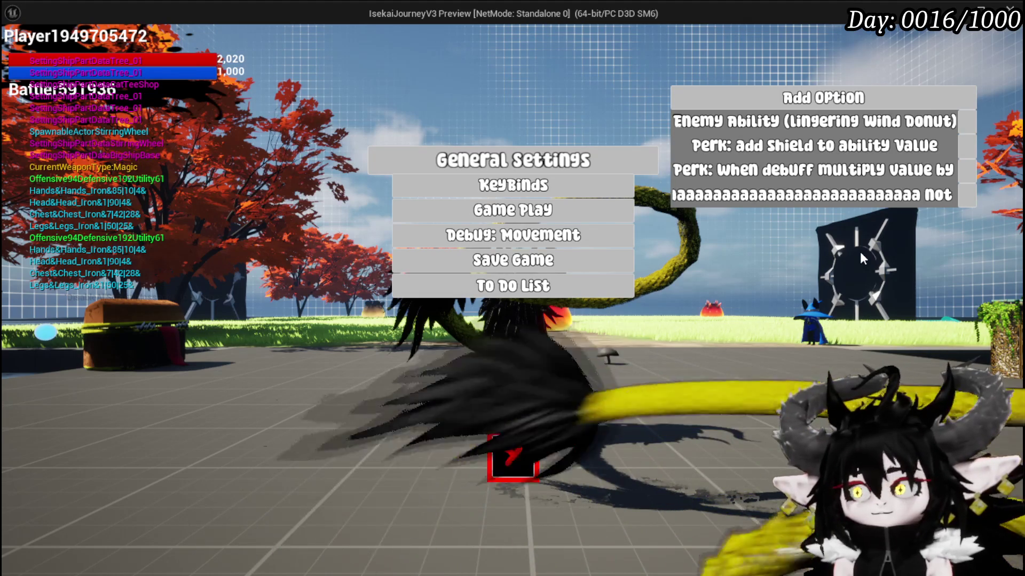
pyautogui.write(' aut o wrap')
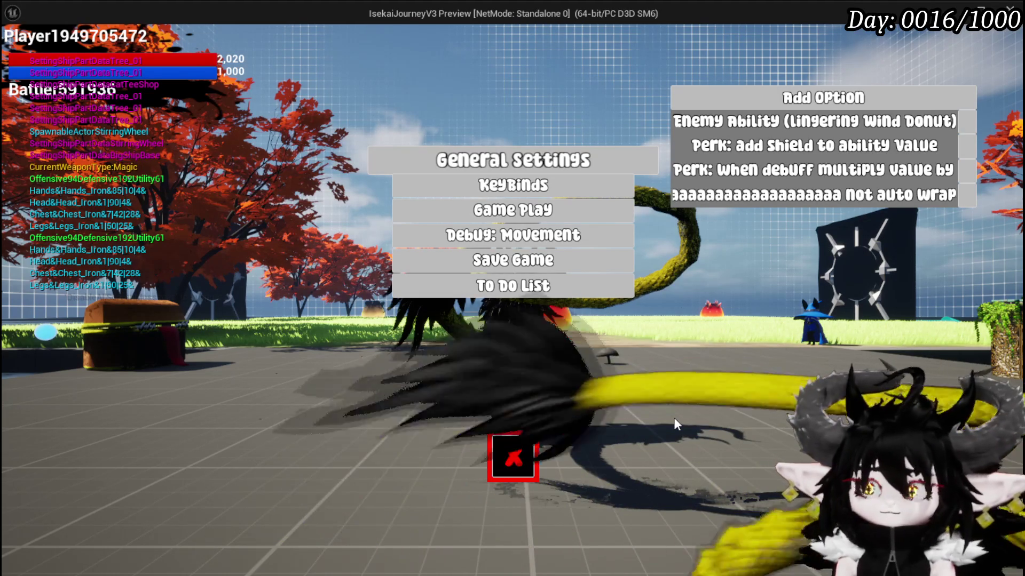
pyautogui.write('p')
pyautogui.press('Return')
pyautogui.press('Escape')
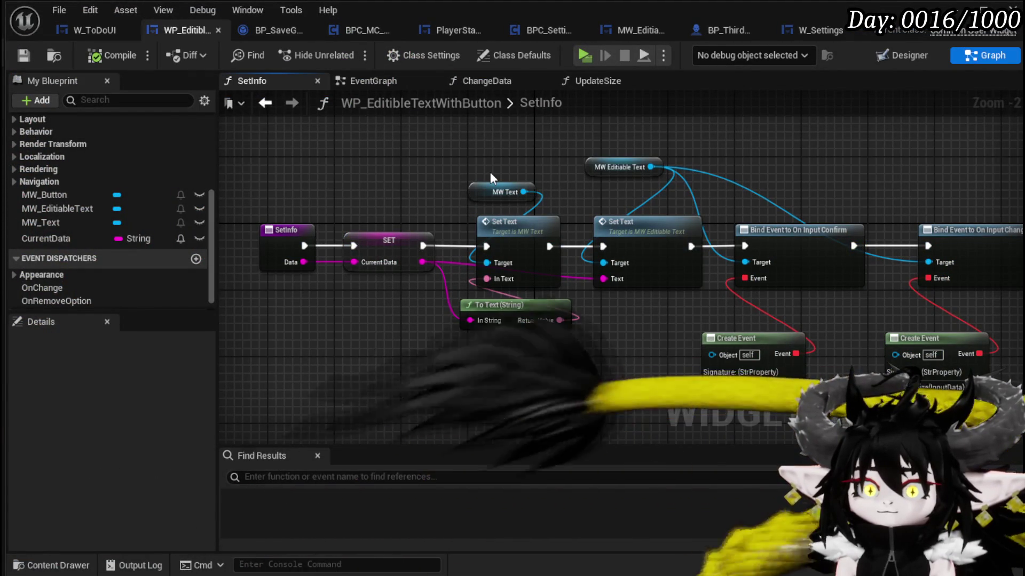
# In the Designer, change MW_Text's Visibility from Hidden to Visible.
pyautogui.click(364, 82)
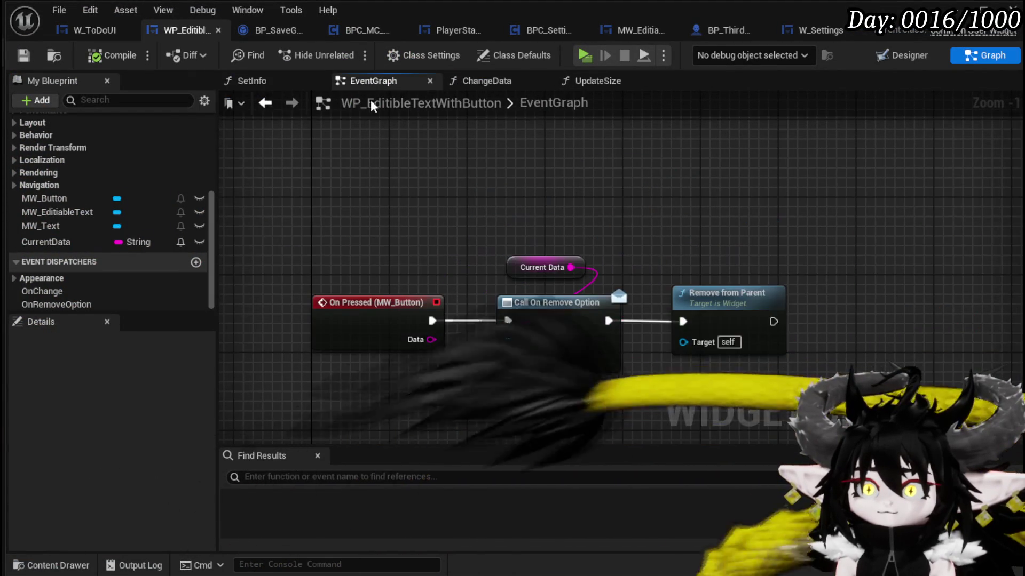
pyautogui.click(902, 56)
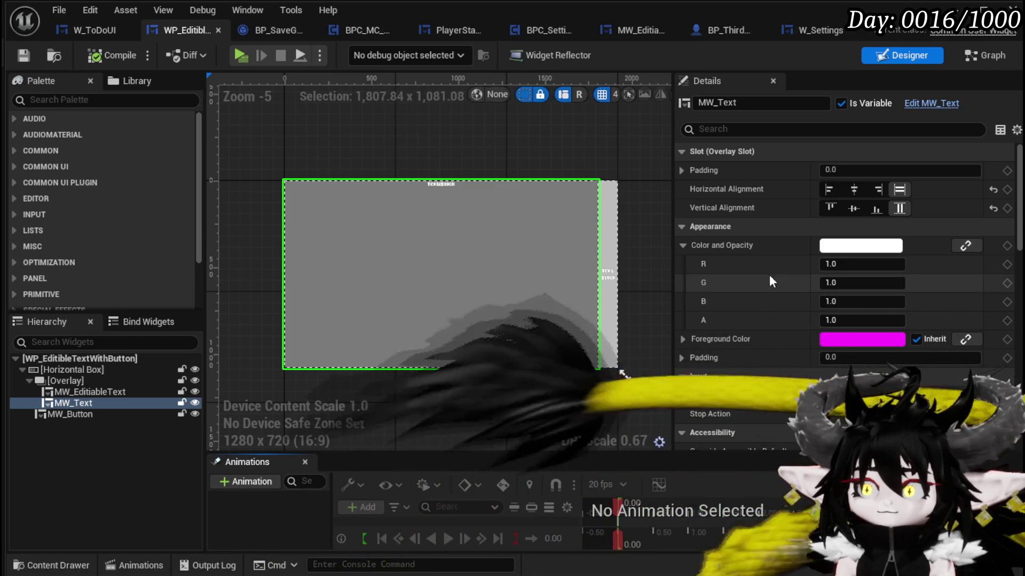
pyautogui.scroll(-5, 878, 264)
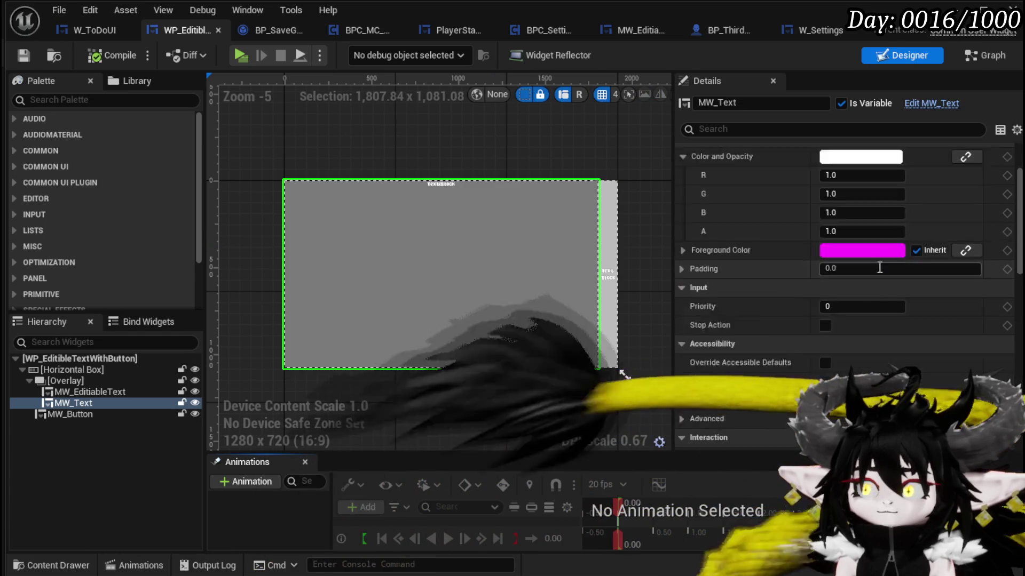
pyautogui.scroll(-2, 887, 267)
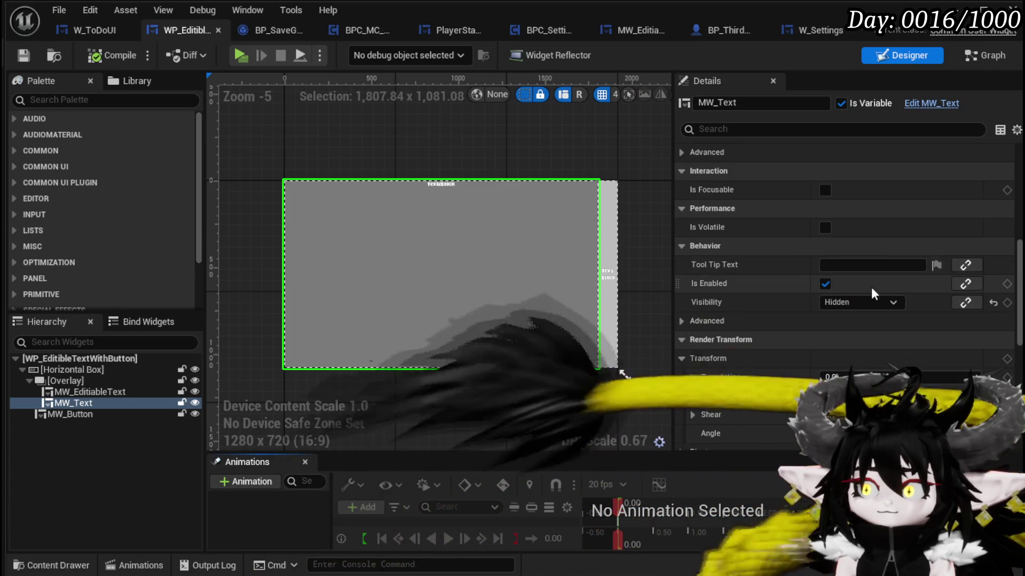
pyautogui.click(853, 301)
pyautogui.click(854, 317)
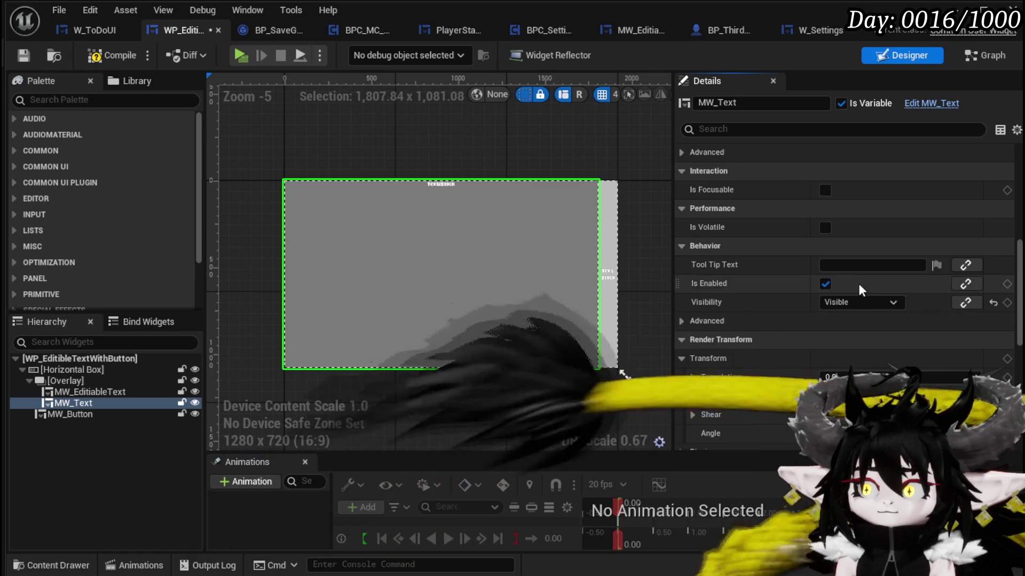
pyautogui.scroll(5, 860, 280)
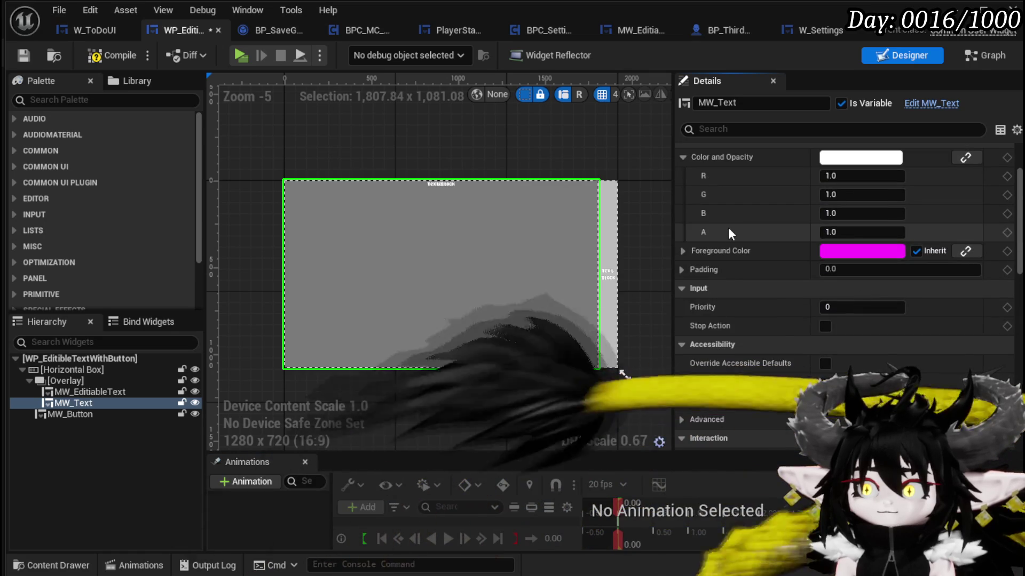
pyautogui.scroll(1, 839, 316)
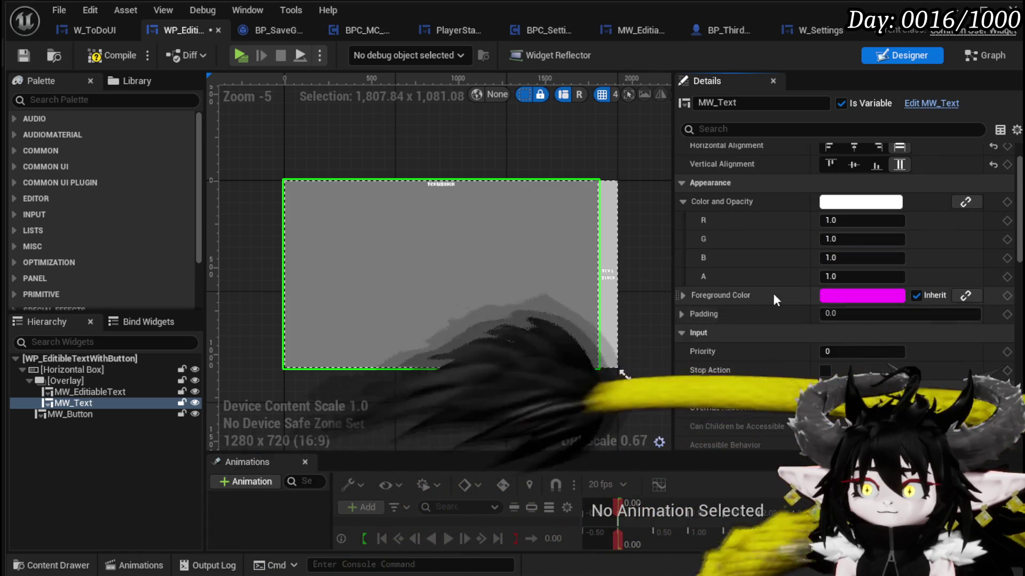
pyautogui.scroll(-10, 758, 267)
pyautogui.scroll(-3, 761, 260)
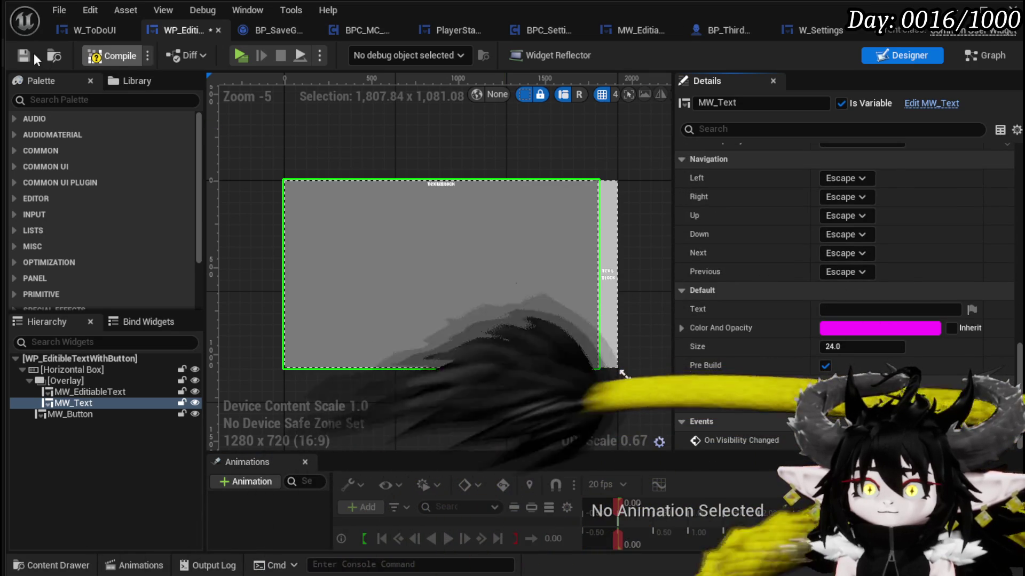
# Compile and save, uncheck MW_Text's Pre Build option, and start a new play test.
pyautogui.click(24, 55)
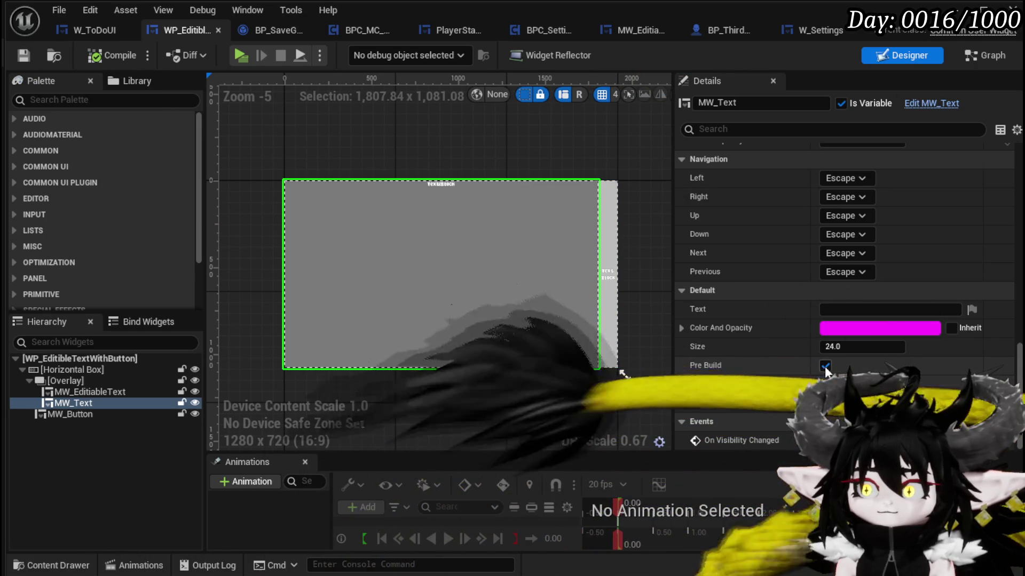
pyautogui.click(825, 366)
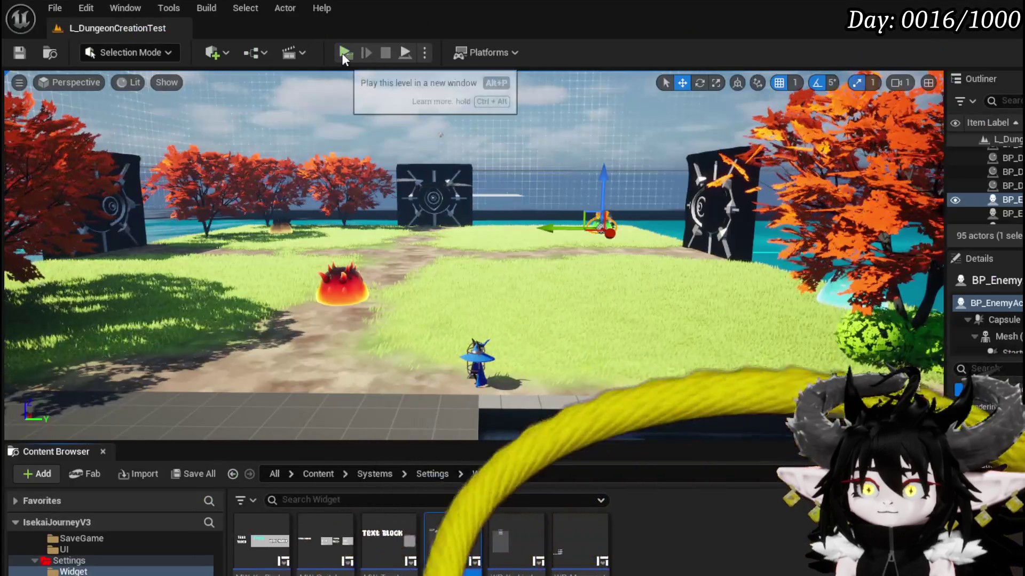
pyautogui.click(345, 53)
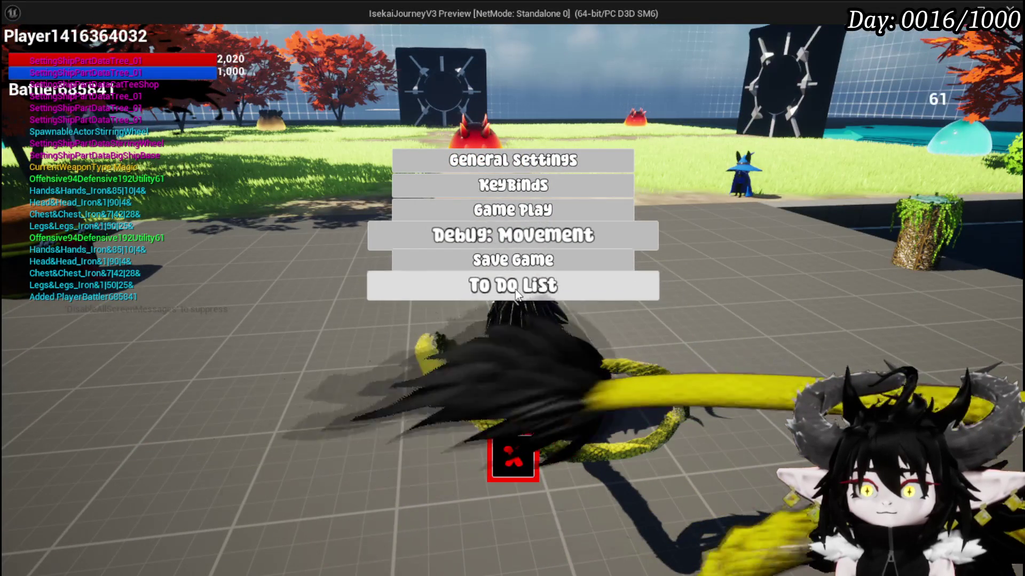
# Open the To Do List in play to confirm the long entry wraps, stop, and save all assets.
pyautogui.click(524, 236)
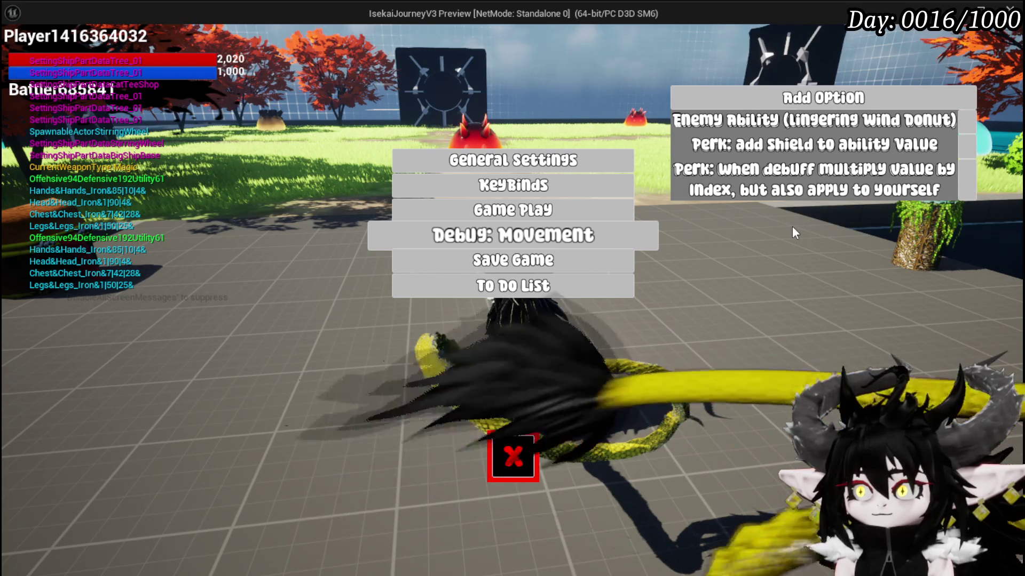
pyautogui.press('Escape')
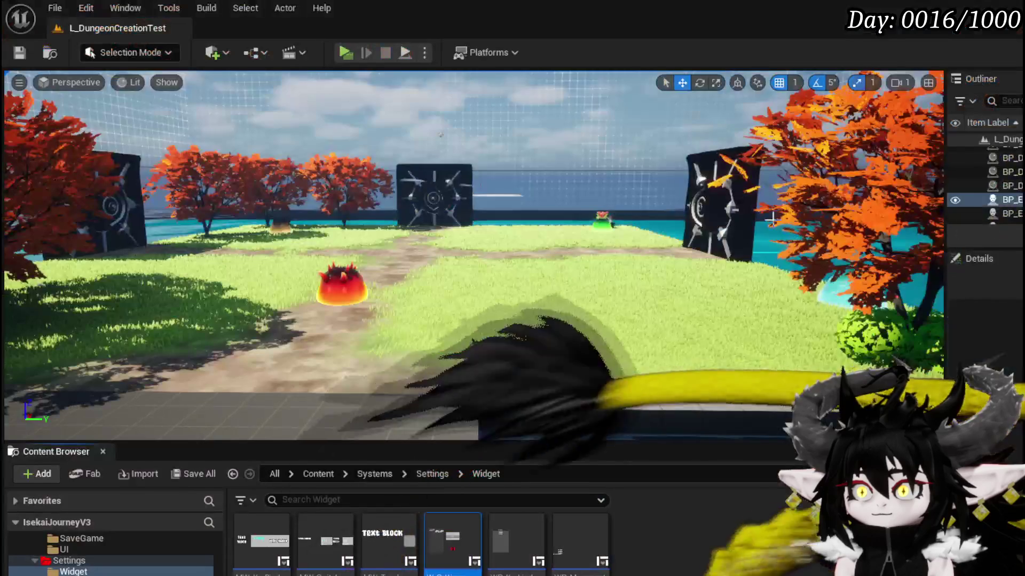
pyautogui.click(12, 52)
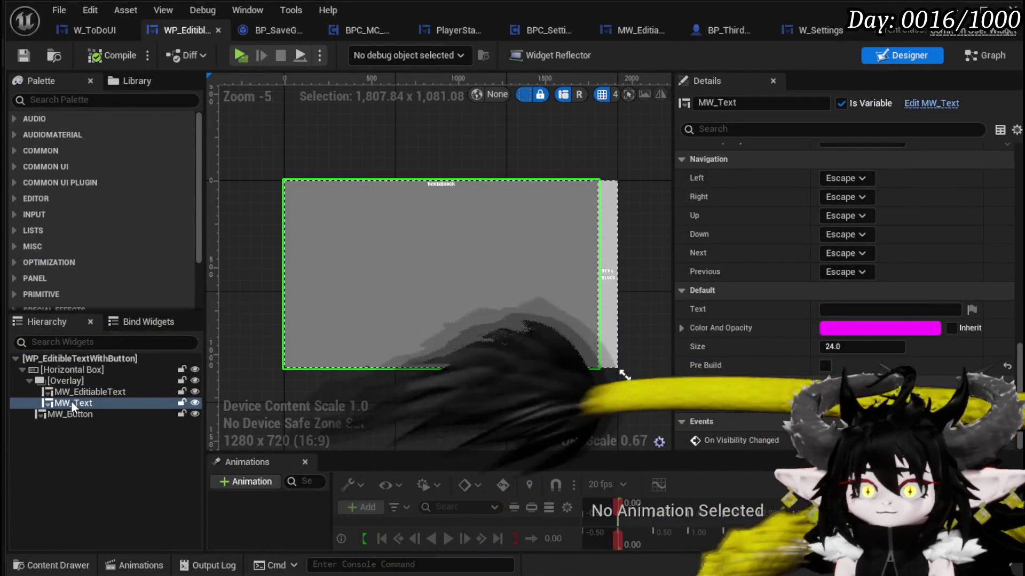
# Check the W_ToDoUI tab, then back in WP_EditibleTextWithButton open MW_Text from the Hierarchy.
pyautogui.scroll(4, 884, 227)
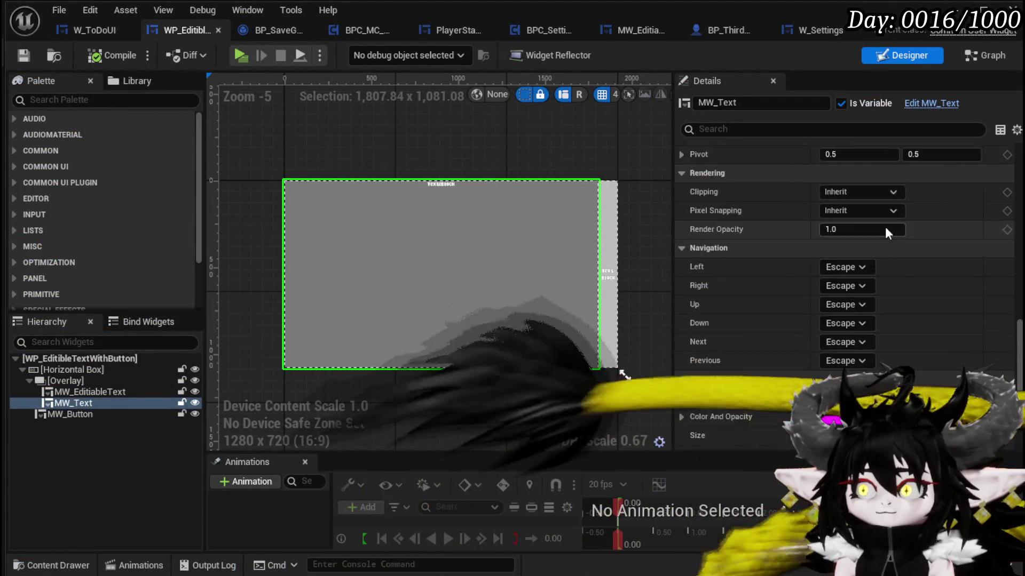
pyautogui.scroll(10, 885, 227)
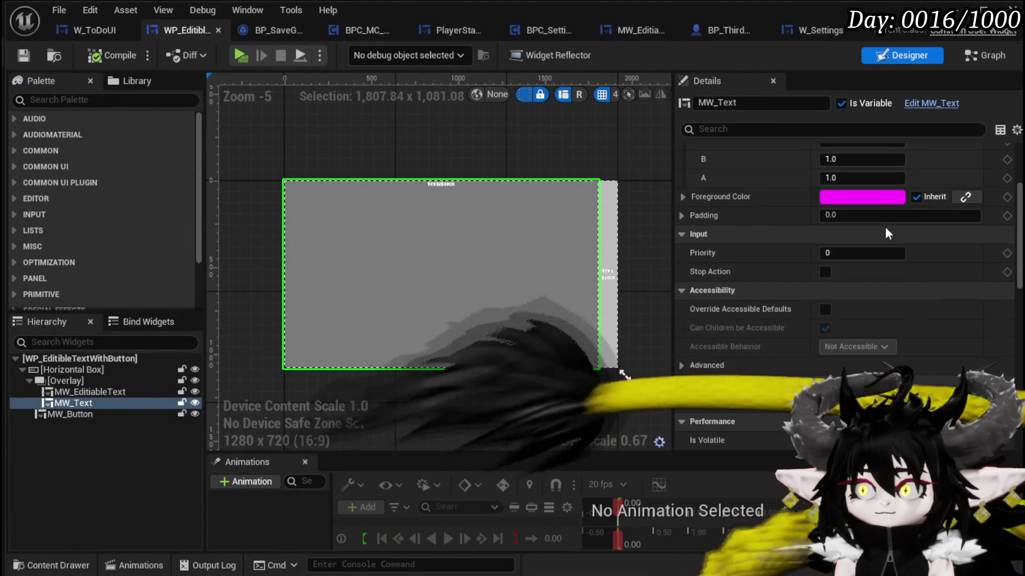
pyautogui.scroll(3, 885, 227)
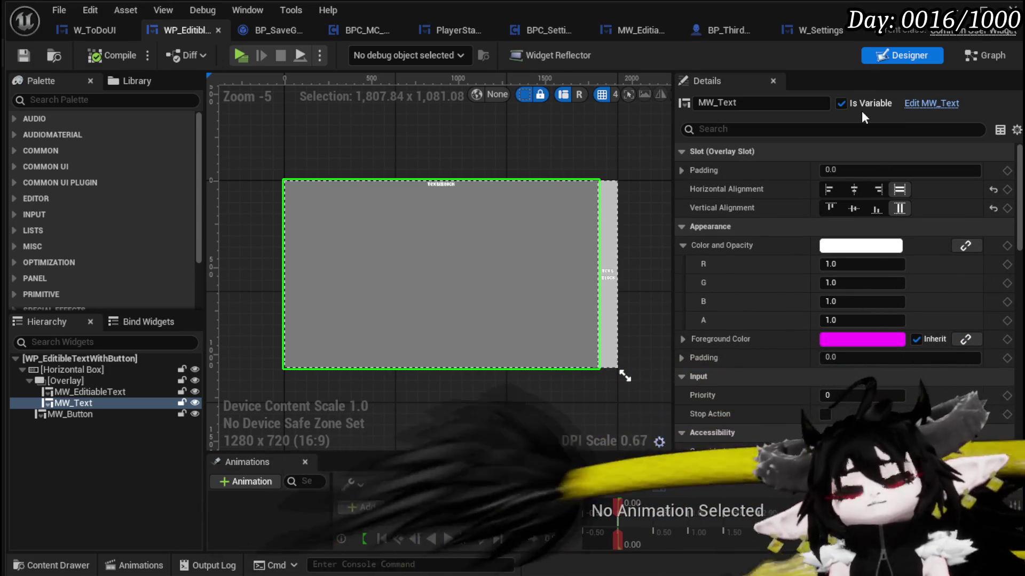
pyautogui.click(96, 30)
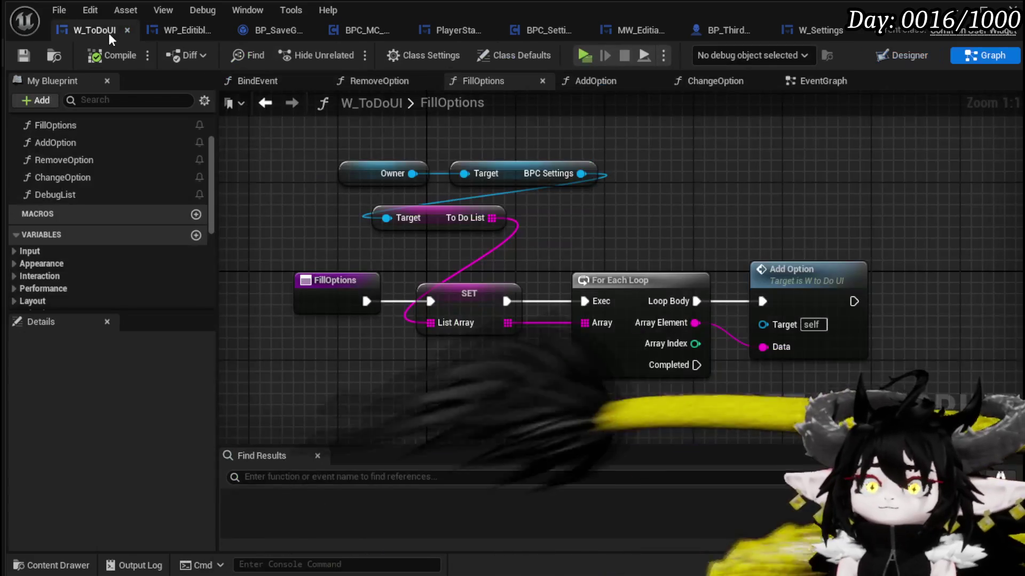
pyautogui.click(172, 32)
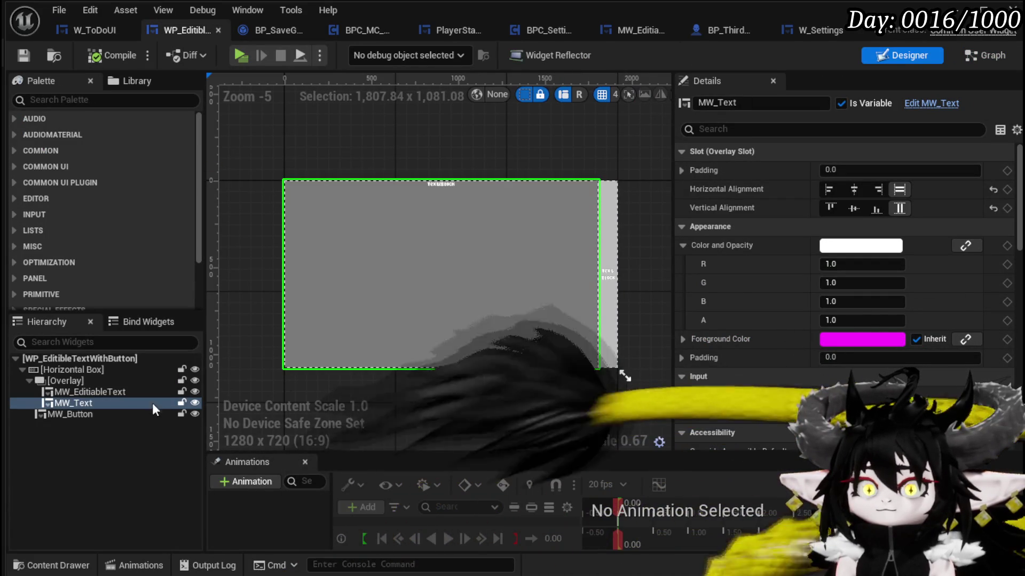
pyautogui.doubleClick(427, 182)
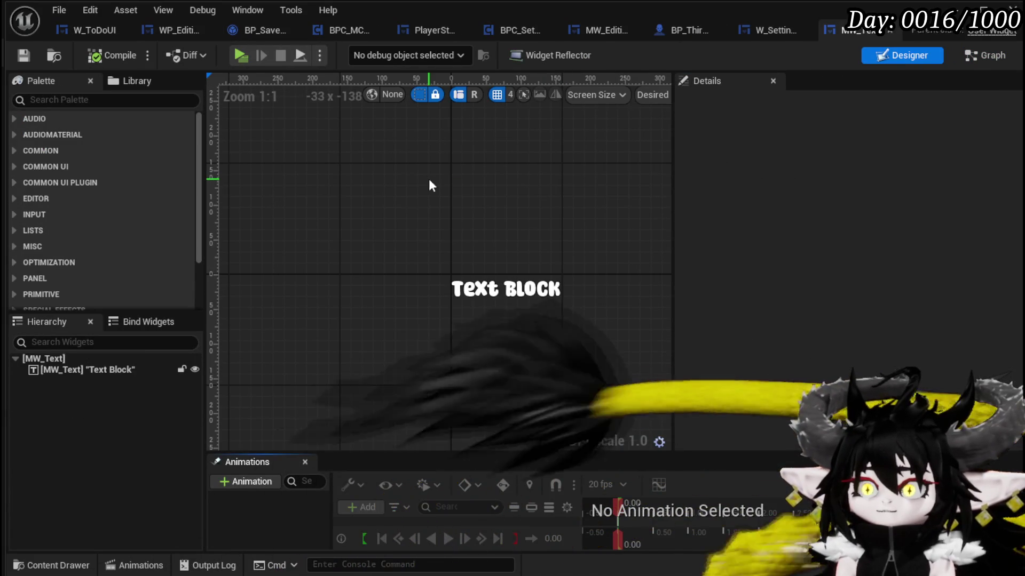
# Select MW_Text's Text Block, scroll through its font and wrapping settings, then close MW_Text.
pyautogui.click(506, 289)
pyautogui.scroll(-6, 796, 188)
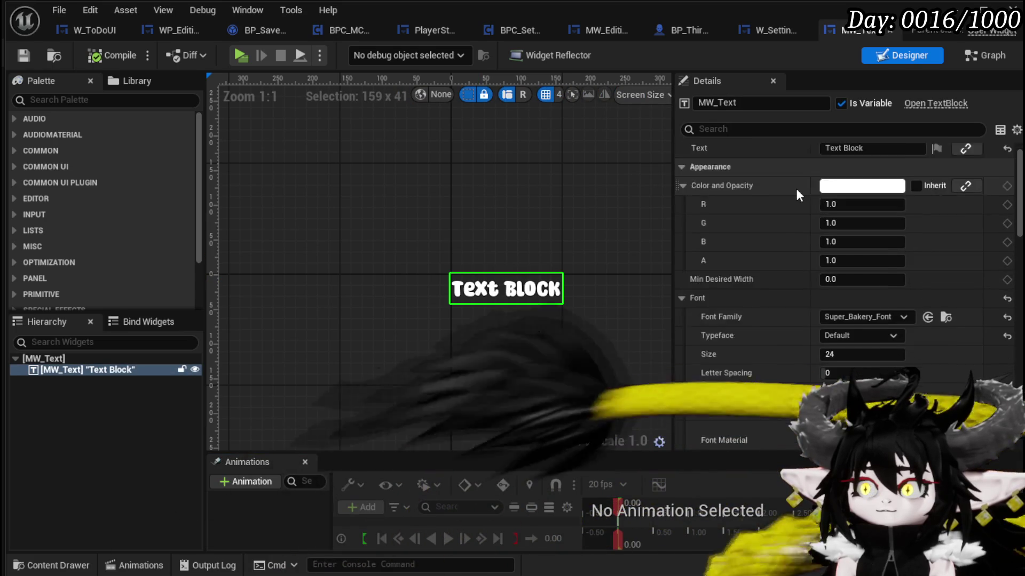
pyautogui.scroll(-12, 795, 188)
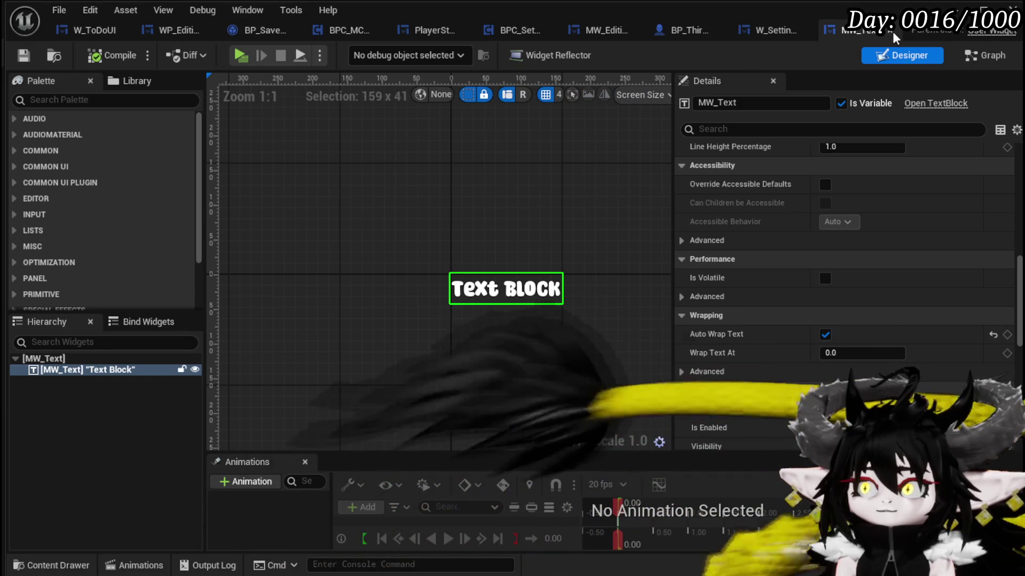
pyautogui.click(891, 30)
# Return to WP_EditibleTextWithButton's Designer via W_ToDoUI and select the Horizontal Box.
pyautogui.click(80, 33)
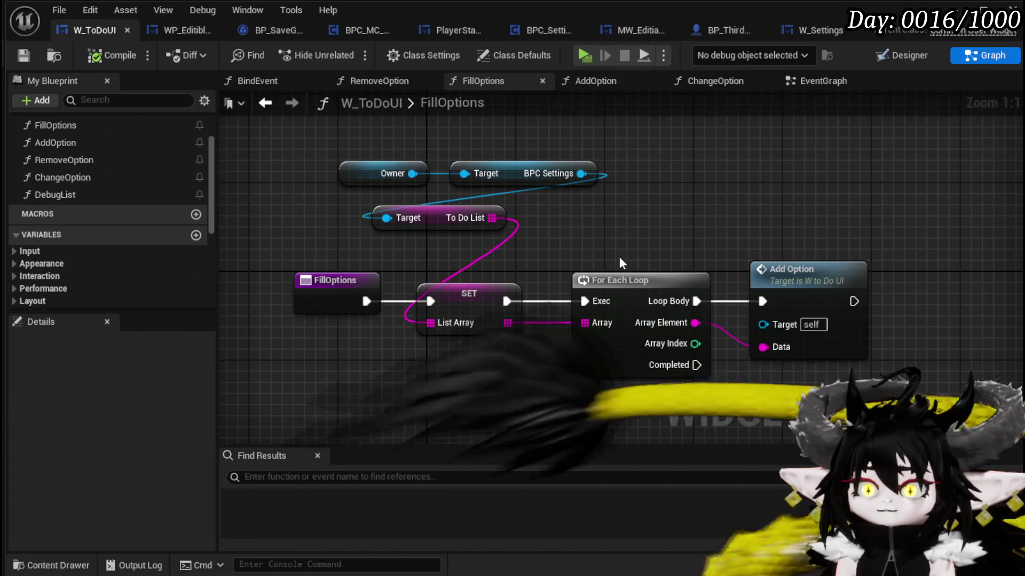
pyautogui.click(154, 30)
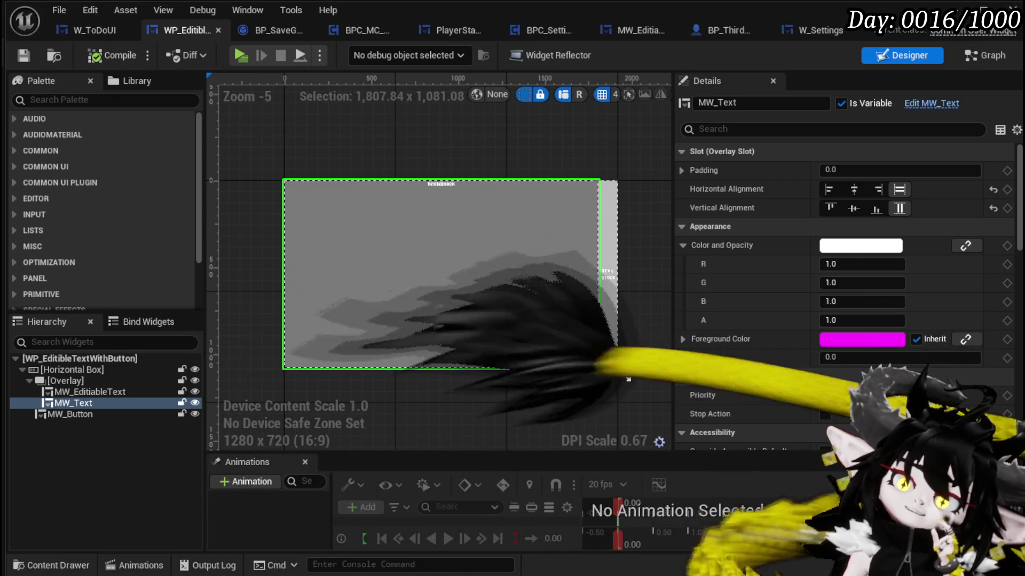
pyautogui.click(82, 371)
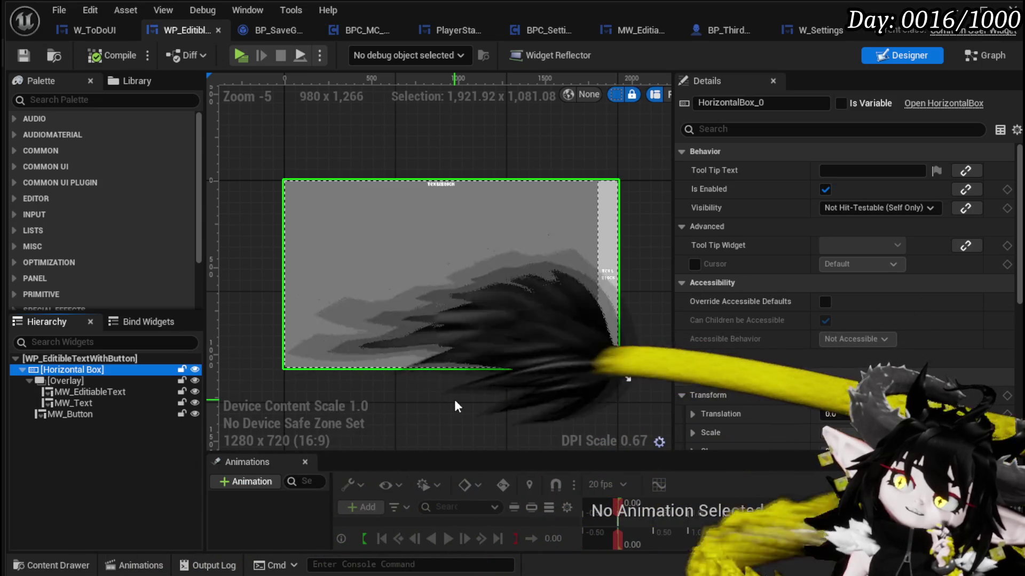
# Select the Overlay, wrap it with a Size Box via Wrap With, select the Size Box and compile.
pyautogui.scroll(-5, 784, 302)
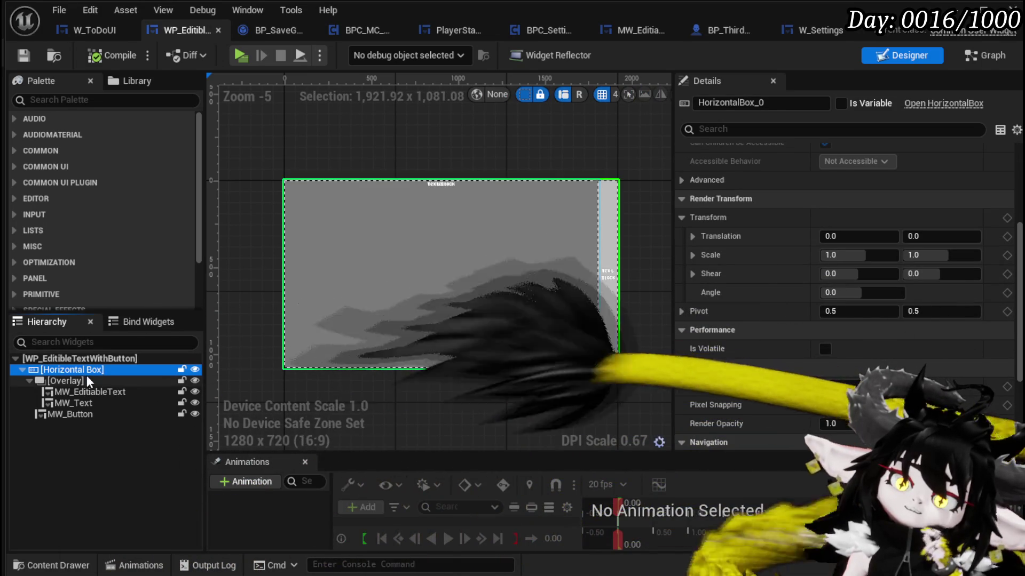
pyautogui.press('Down')
pyautogui.scroll(1, 776, 303)
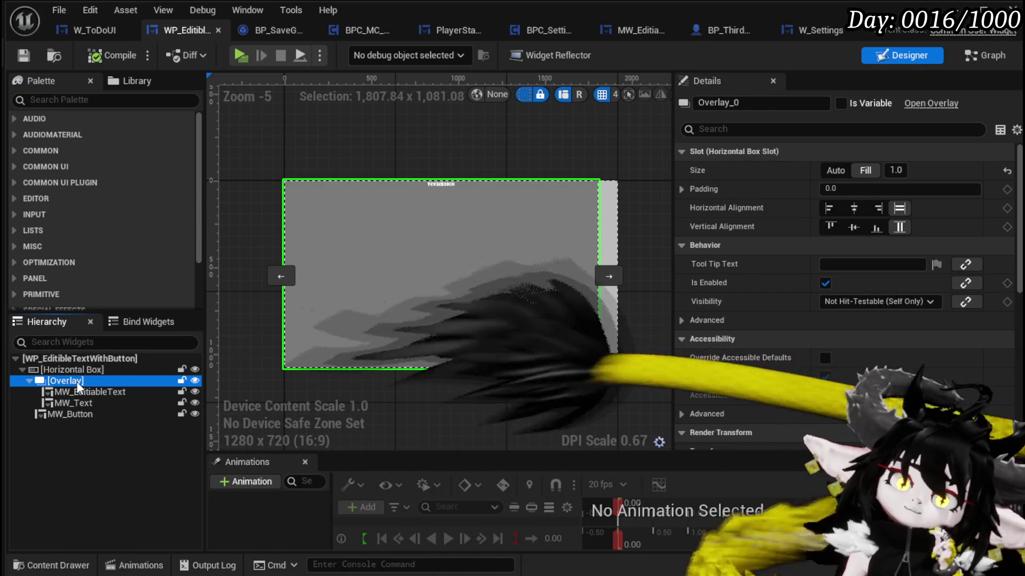
pyautogui.rightClick(77, 383)
pyautogui.moveTo(126, 531)
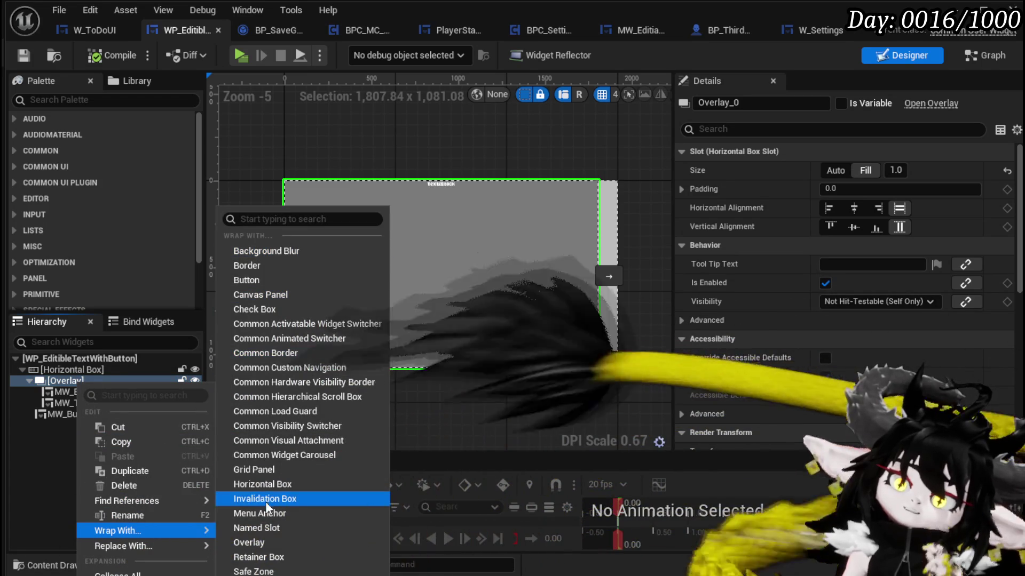
pyautogui.scroll(-2, 273, 566)
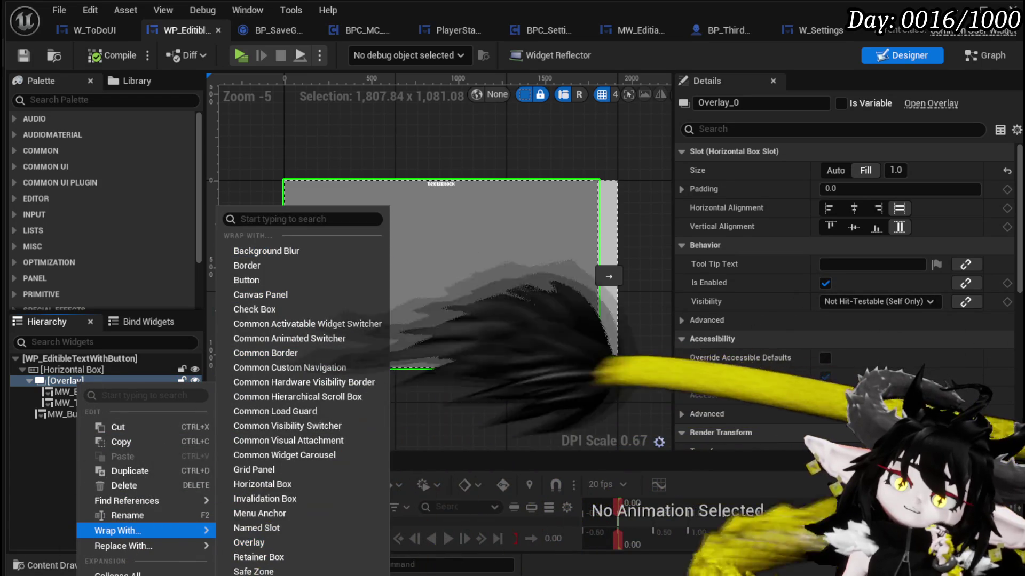
pyautogui.click(273, 568)
pyautogui.click(67, 381)
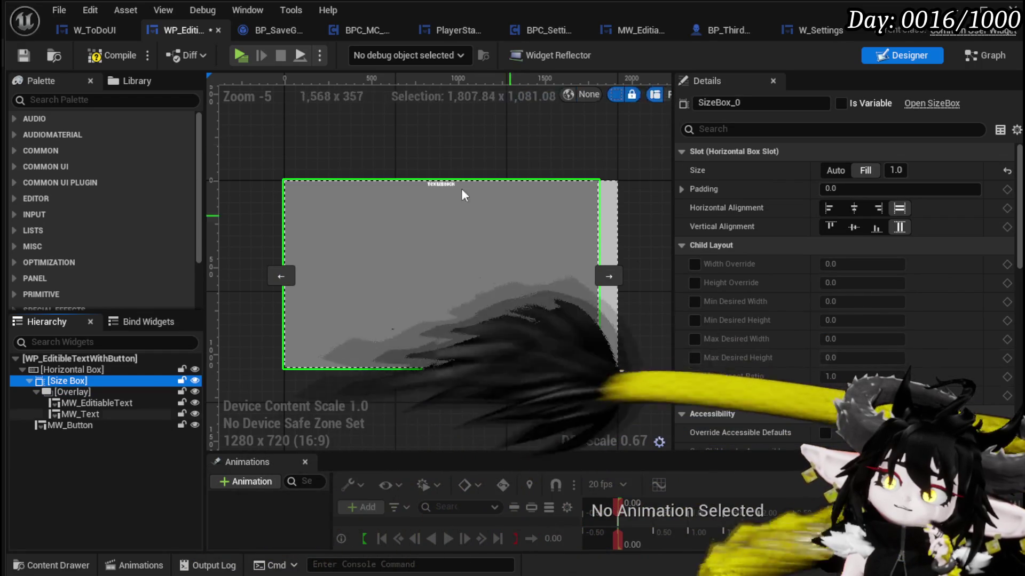
pyautogui.click(98, 59)
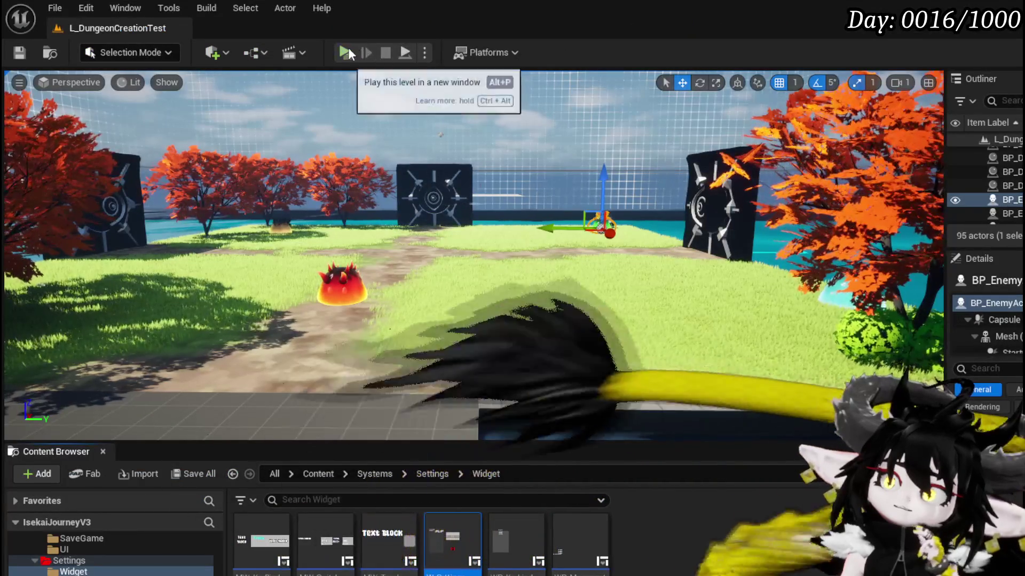
# Play in a new window, open the To Do List from General Settings, stop, and save the level.
pyautogui.click(347, 51)
pyautogui.press('Tab')
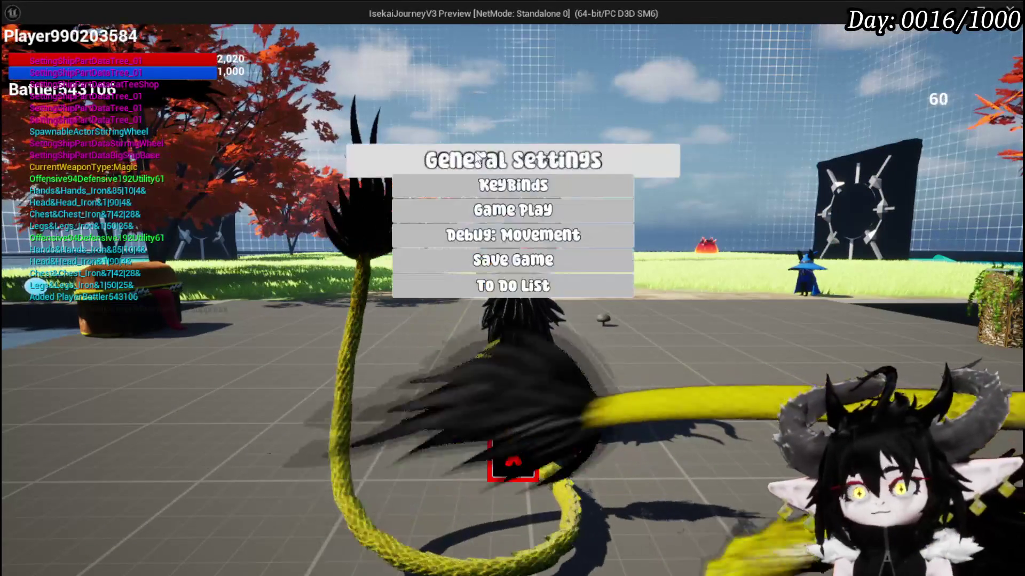
pyautogui.click(508, 292)
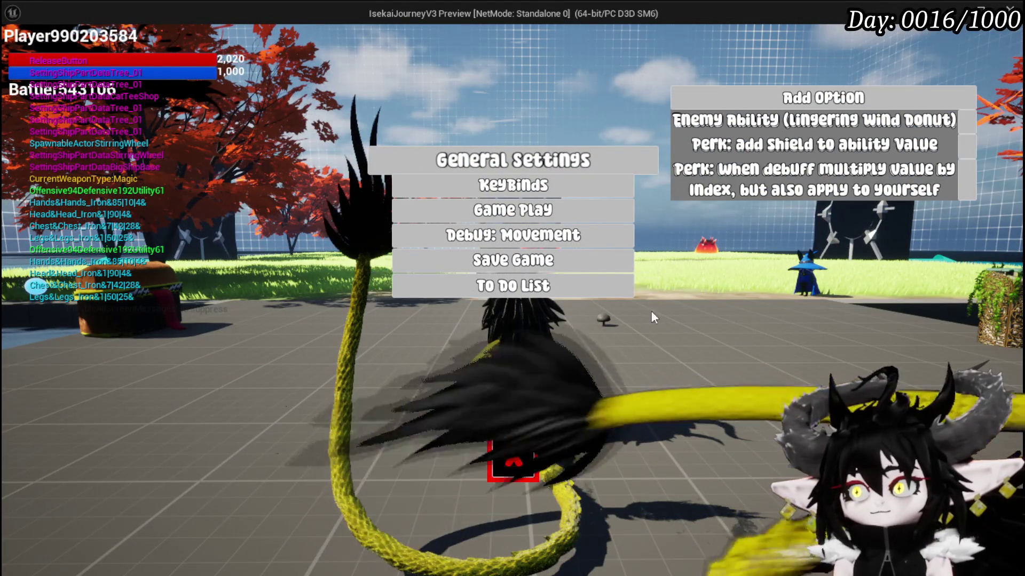
pyautogui.press('Escape')
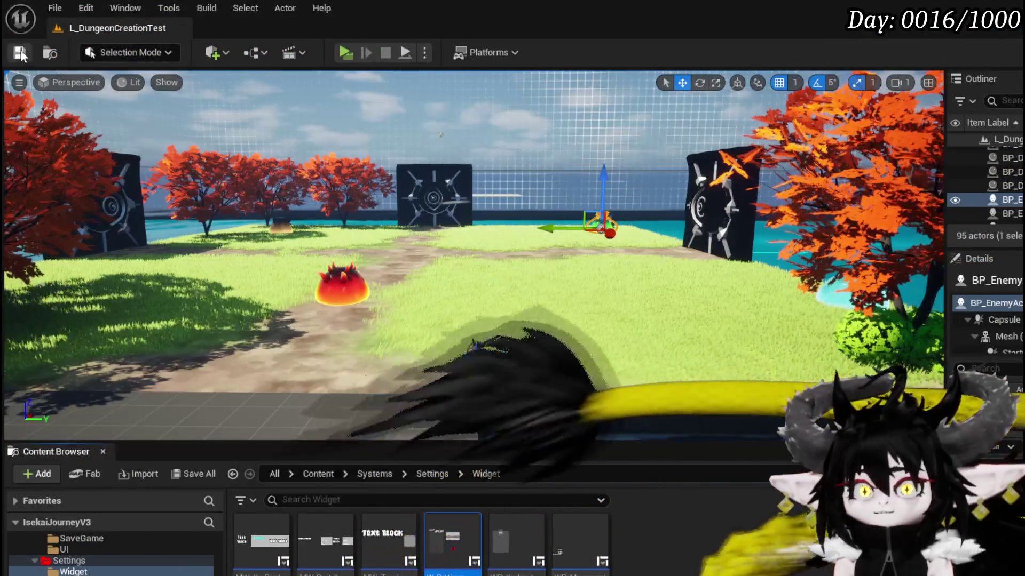
pyautogui.hotkey('ctrl', 's')
pyautogui.hotkey('alt', 'Tab')
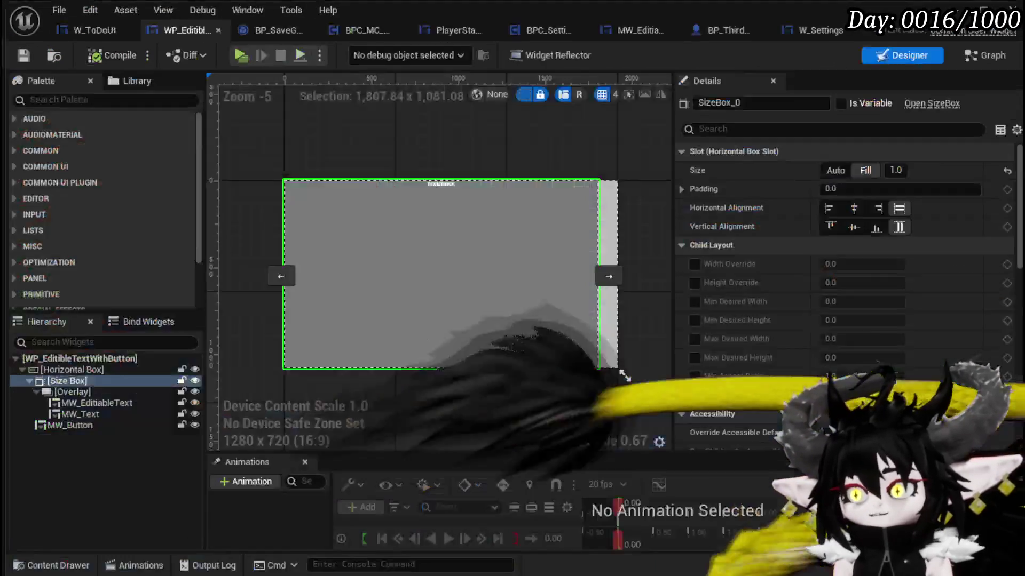
# In W_ToDoUI's Designer, search 'Editi' and place WP_EditibleTextWithButton into the VerticalBox.
pyautogui.click(105, 37)
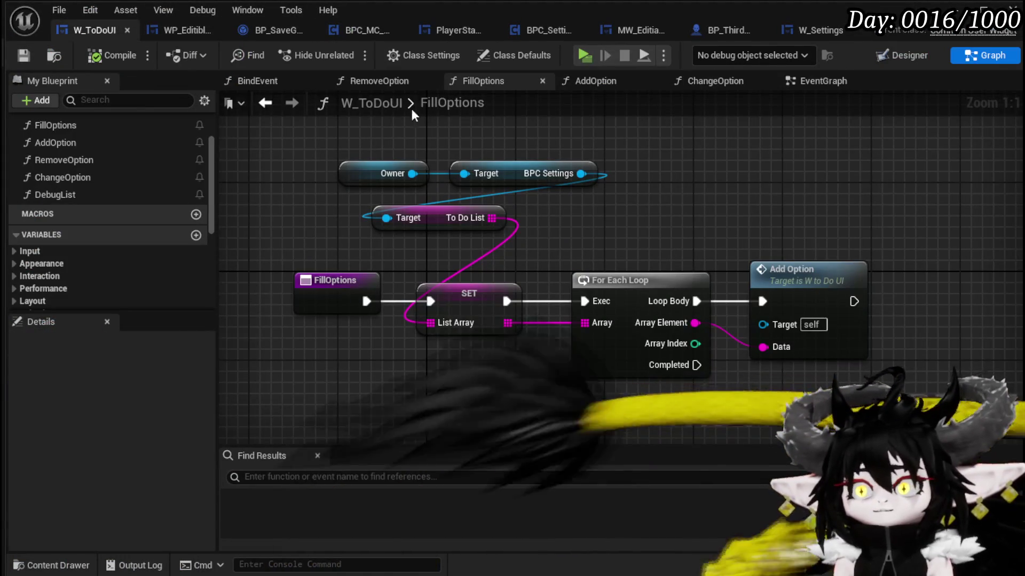
pyautogui.click(891, 57)
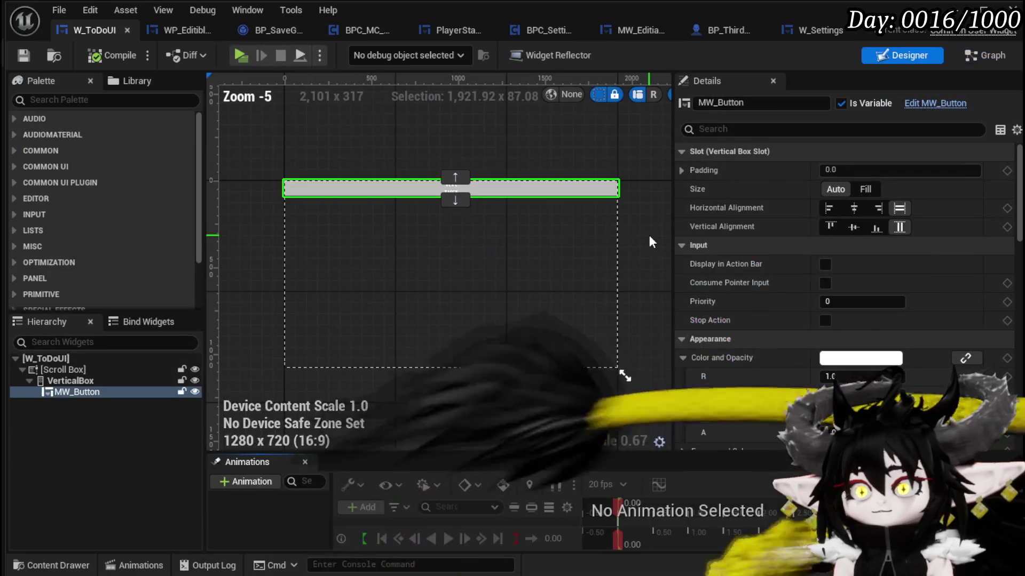
pyautogui.click(82, 102)
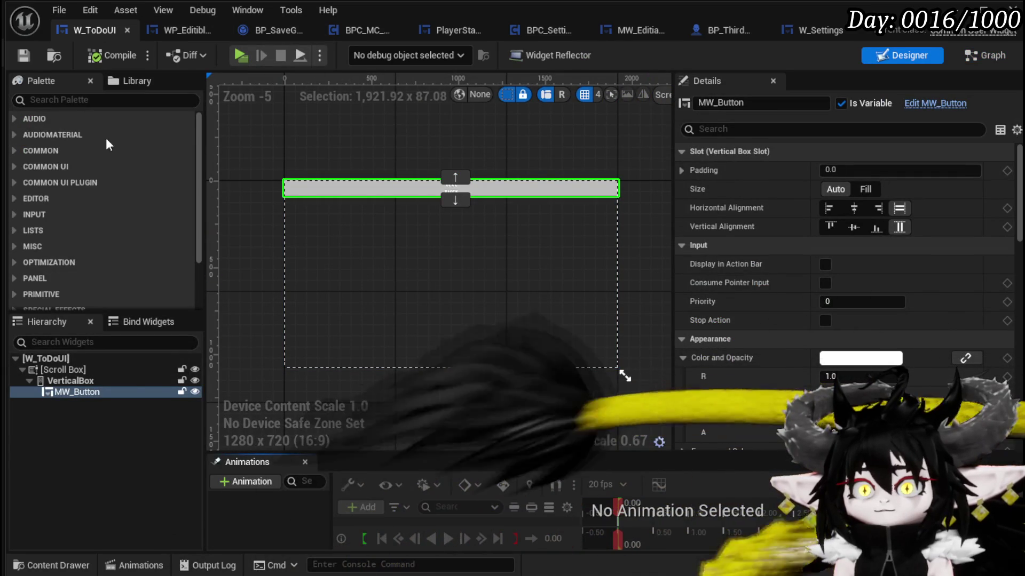
pyautogui.write('Editi')
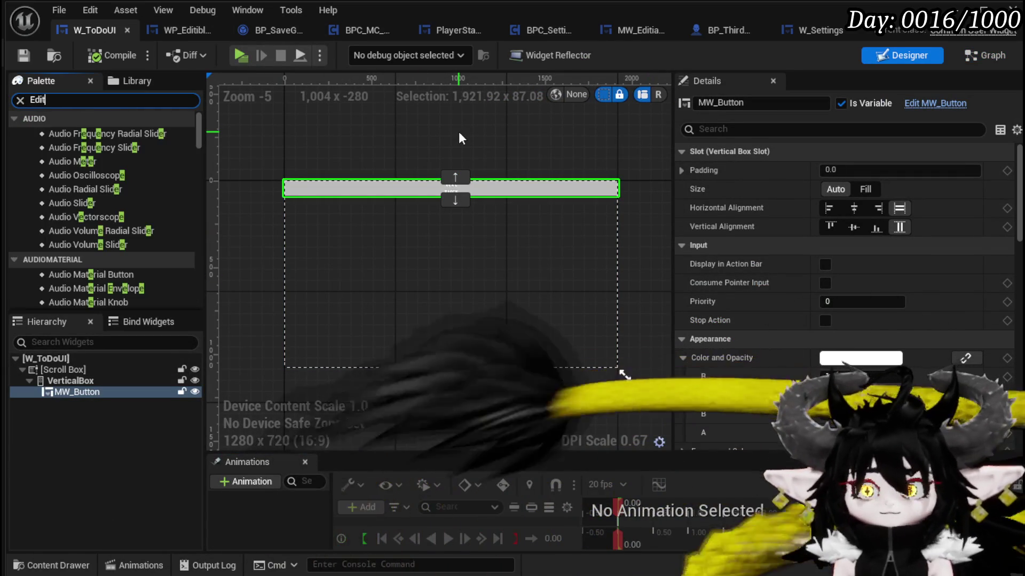
pyautogui.moveTo(106, 161)
pyautogui.mouseDown()
pyautogui.moveTo(133, 195)
pyautogui.moveTo(48, 392)
pyautogui.moveTo(64, 398)
pyautogui.moveTo(110, 158)
pyautogui.moveTo(102, 403)
pyautogui.moveTo(72, 379)
pyautogui.mouseUp()
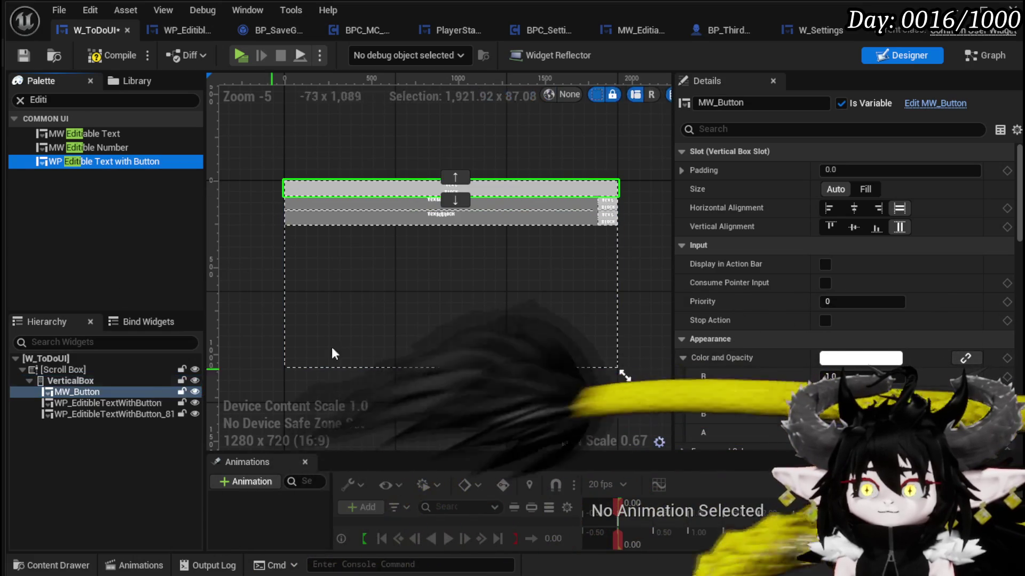
# Select the new entry and switch its size to Fill, then back to Auto.
pyautogui.click(380, 201)
pyautogui.scroll(-10, 903, 303)
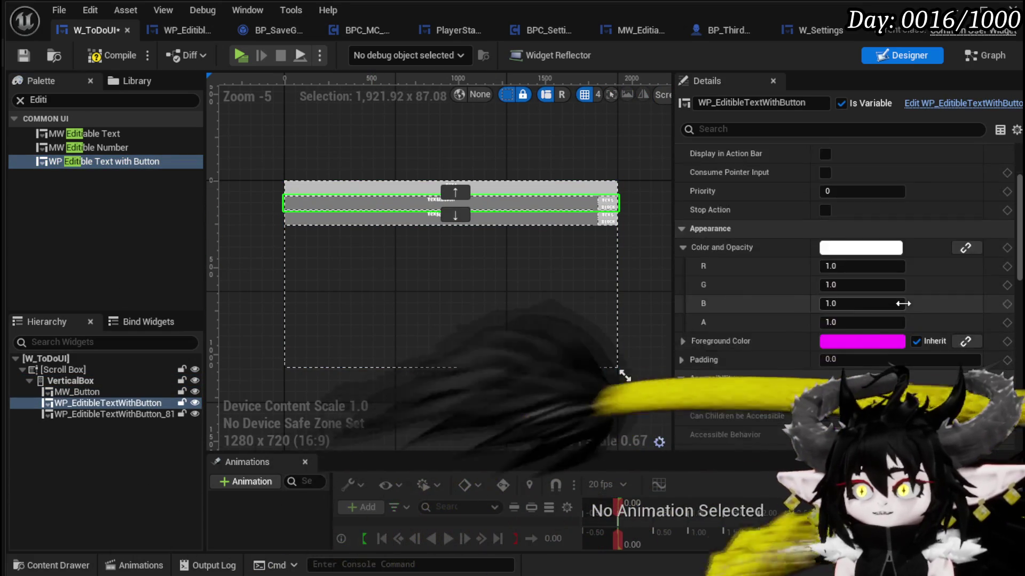
pyautogui.scroll(-10, 903, 302)
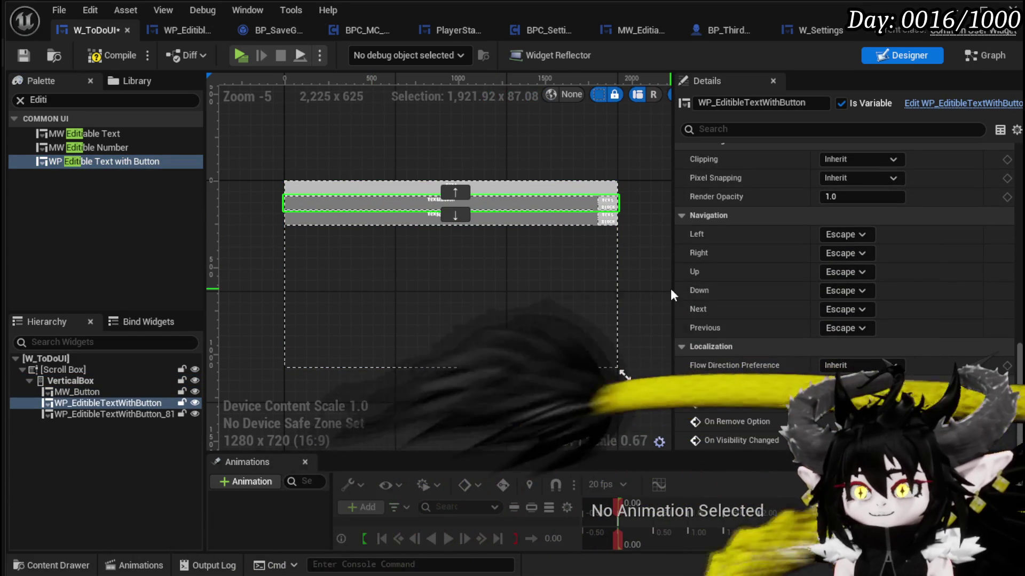
pyautogui.scroll(10, 870, 288)
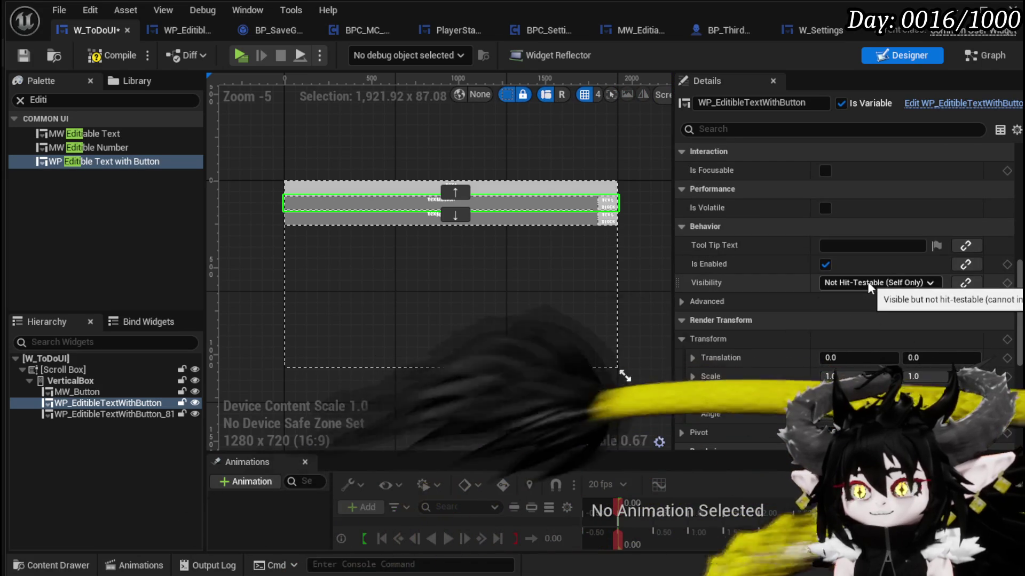
pyautogui.scroll(5, 867, 282)
pyautogui.scroll(5, 867, 282)
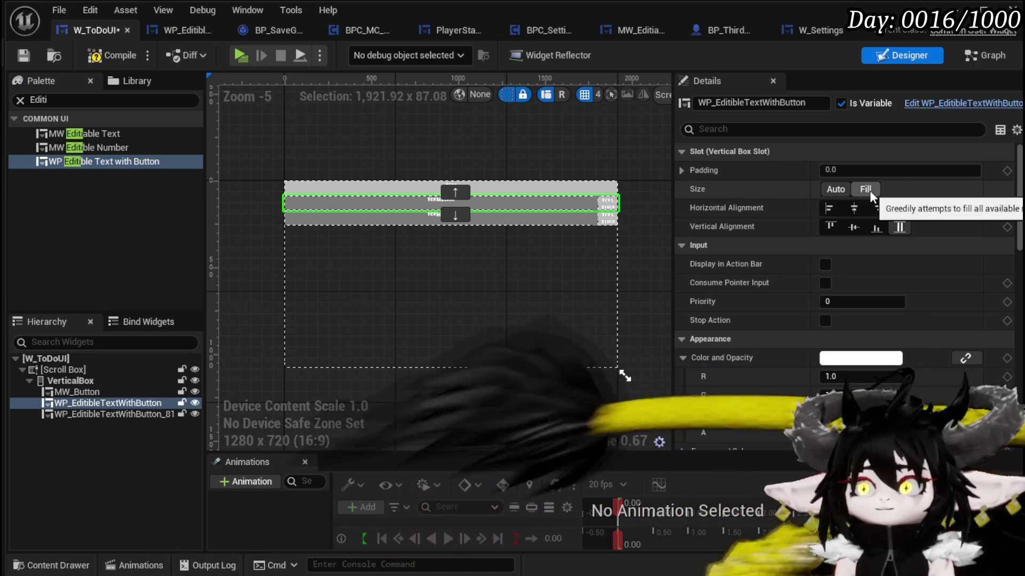
pyautogui.click(869, 190)
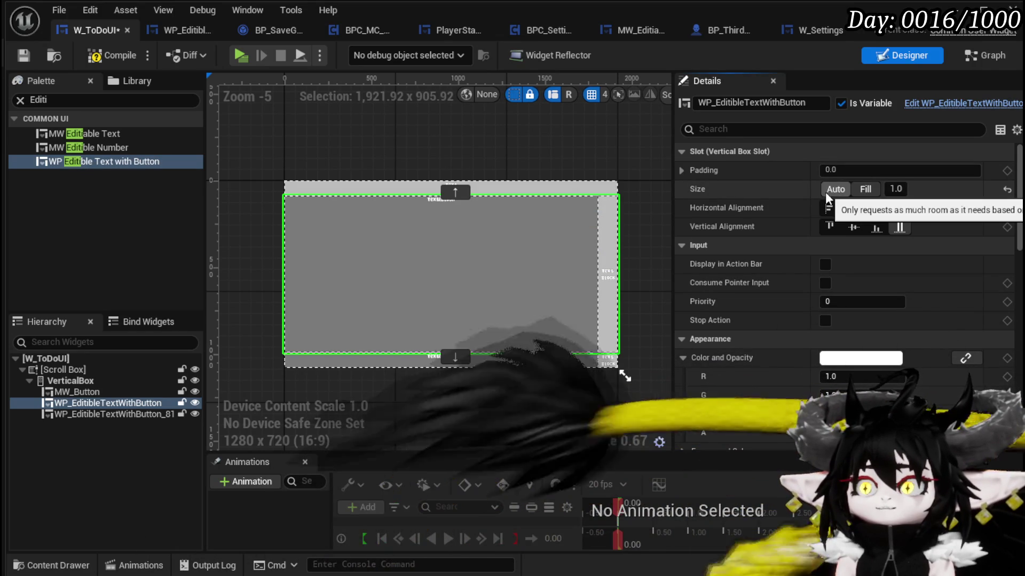
pyautogui.click(834, 190)
# Delete the duplicate and remaining WP_EditibleTextWithButton entries from the VerticalBox and save W_ToDoUI.
pyautogui.click(489, 272)
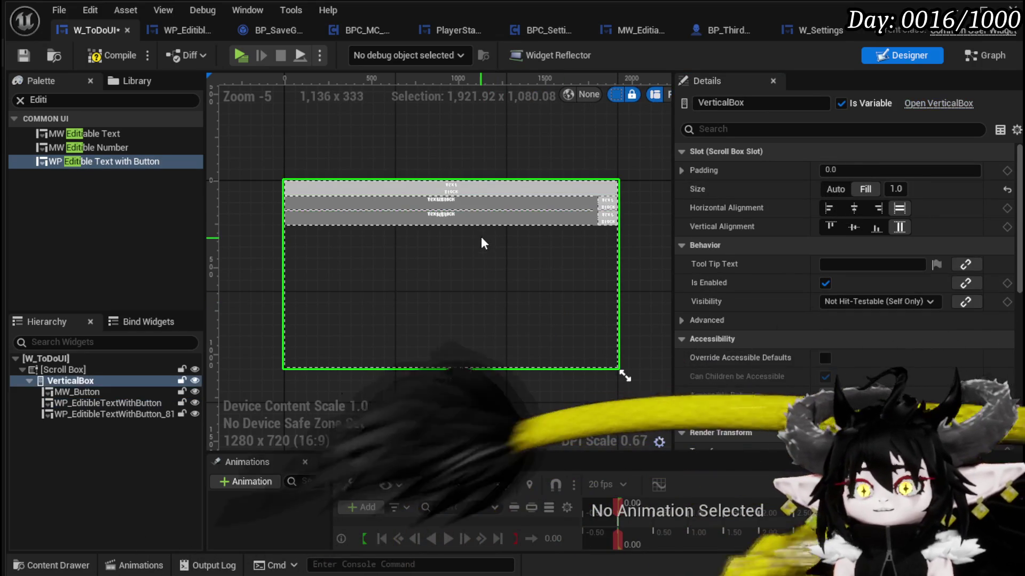
pyautogui.click(473, 216)
pyautogui.press('Delete')
pyautogui.click(470, 208)
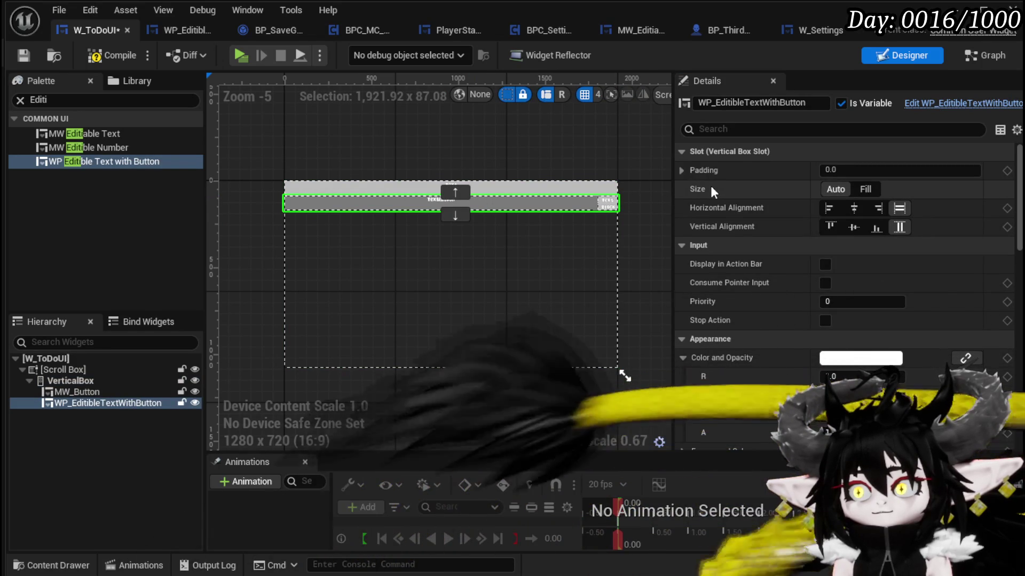
pyautogui.click(492, 252)
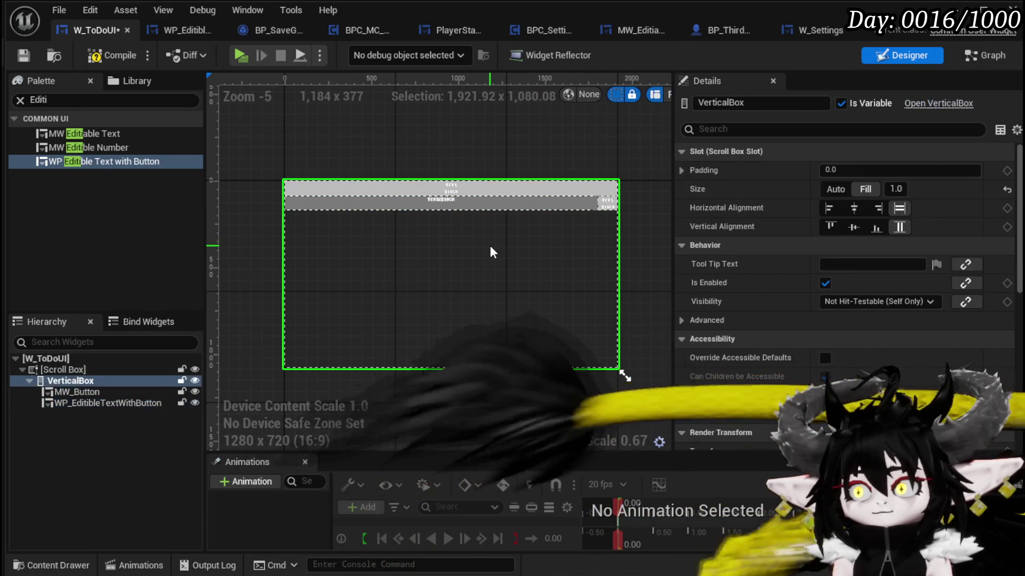
pyautogui.click(492, 208)
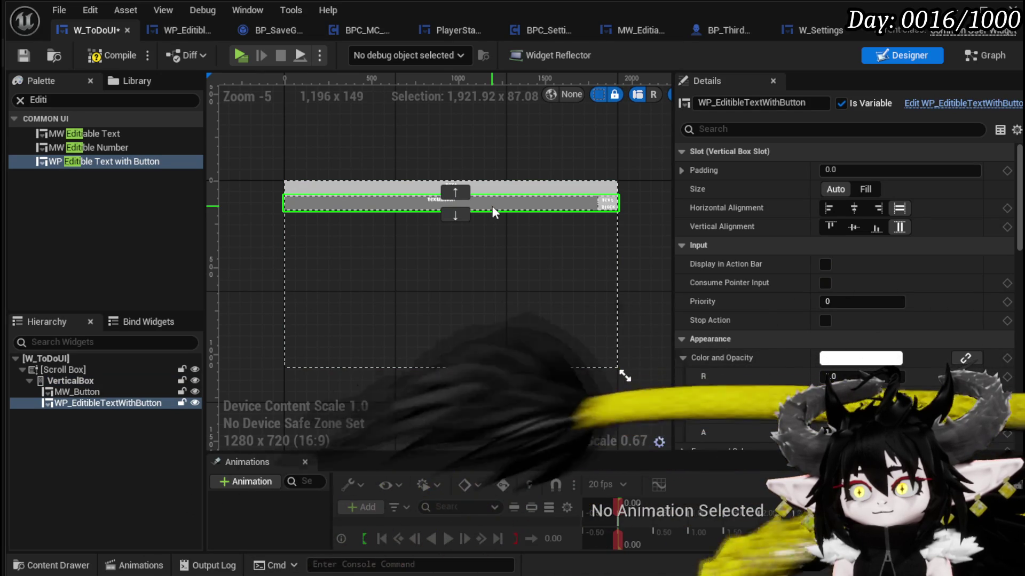
pyautogui.press('Delete')
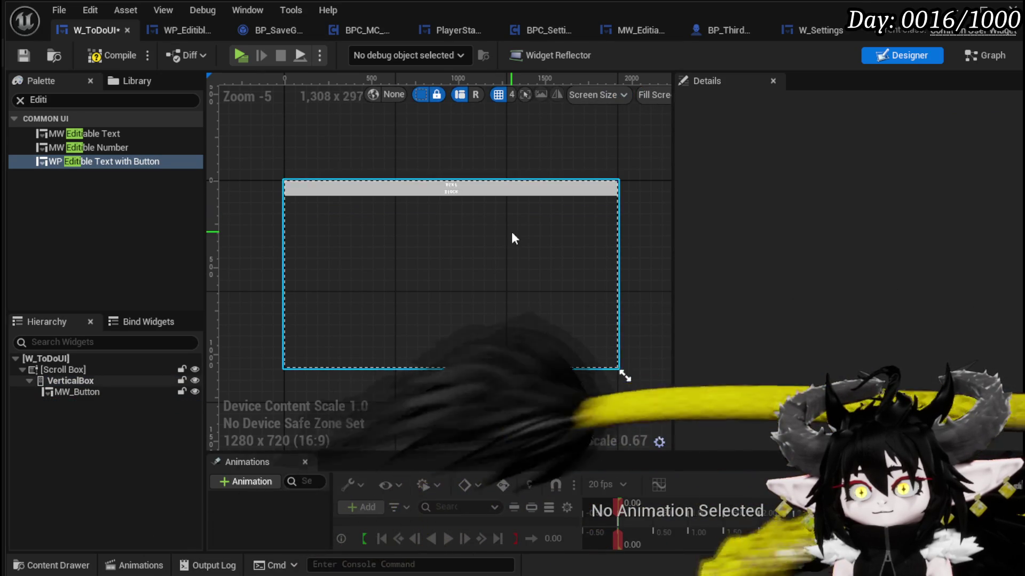
pyautogui.hotkey('ctrl', 's')
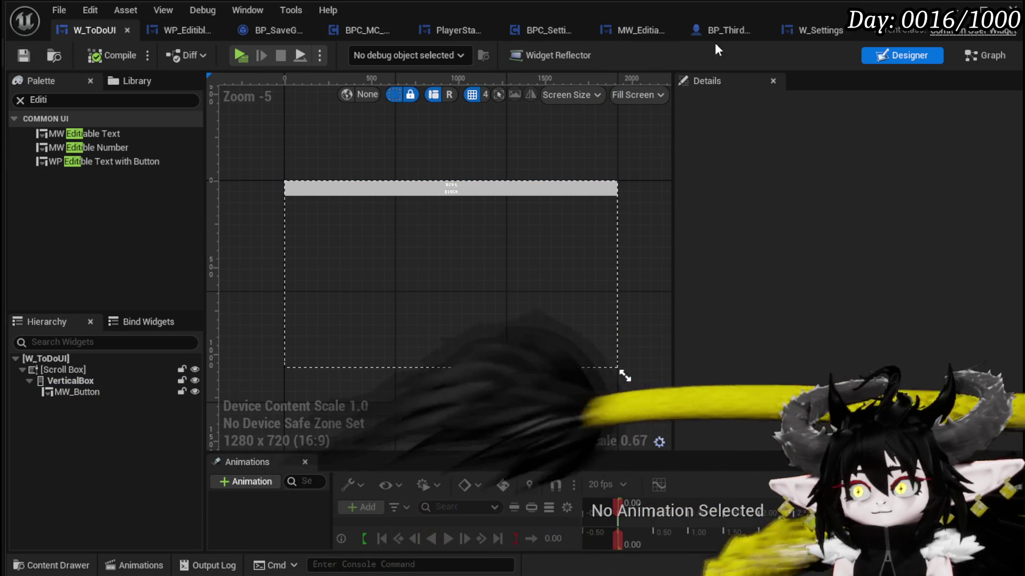
pyautogui.click(179, 27)
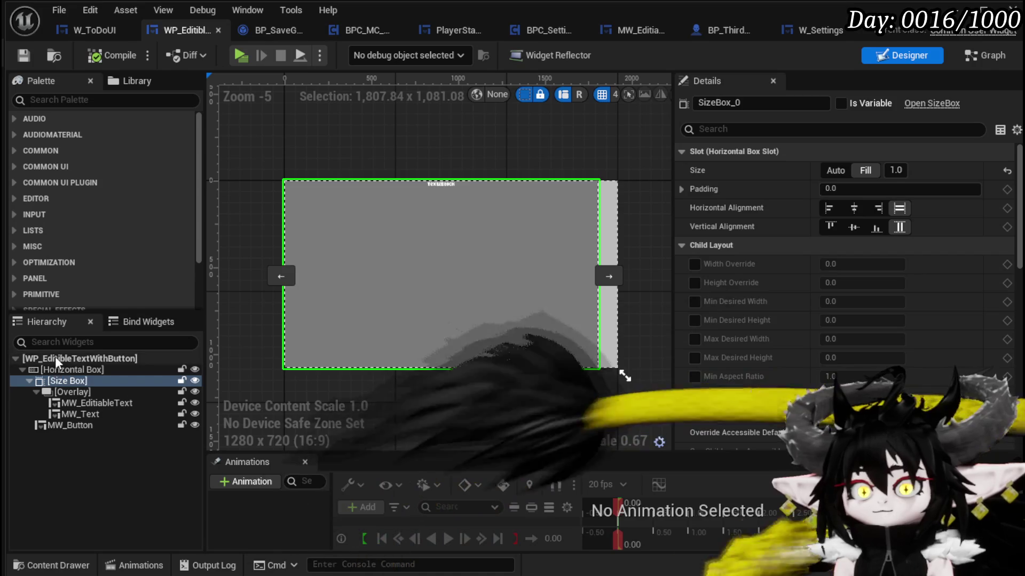
# Search the root widget's Details for 'Fill', clear the search, and show W_ToDoUI's graph.
pyautogui.click(56, 358)
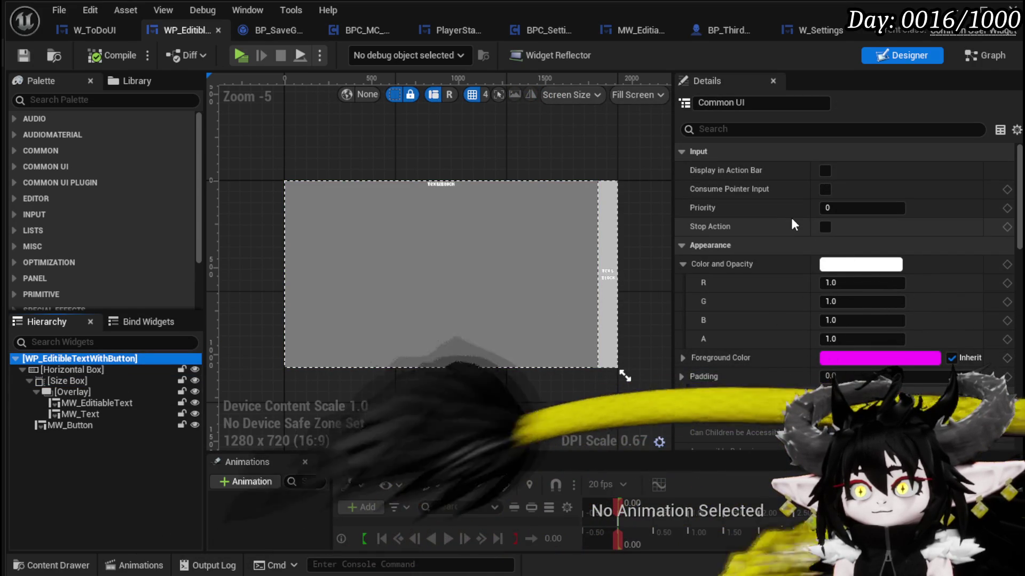
pyautogui.scroll(-4, 792, 220)
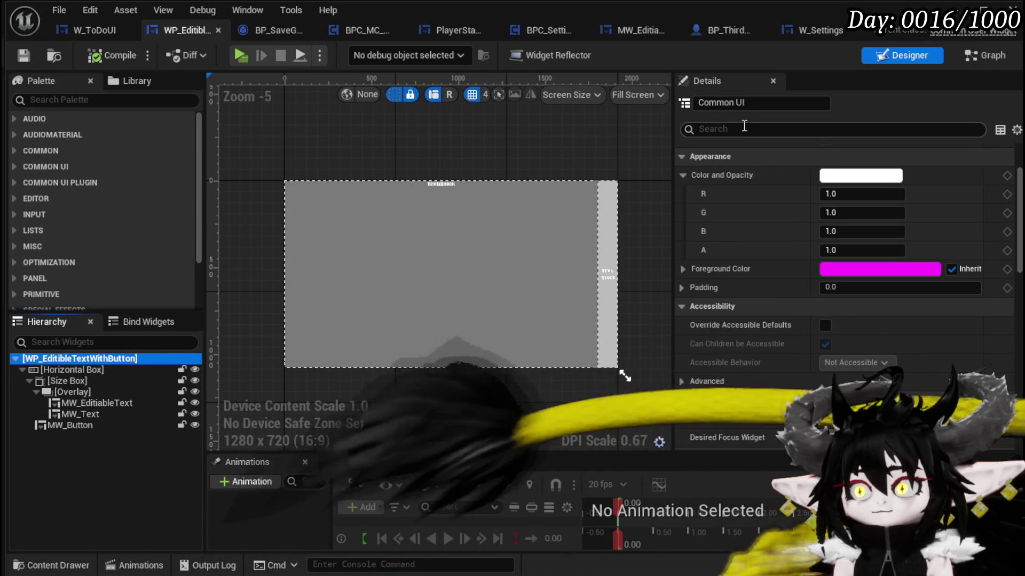
pyautogui.write('Fill')
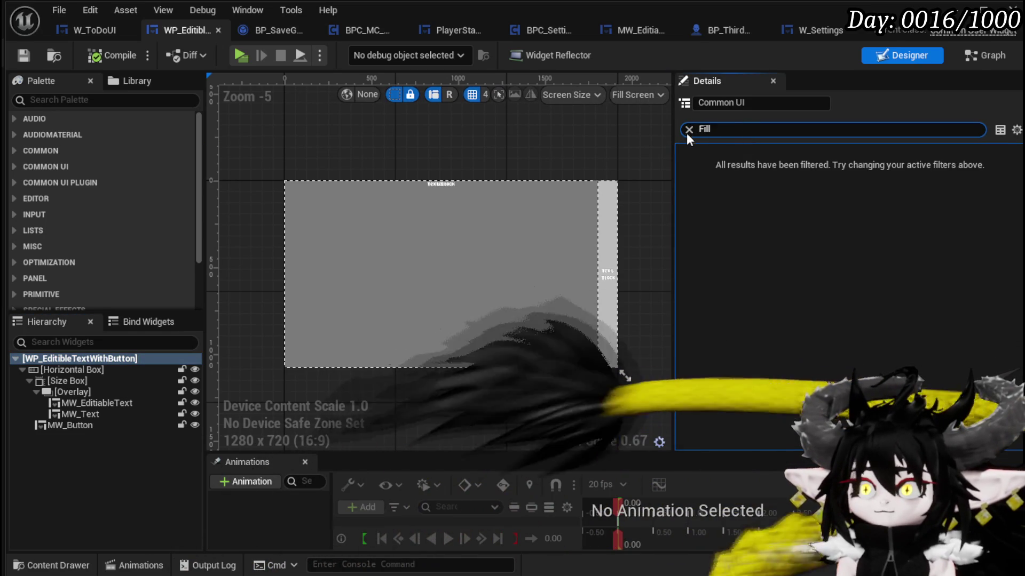
pyautogui.click(688, 131)
pyautogui.click(12, 57)
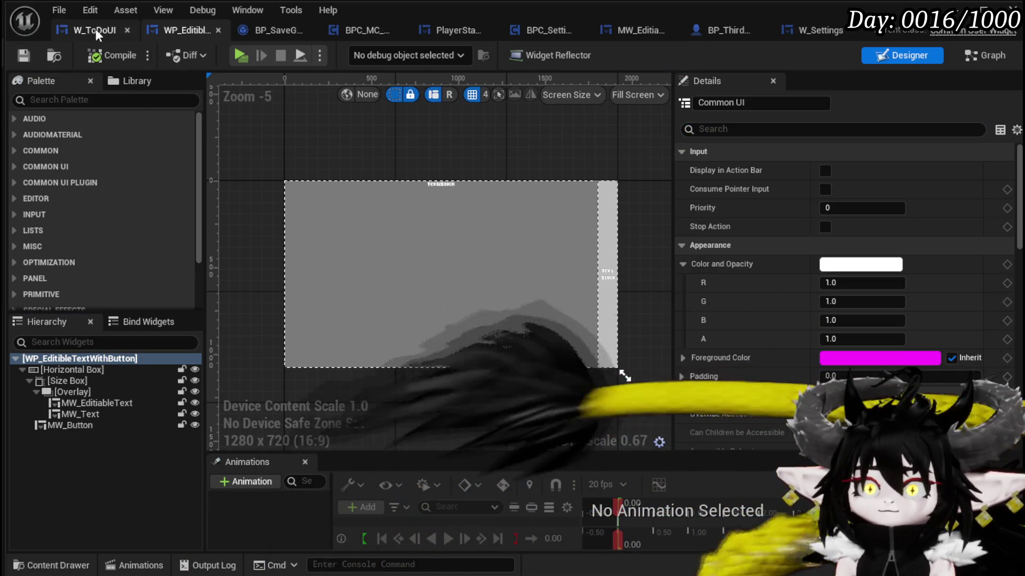
pyautogui.click(89, 31)
pyautogui.click(987, 53)
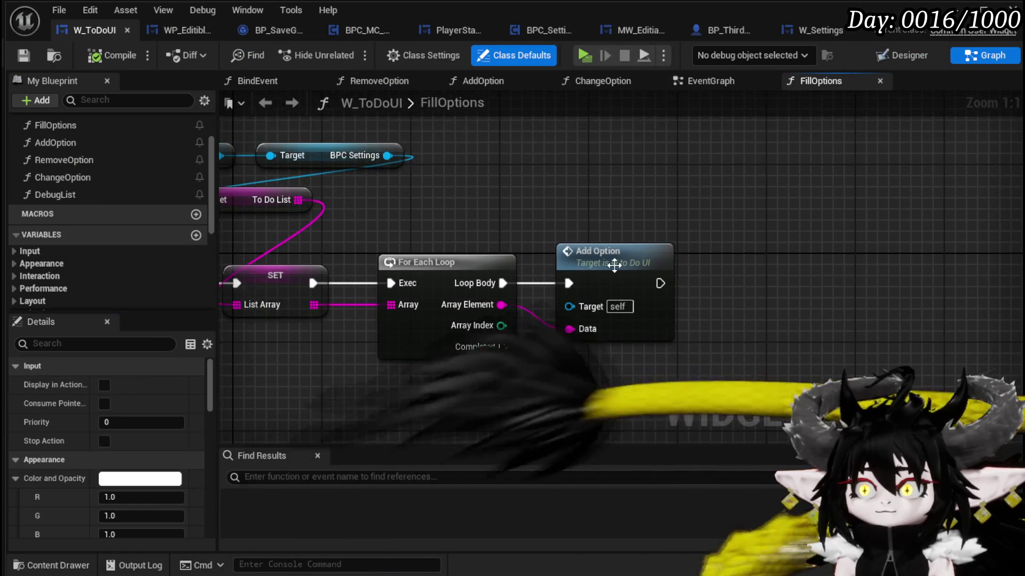
# In the AddOption graph, add a Get Slot node on the created widget's Return Value.
pyautogui.doubleClick(746, 273)
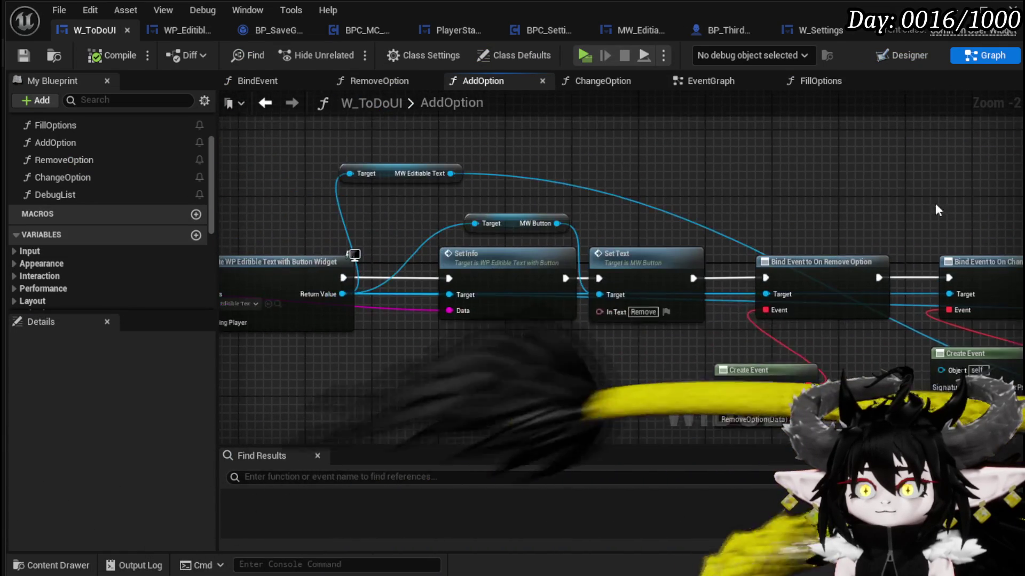
pyautogui.moveTo(450, 173); pyautogui.dragTo(617, 171)
pyautogui.write('Fi')
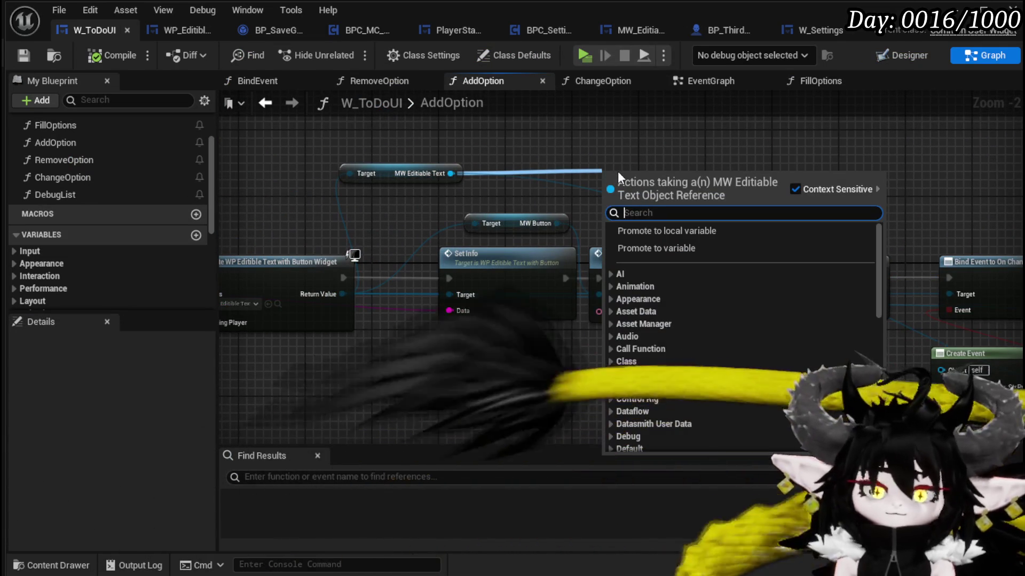
pyautogui.write('l')
pyautogui.press('BackSpace')
pyautogui.press('BackSpace')
pyautogui.press('BackSpace')
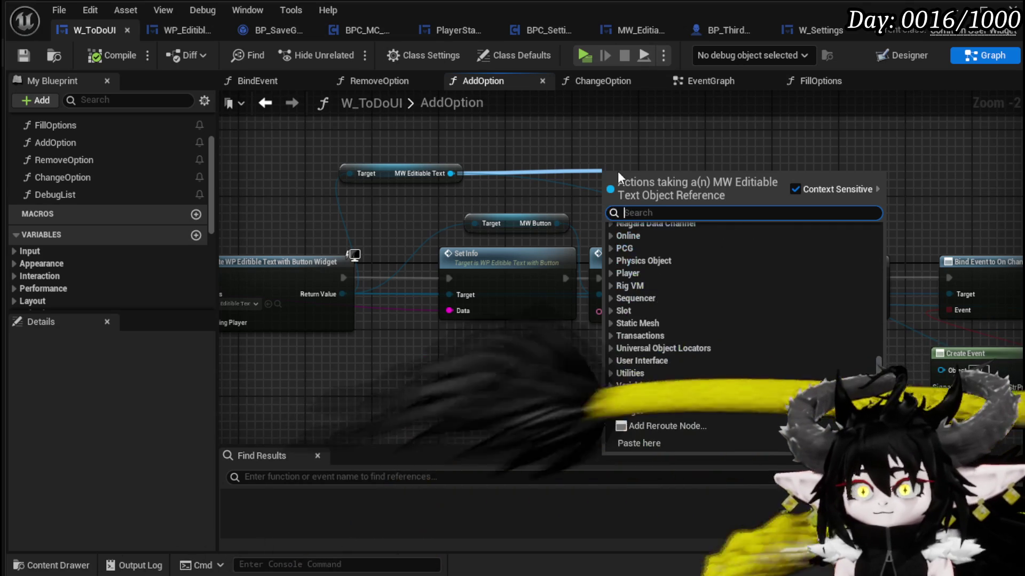
pyautogui.moveTo(343, 294); pyautogui.dragTo(660, 137)
pyautogui.write('get slo')
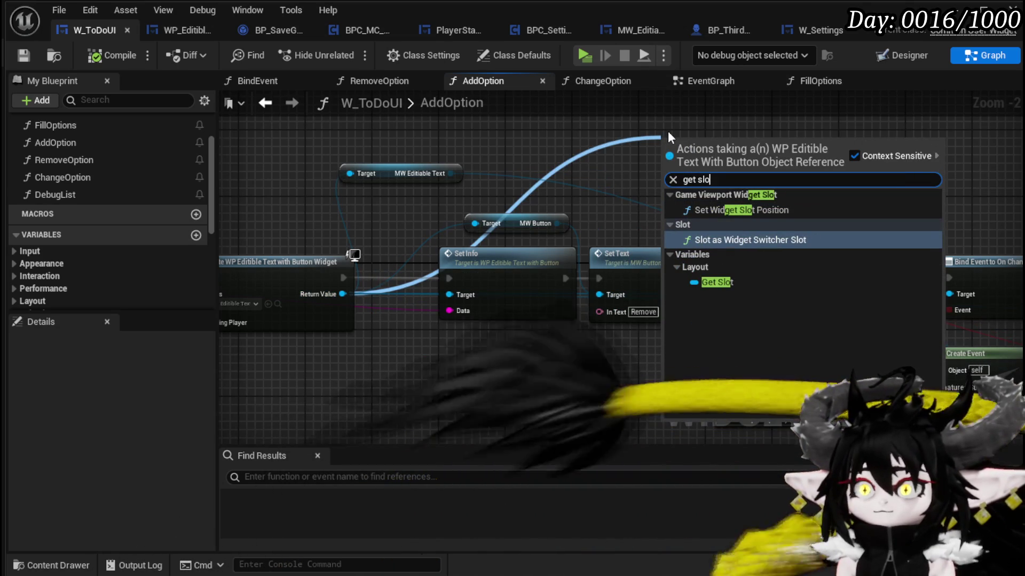
pyautogui.click(716, 282)
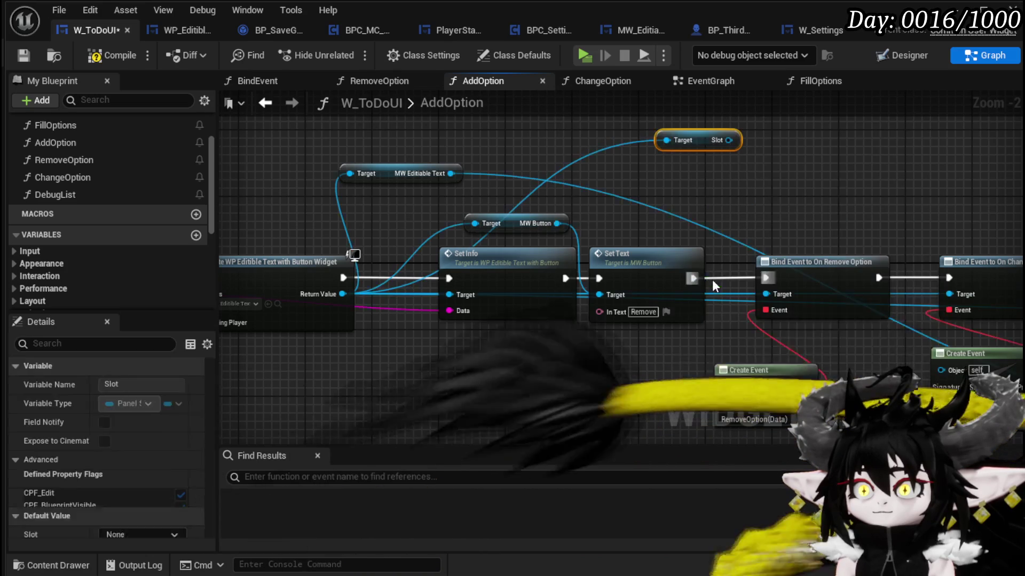
# Try a connection from the Slot output, then cancel it and bring Add Child into view.
pyautogui.moveTo(729, 140); pyautogui.dragTo(643, 187)
pyautogui.write('Fill')
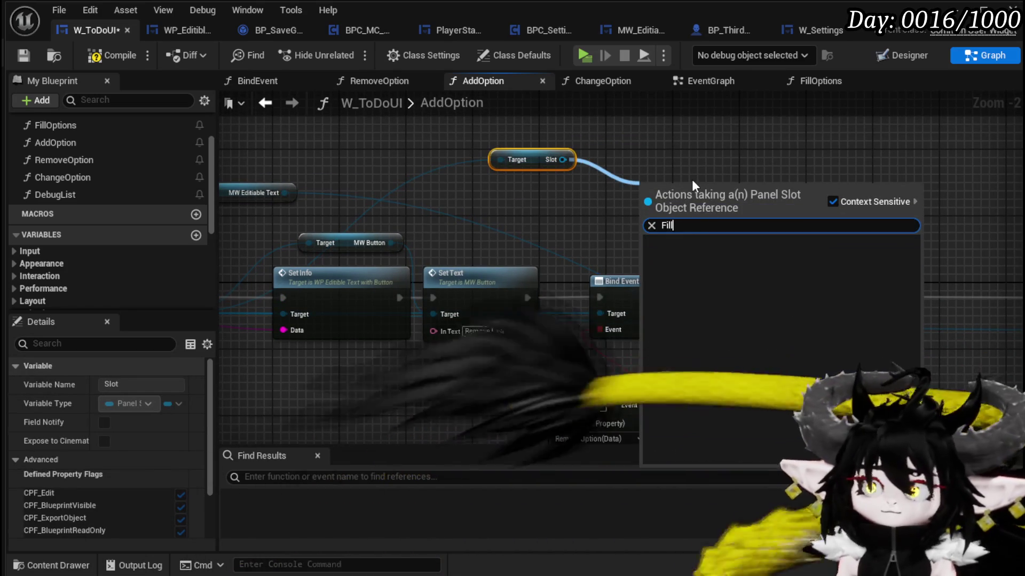
pyautogui.press('BackSpace')
pyautogui.press('BackSpace')
pyautogui.press('BackSpace')
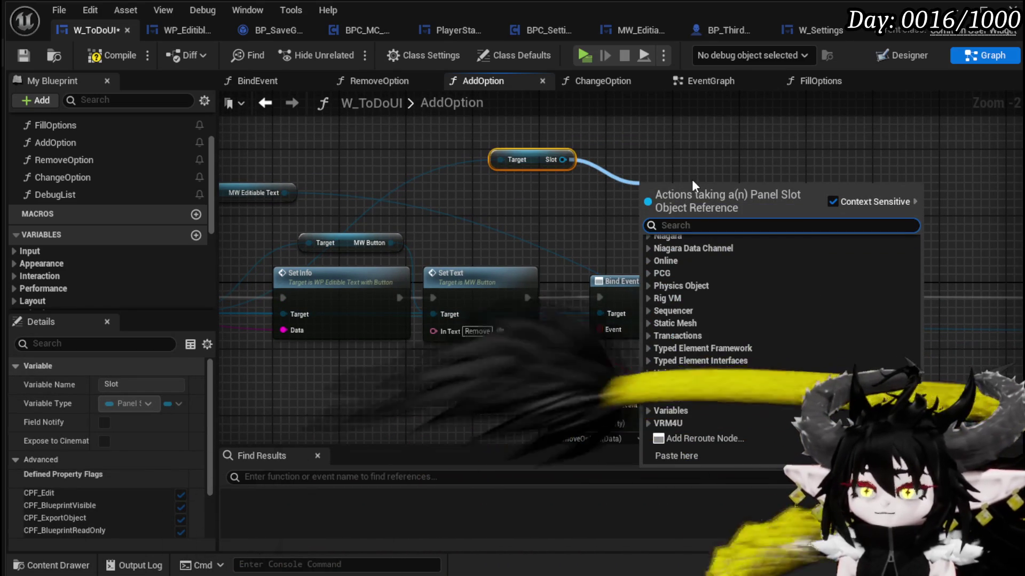
pyautogui.press('Escape')
pyautogui.moveTo(612, 149); pyautogui.dragTo(418, 168)
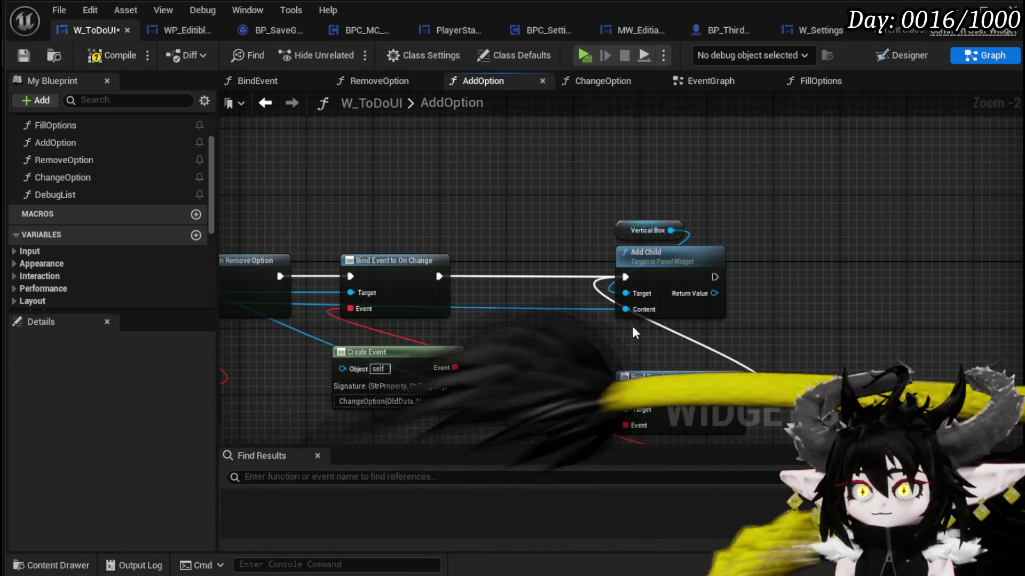
# Add a Slot as Size Box Slot cast node from the new widget's Return Value.
pyautogui.moveTo(635, 307); pyautogui.dragTo(472, 188)
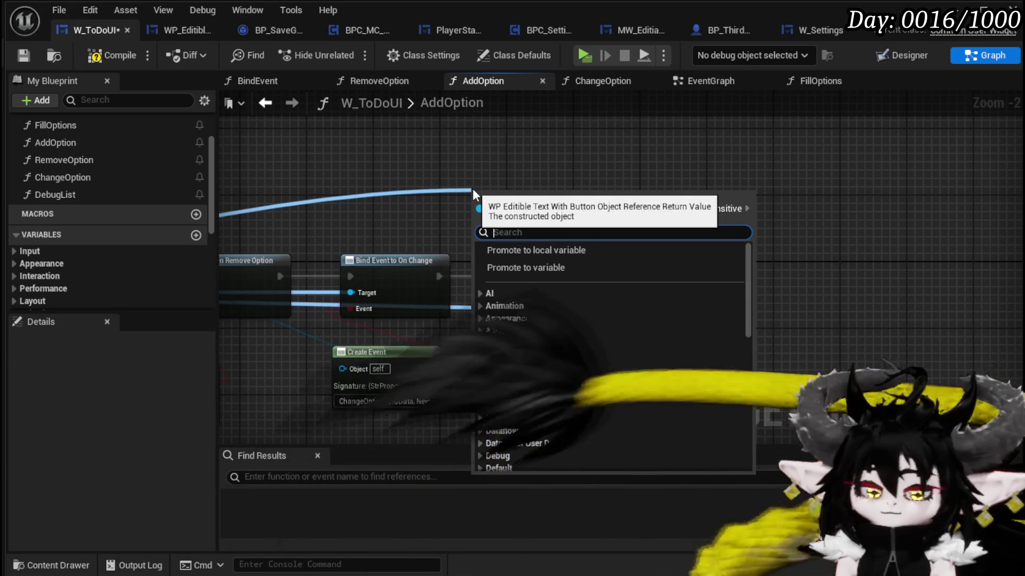
pyautogui.write('Fi')
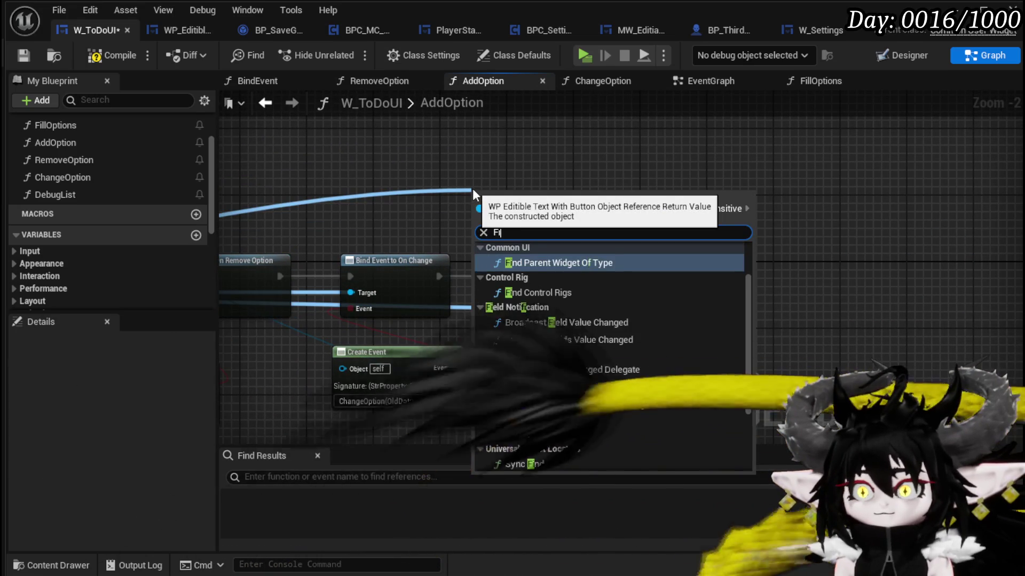
pyautogui.press('BackSpace')
pyautogui.press('BackSpace')
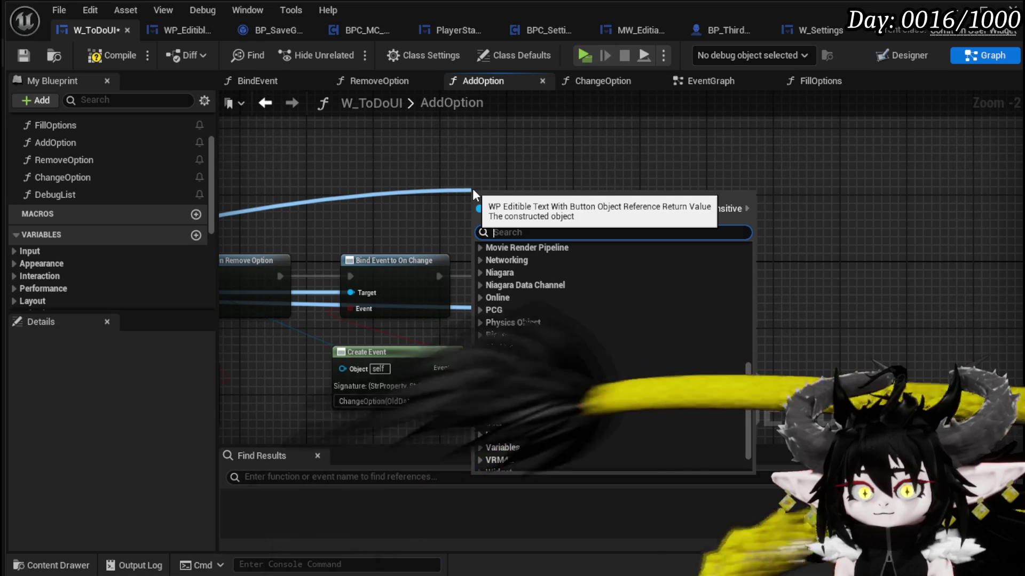
pyautogui.write('Slot')
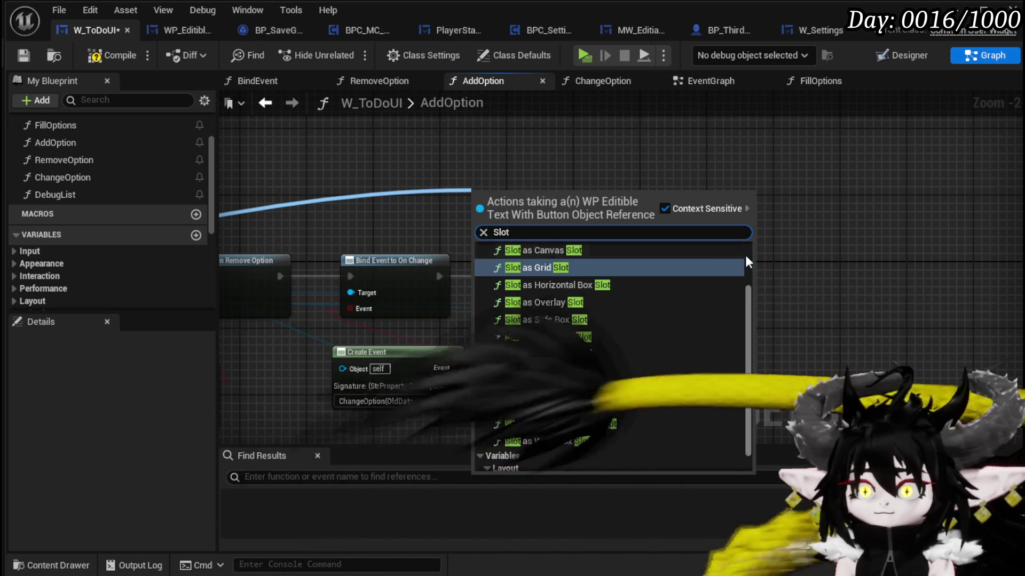
pyautogui.scroll(1, 702, 301)
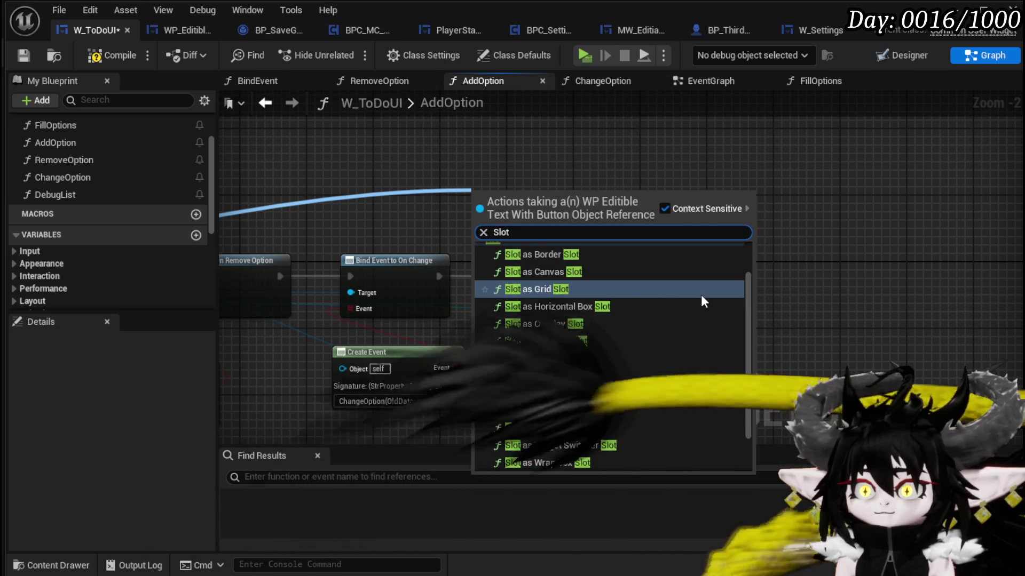
pyautogui.scroll(-1, 702, 301)
pyautogui.scroll(-1, 702, 301)
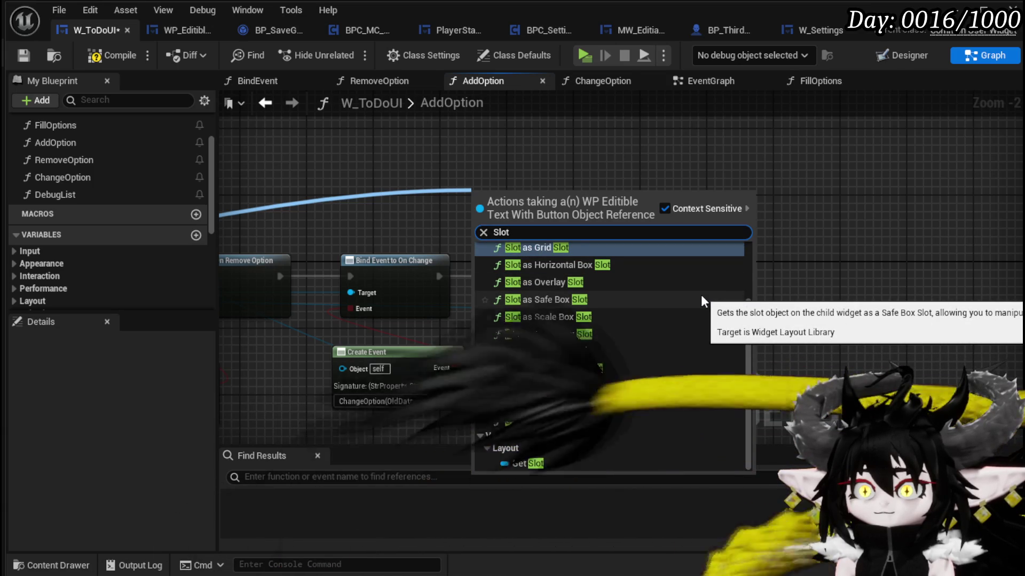
pyautogui.scroll(1, 702, 298)
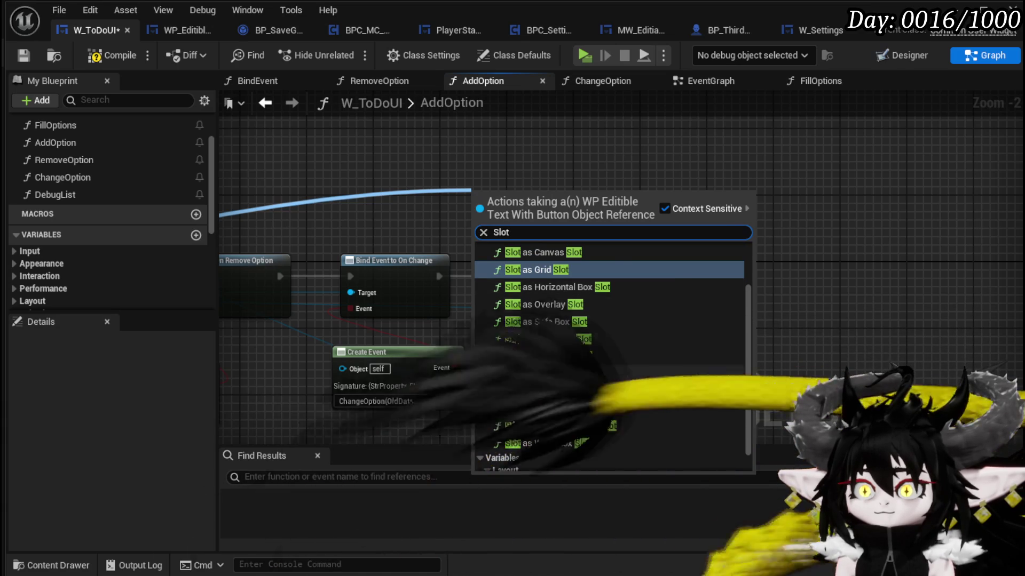
pyautogui.click(565, 374)
# Discard the trial Slot as Size Box Slot node by deleting it.
pyautogui.moveTo(551, 207)
pyautogui.mouseDown()
pyautogui.moveTo(426, 174)
pyautogui.moveTo(550, 177)
pyautogui.mouseUp()
pyautogui.write('Fi')
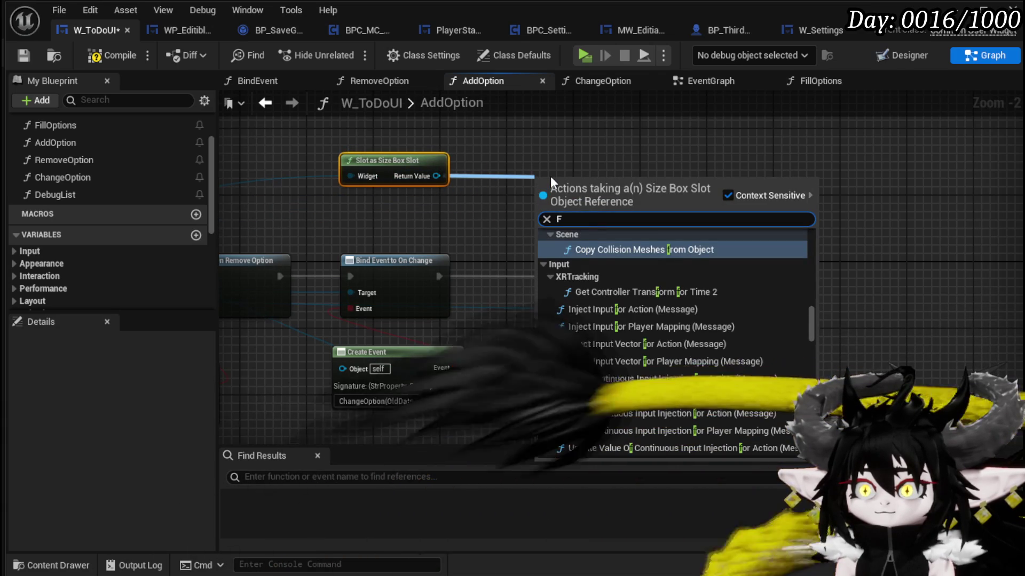
pyautogui.press('BackSpace')
pyautogui.press('BackSpace')
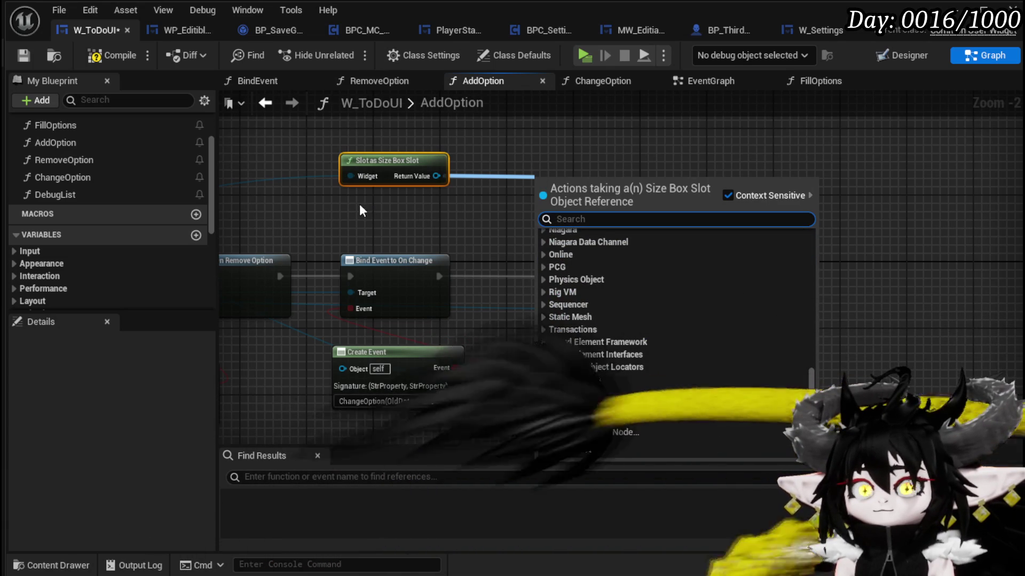
pyautogui.click(366, 204)
pyautogui.moveTo(395, 162); pyautogui.dragTo(486, 161)
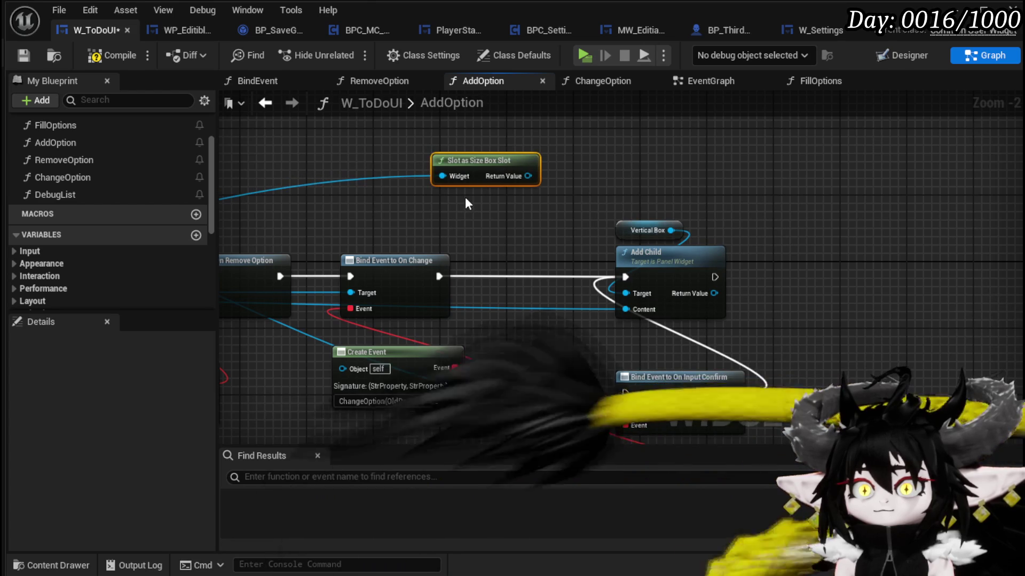
pyautogui.press('Delete')
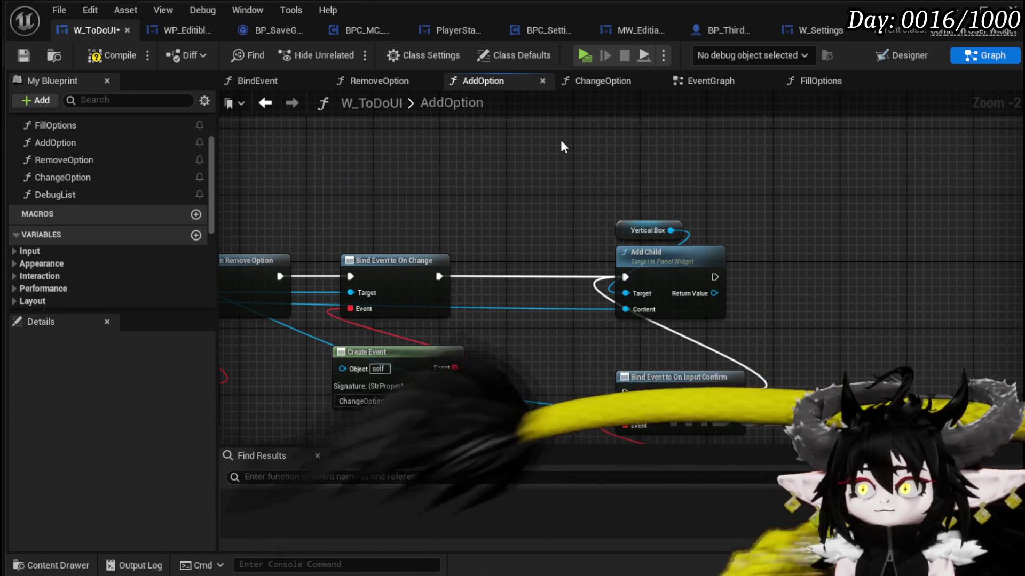
# Compile and save W_ToDoUI and go back to the Designer layout.
pyautogui.moveTo(99, 30)
pyautogui.mouseDown()
pyautogui.moveTo(163, 43)
pyautogui.moveTo(94, 30)
pyautogui.mouseUp()
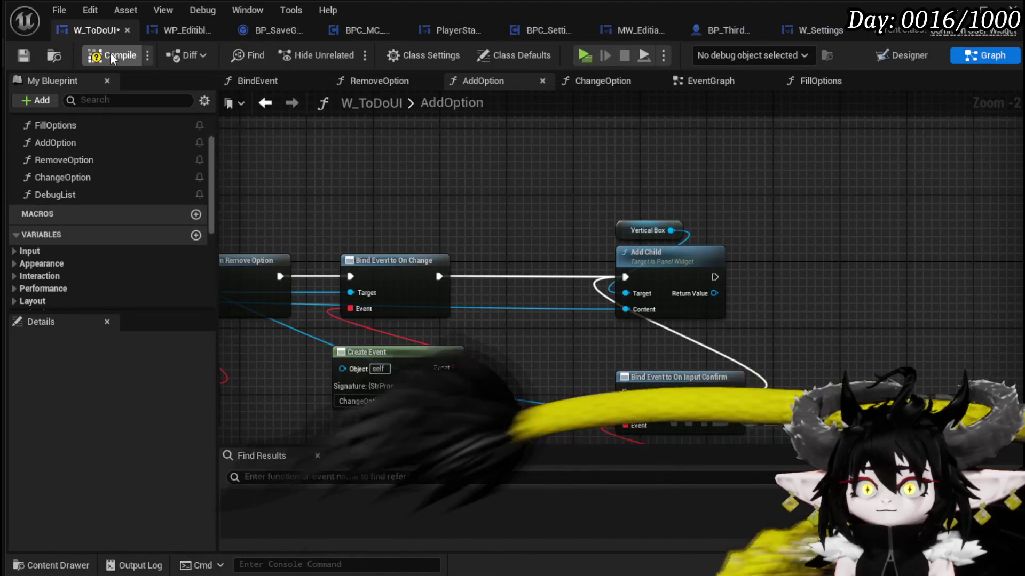
pyautogui.click(110, 52)
pyautogui.click(32, 53)
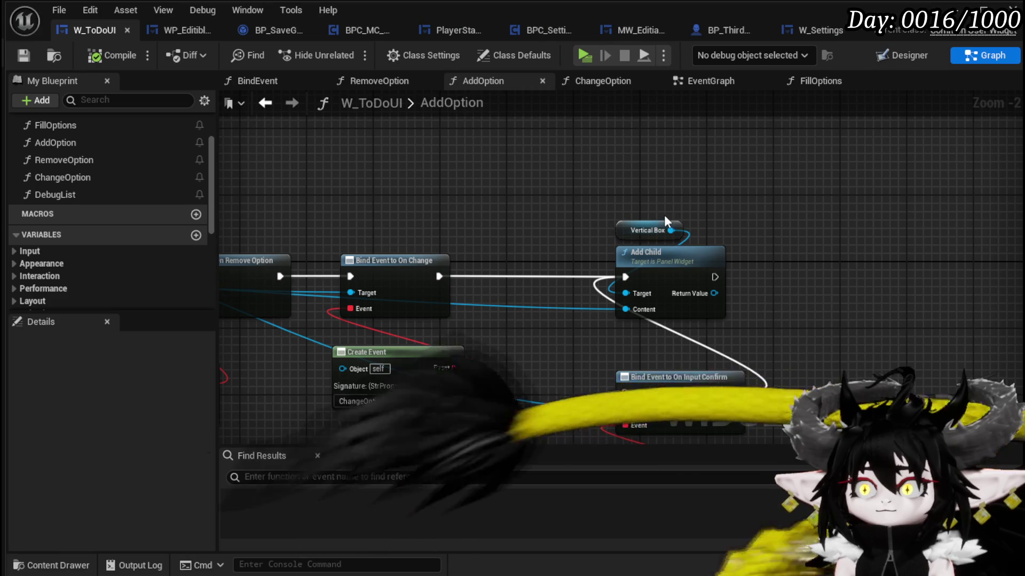
pyautogui.click(907, 55)
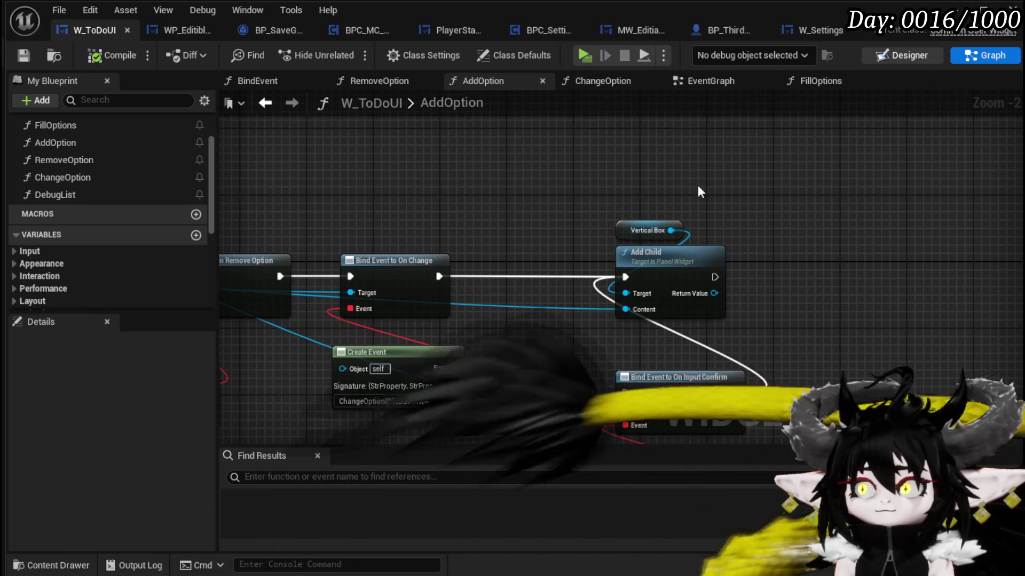
# Inspect VerticalBox and MW_Button, then bring up the Scroll Box's Wrap With widget list.
pyautogui.click(63, 381)
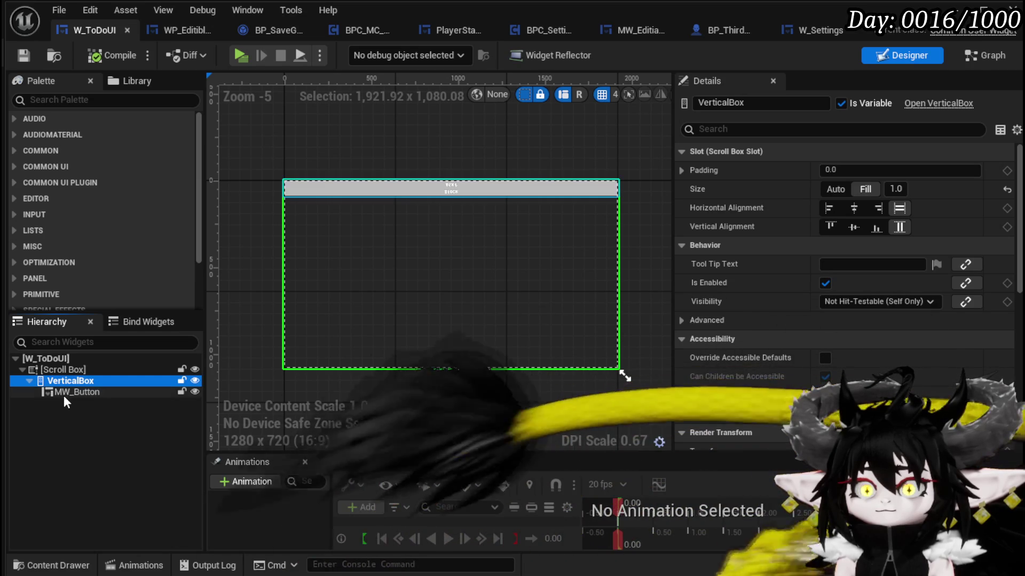
pyautogui.click(66, 393)
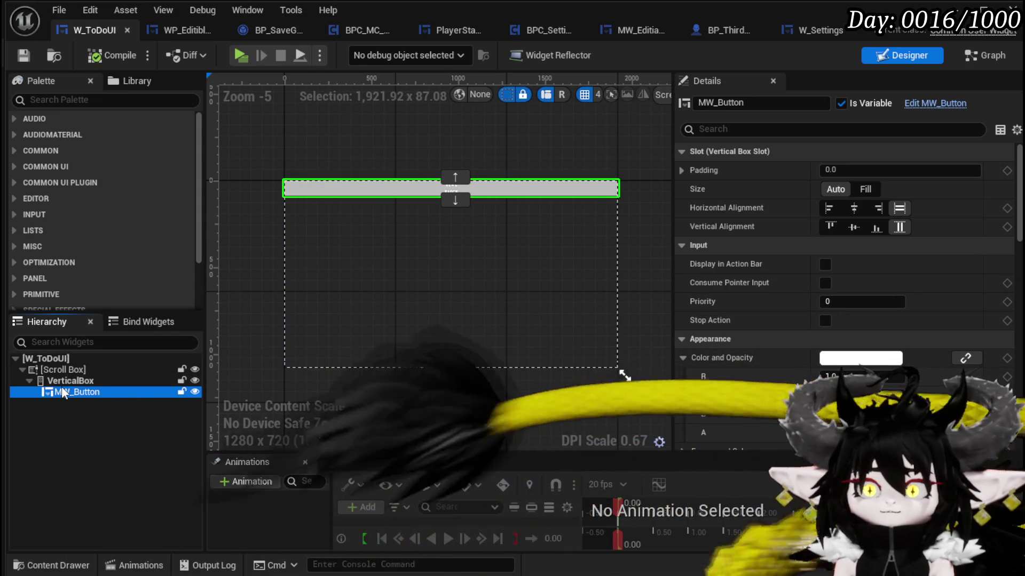
pyautogui.click(62, 383)
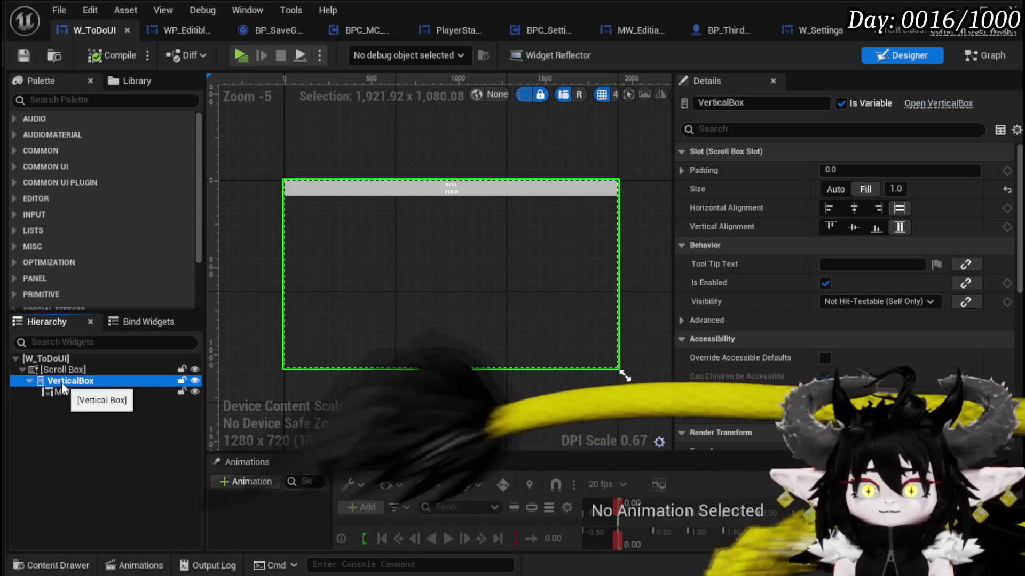
pyautogui.click(64, 373)
pyautogui.moveTo(110, 521)
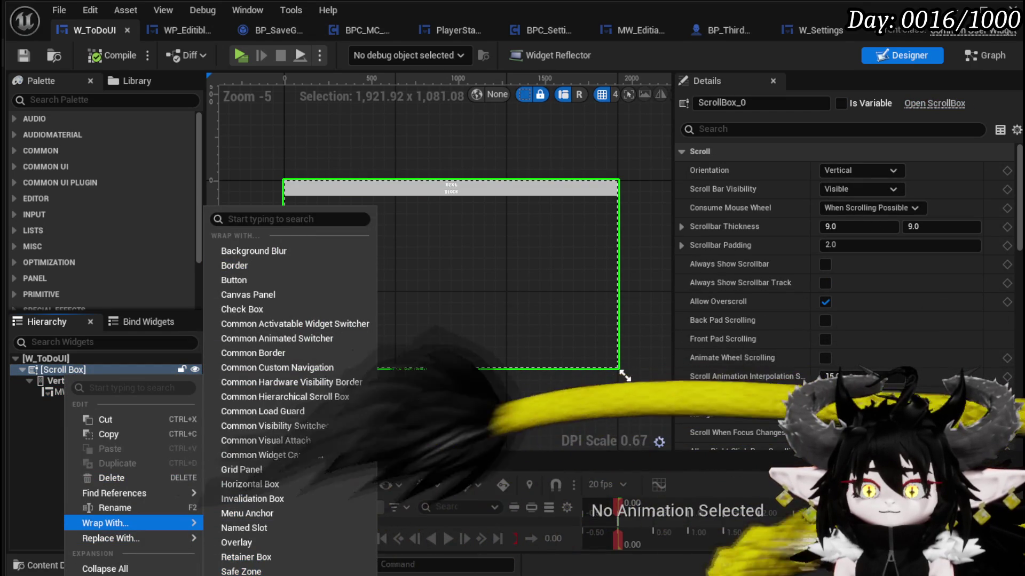
# Wrap the Scroll Box in a Vertical Box and place MW_Button above it.
pyautogui.click(230, 573)
pyautogui.moveTo(78, 403)
pyautogui.mouseDown()
pyautogui.moveTo(108, 380)
pyautogui.moveTo(70, 367)
pyautogui.mouseUp()
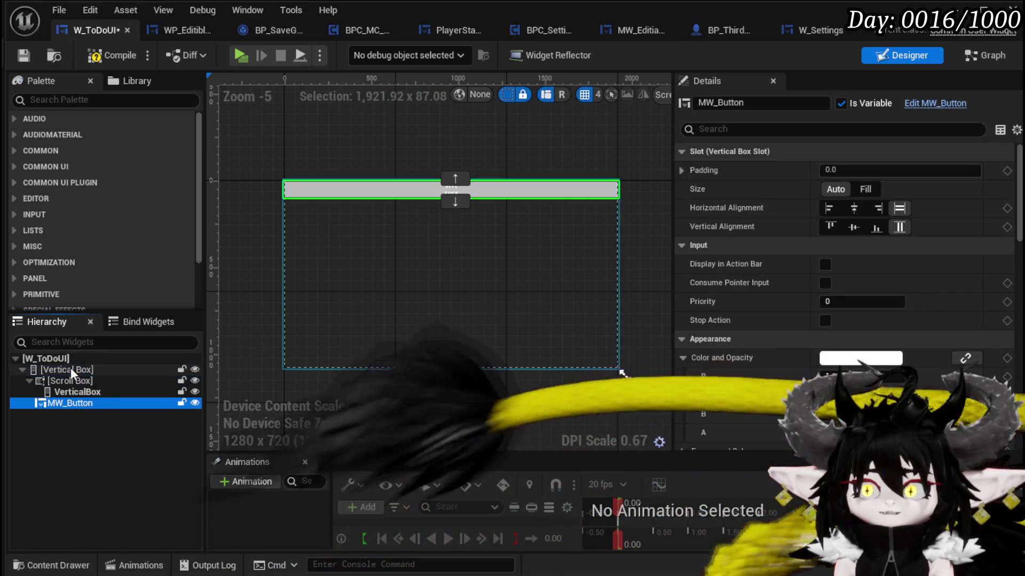
pyautogui.click(71, 383)
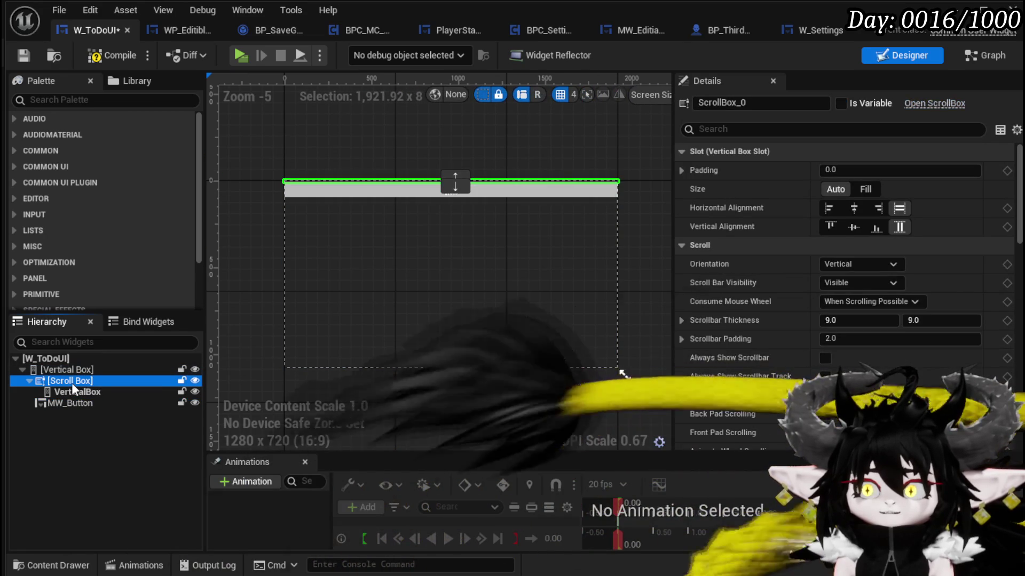
pyautogui.click(67, 402)
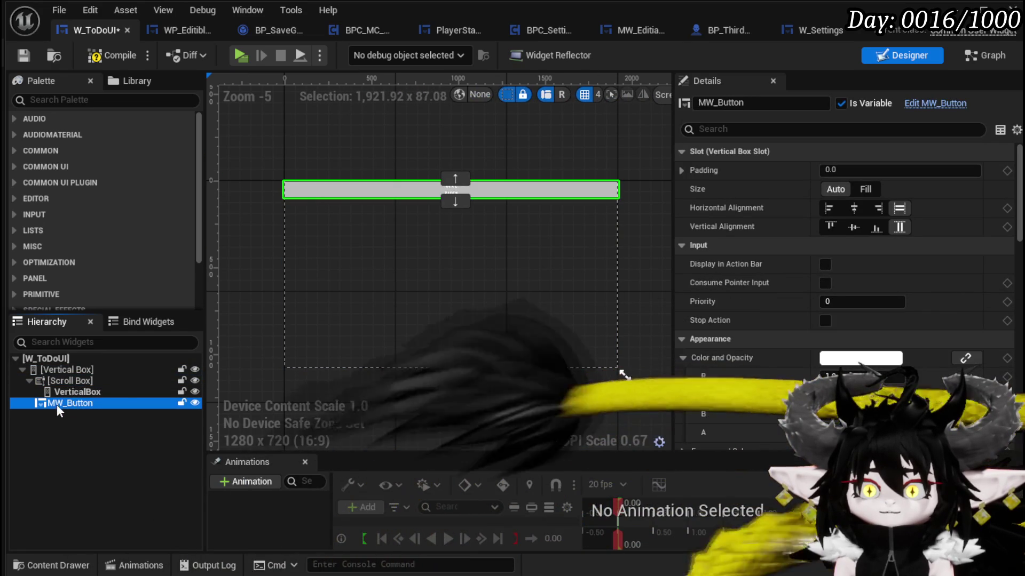
pyautogui.moveTo(60, 403); pyautogui.dragTo(54, 380)
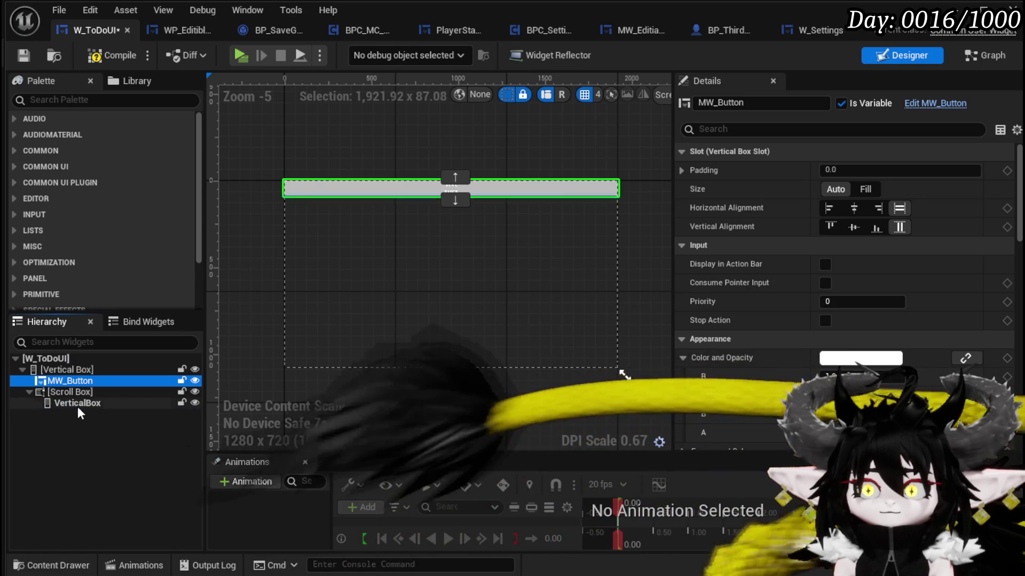
# Set the Scroll Box size to Fill with Always Show Scrollbar, compiling and saving.
pyautogui.click(75, 392)
pyautogui.click(869, 190)
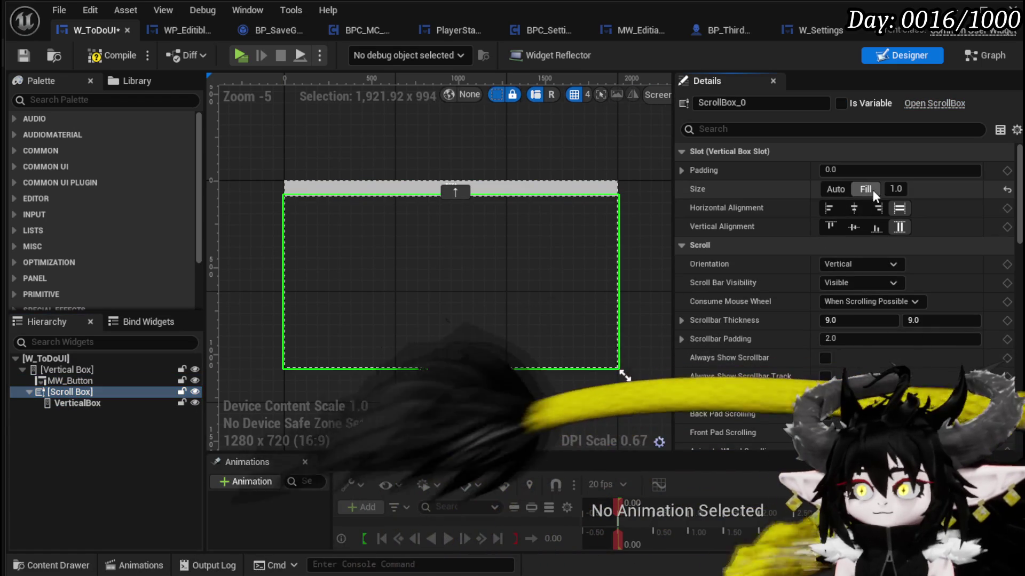
pyautogui.click(113, 403)
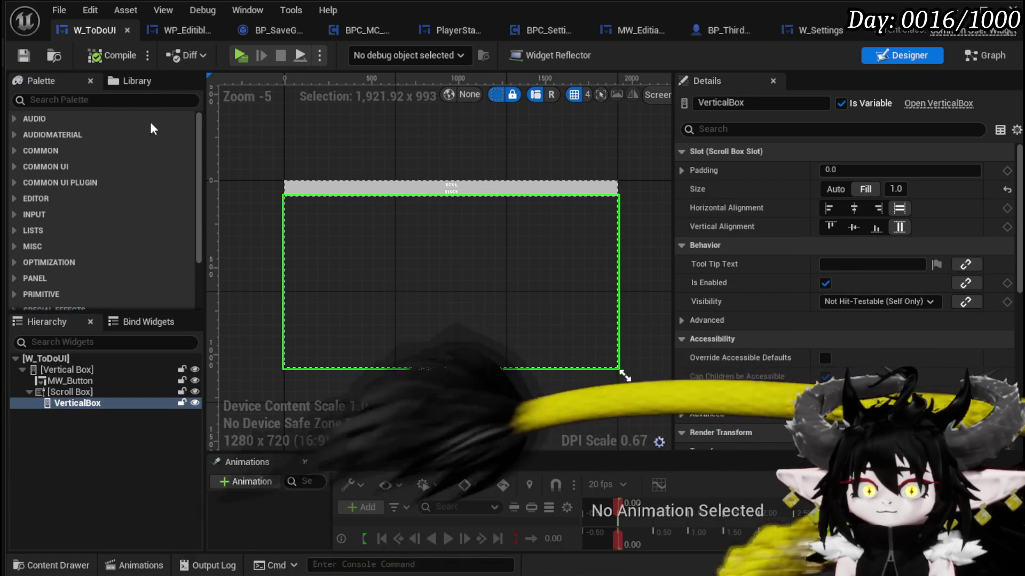
pyautogui.click(23, 55)
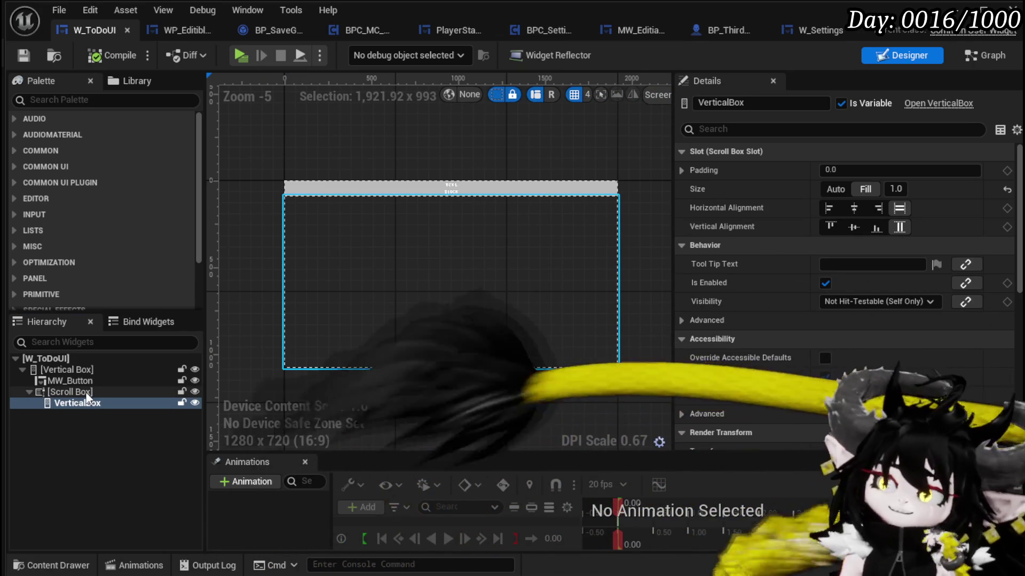
pyautogui.click(89, 395)
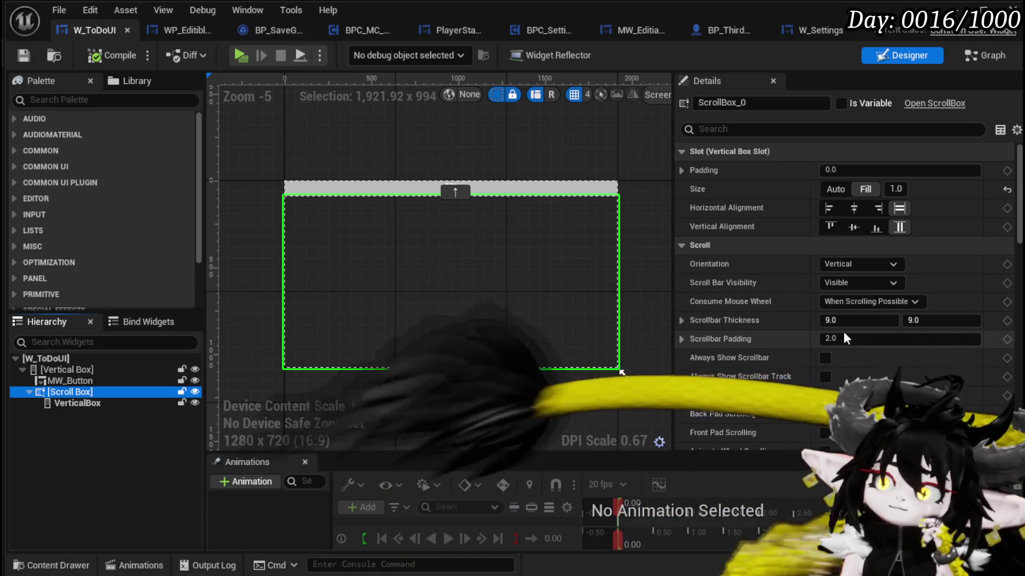
pyautogui.click(826, 357)
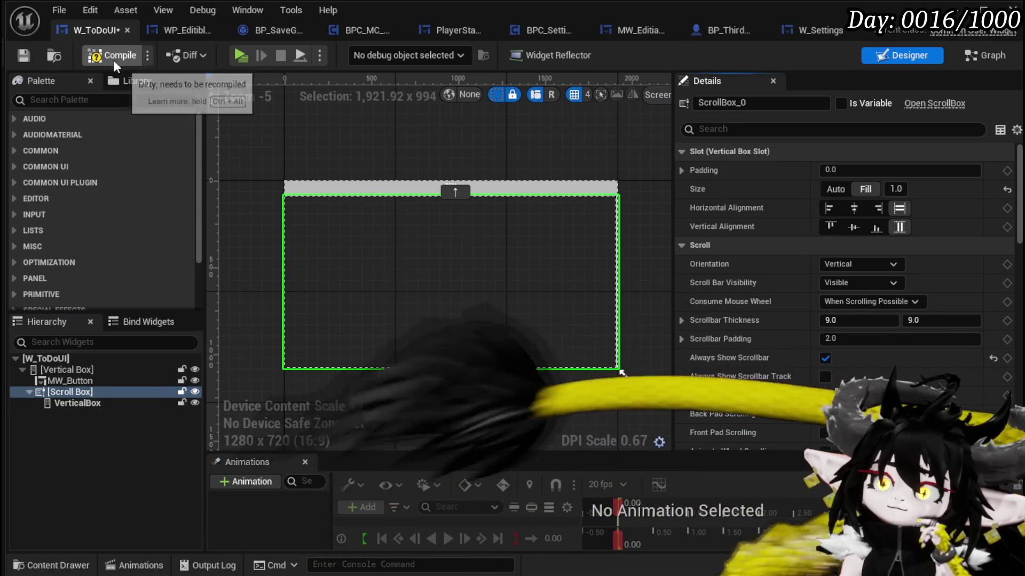
pyautogui.click(25, 56)
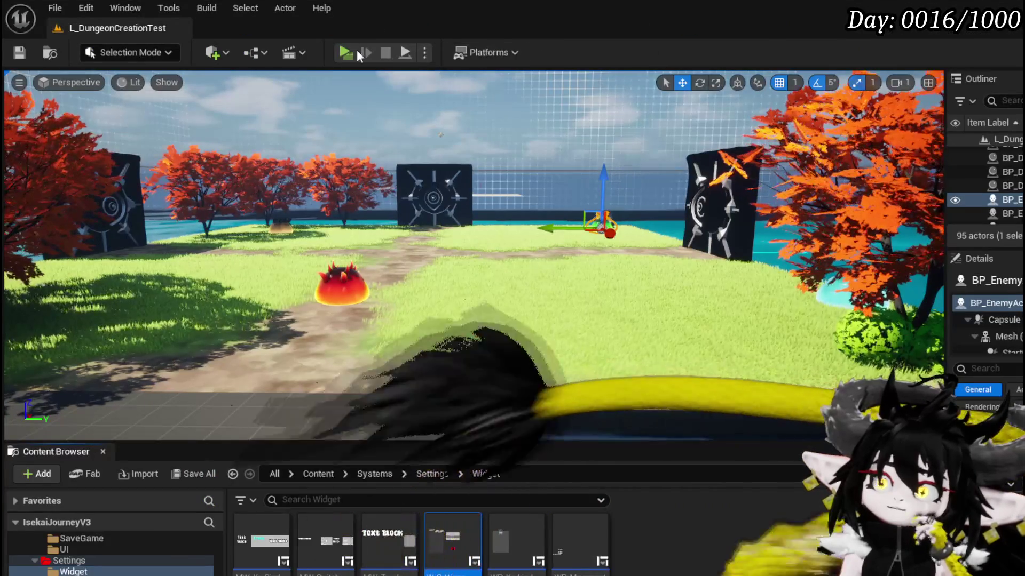
# Play-test the To Do List panel from the in-game menu, then save the level and return to W_ToDoUI.
pyautogui.click(367, 50)
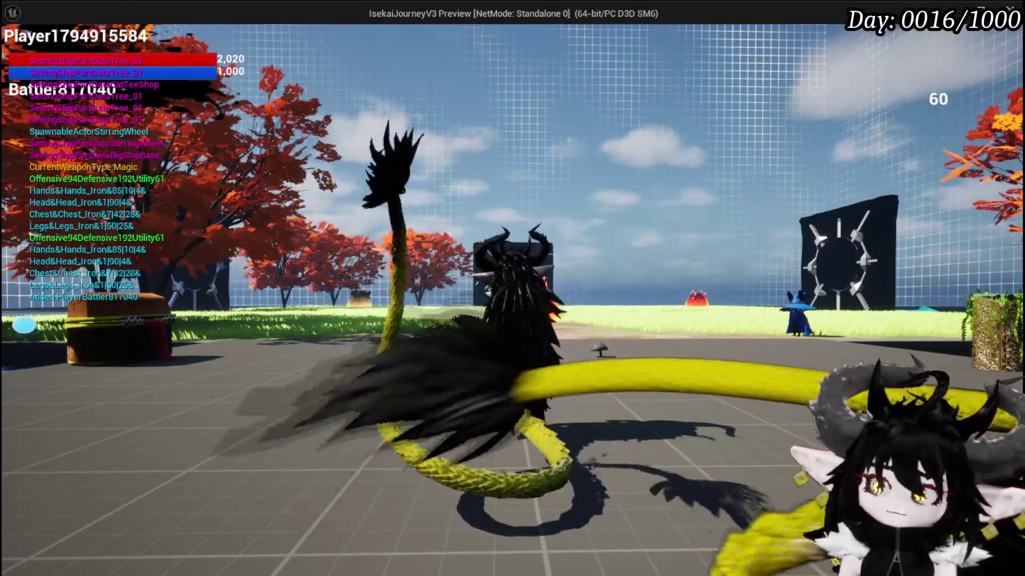
pyautogui.press('Escape')
pyautogui.click(596, 289)
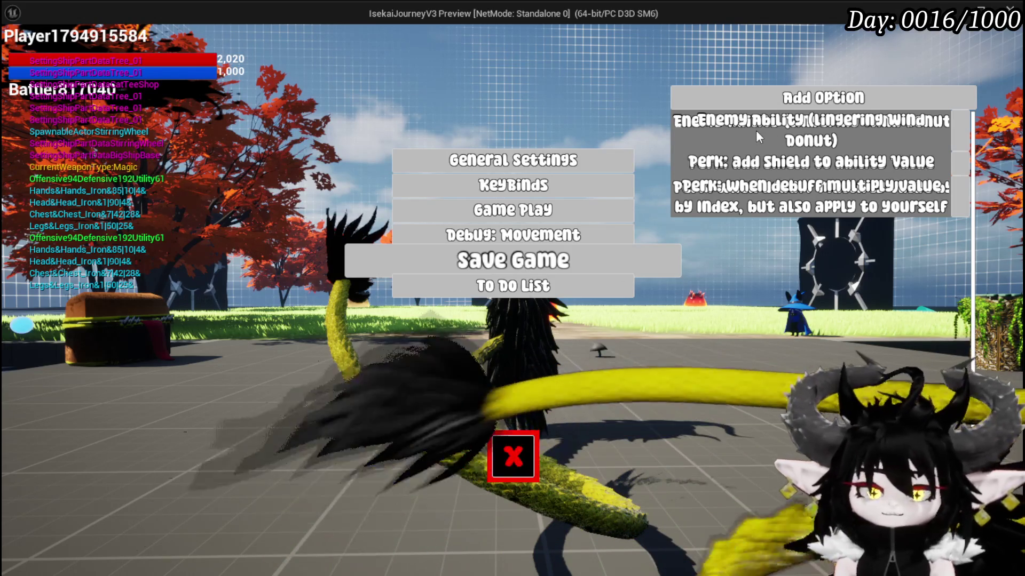
pyautogui.press('Escape')
pyautogui.hotkey('ctrl', 's')
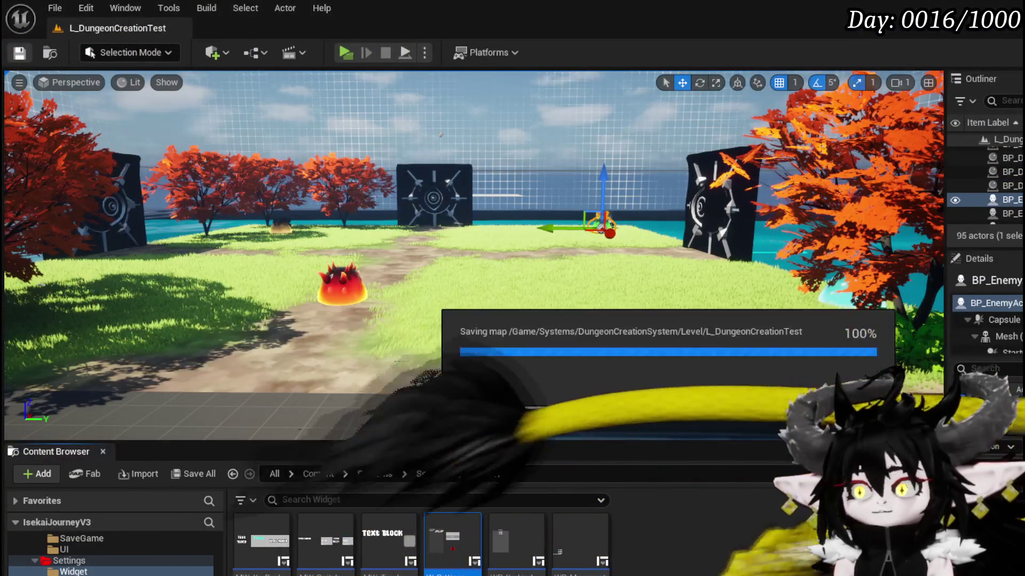
pyautogui.hotkey('alt', 'Tab')
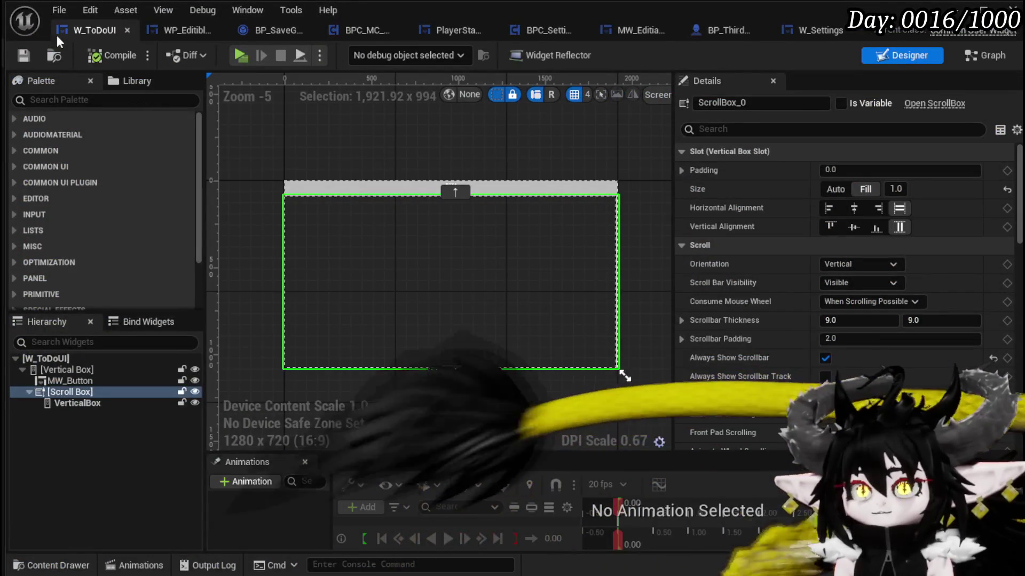
# In WP_EditibleTextWithButton, set MW_Text's Behavior > Visibility to Hidden.
pyautogui.click(181, 31)
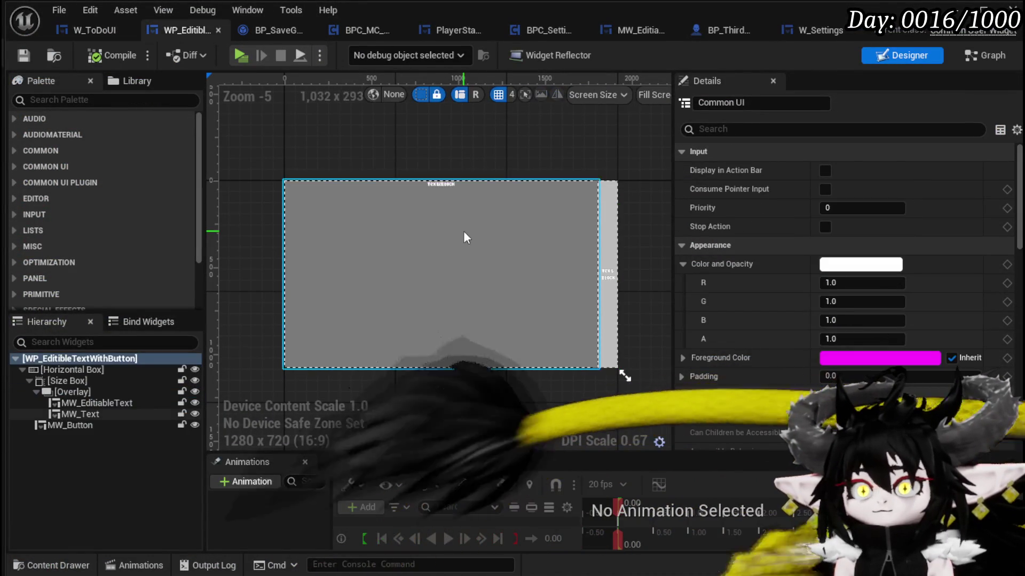
pyautogui.click(77, 403)
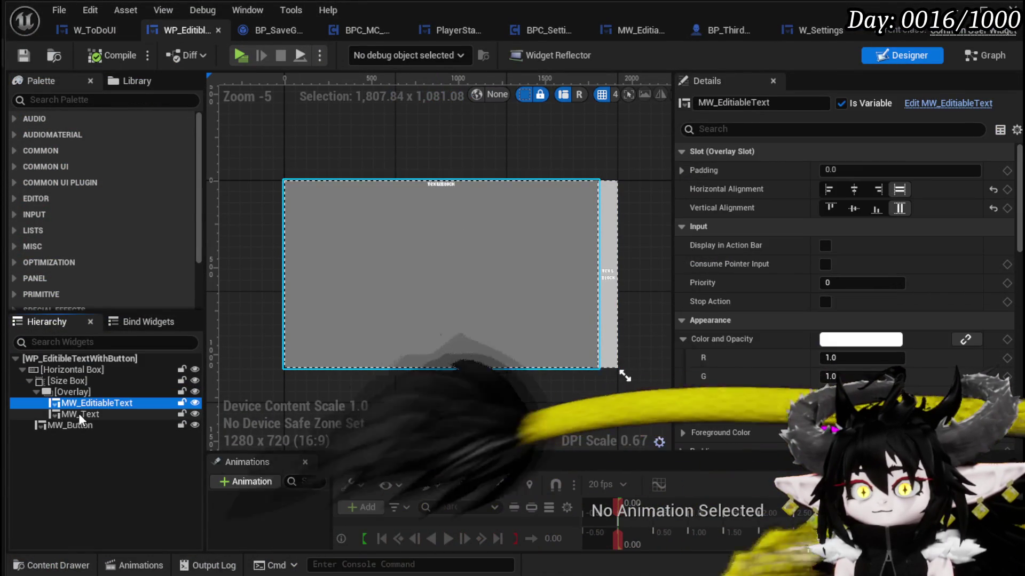
pyautogui.click(78, 414)
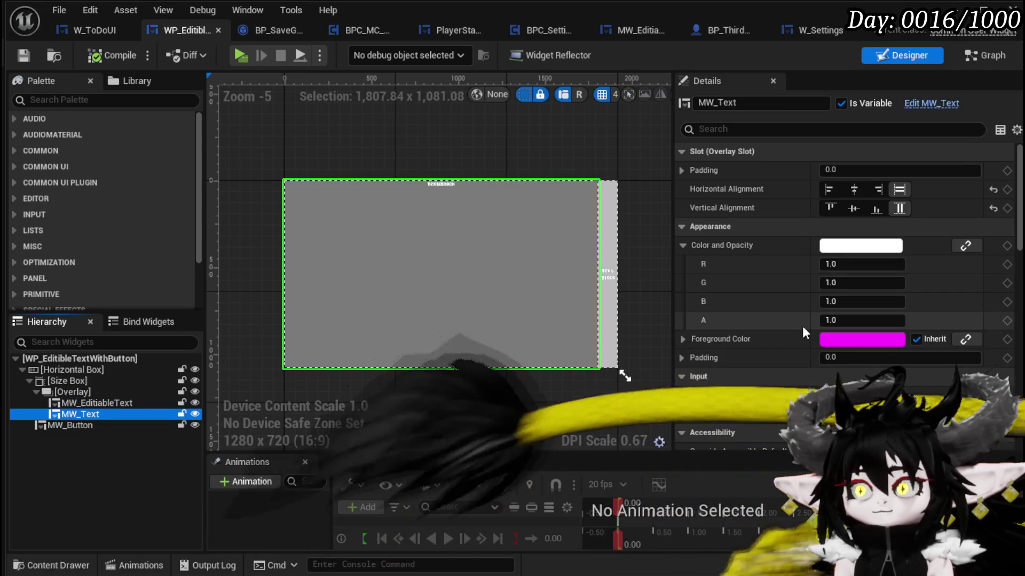
pyautogui.scroll(-3, 796, 325)
pyautogui.scroll(-3, 795, 325)
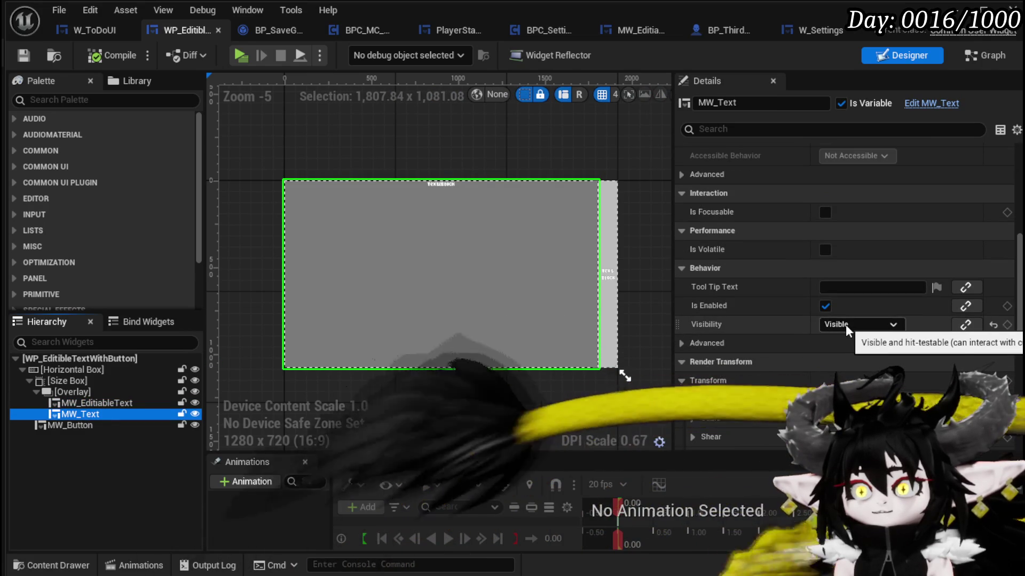
pyautogui.click(846, 325)
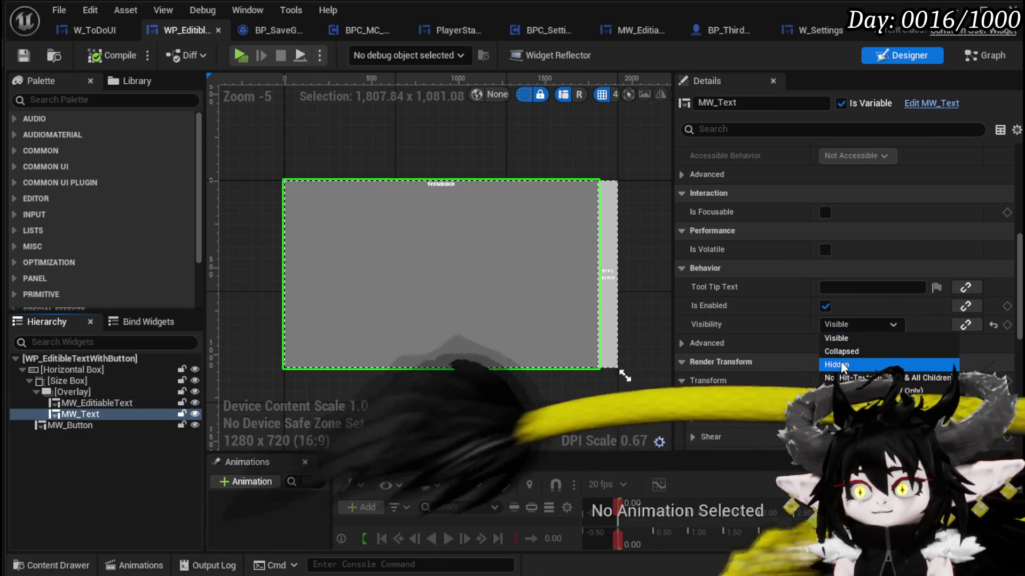
pyautogui.click(843, 362)
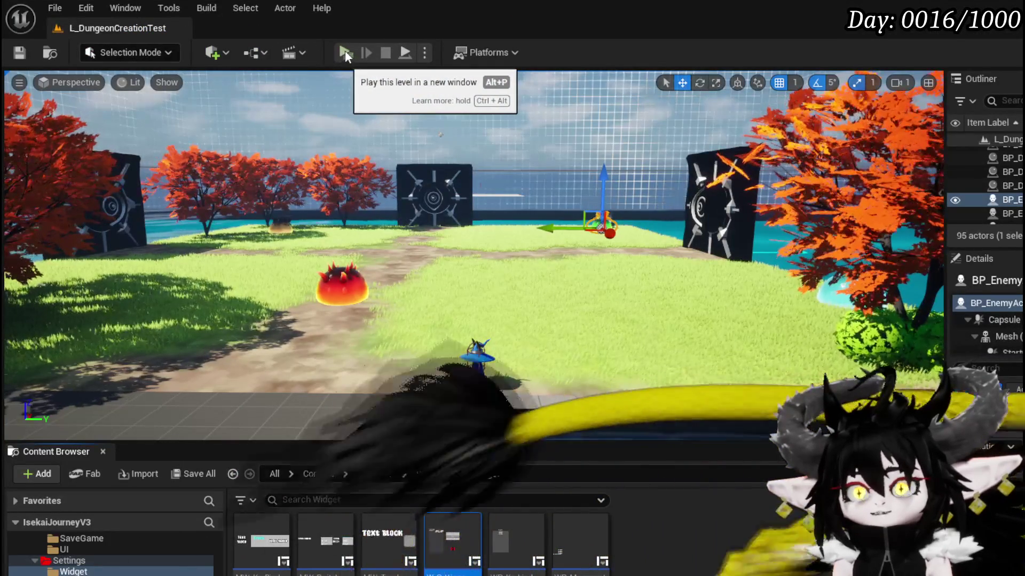
# Play-test the To Do List panel, then save.
pyautogui.click(345, 50)
pyautogui.press('Escape')
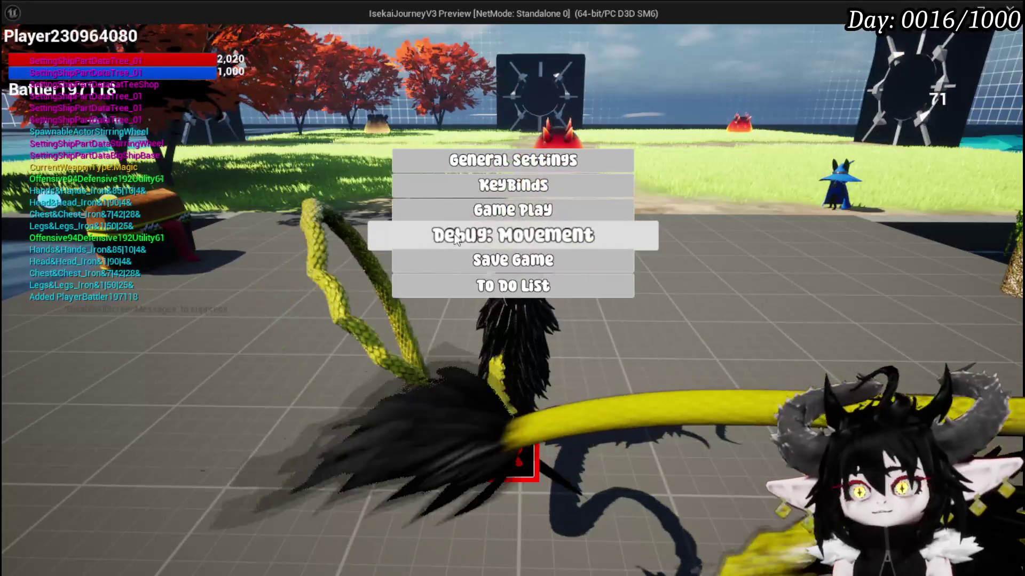
pyautogui.click(456, 239)
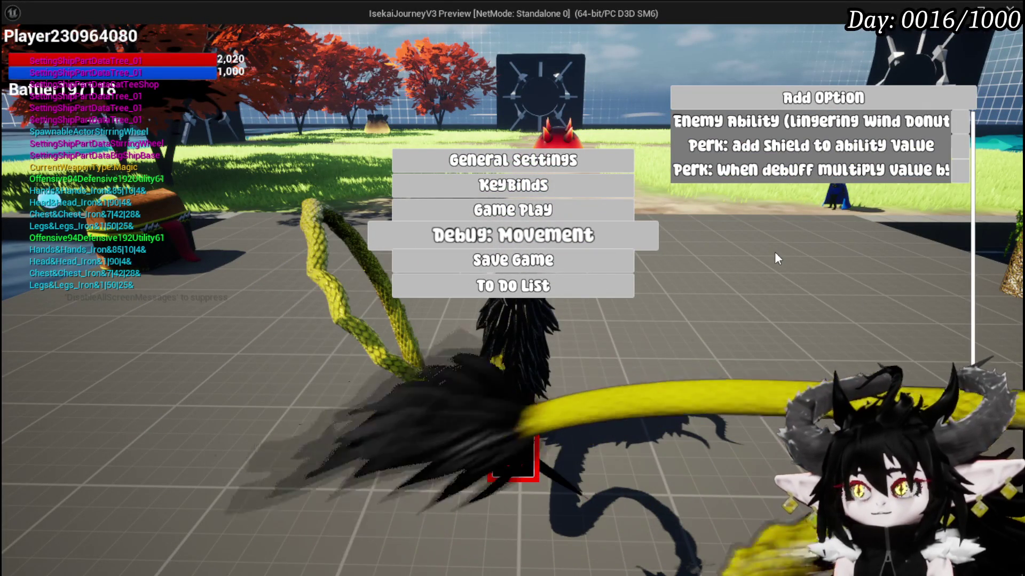
pyautogui.press('Escape')
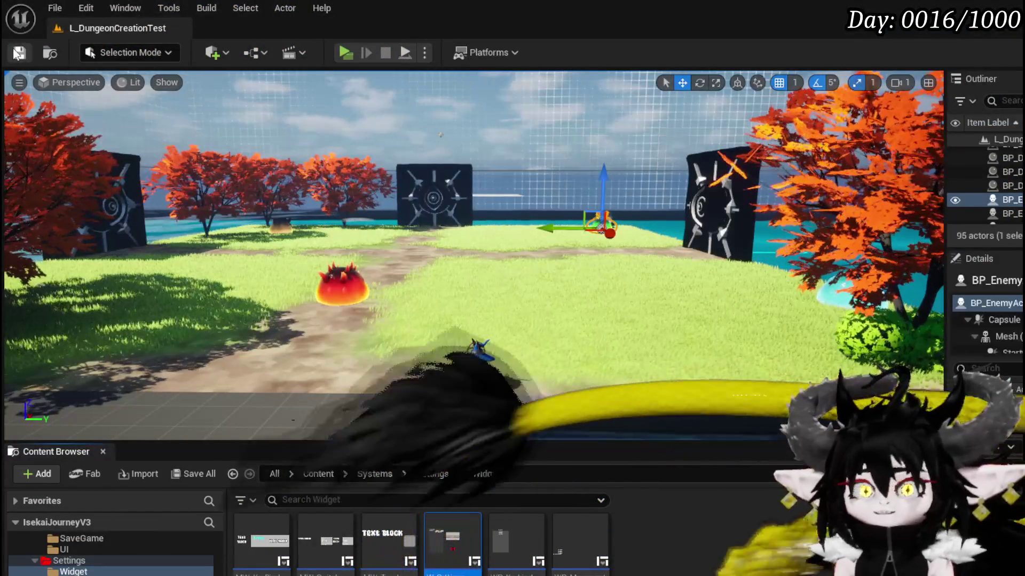
pyautogui.click(19, 53)
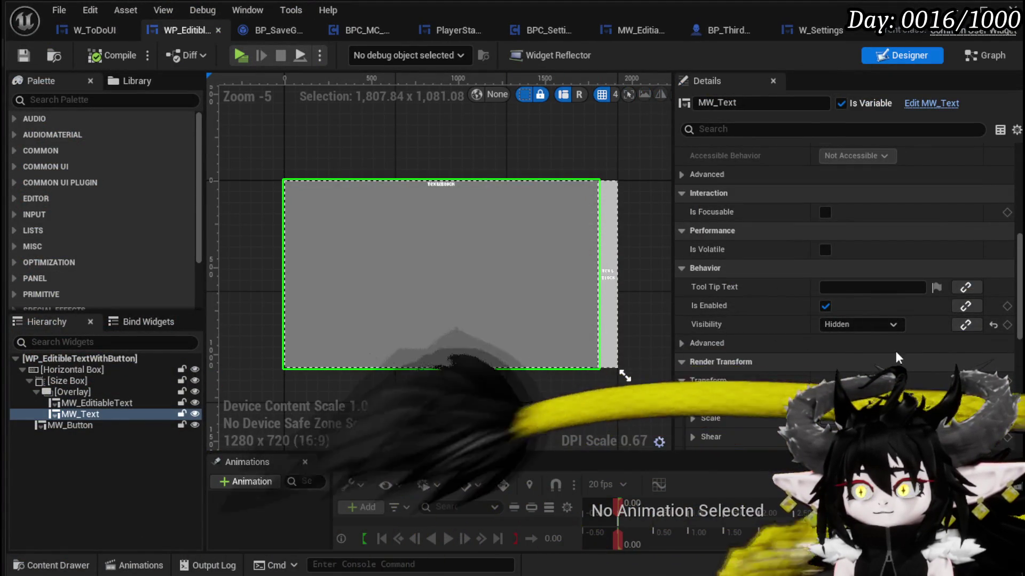
# Make MW_Text Visible, set MW_EditableText to Hidden, and save the widget.
pyautogui.click(862, 325)
pyautogui.click(843, 336)
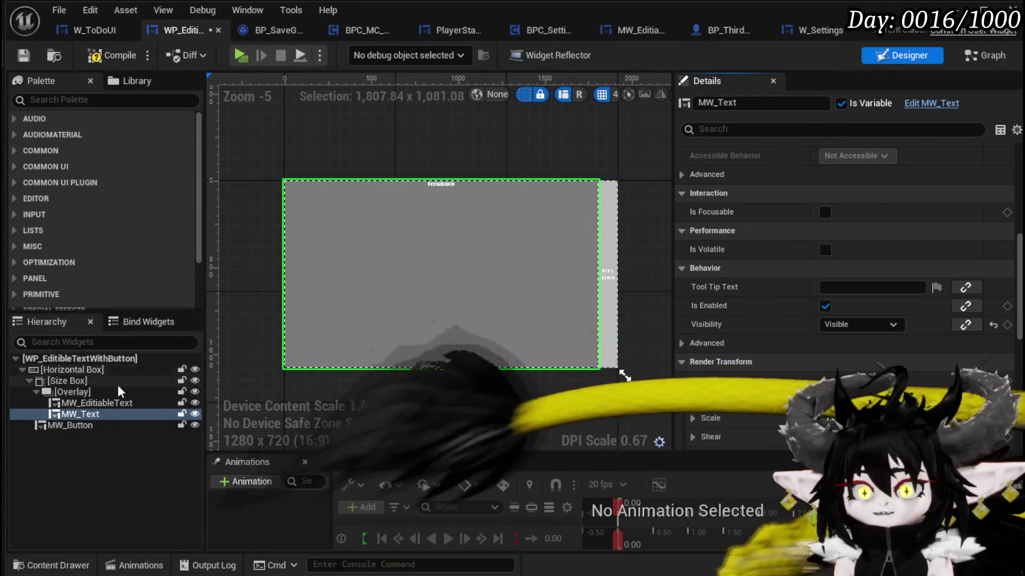
pyautogui.click(96, 403)
pyautogui.click(875, 362)
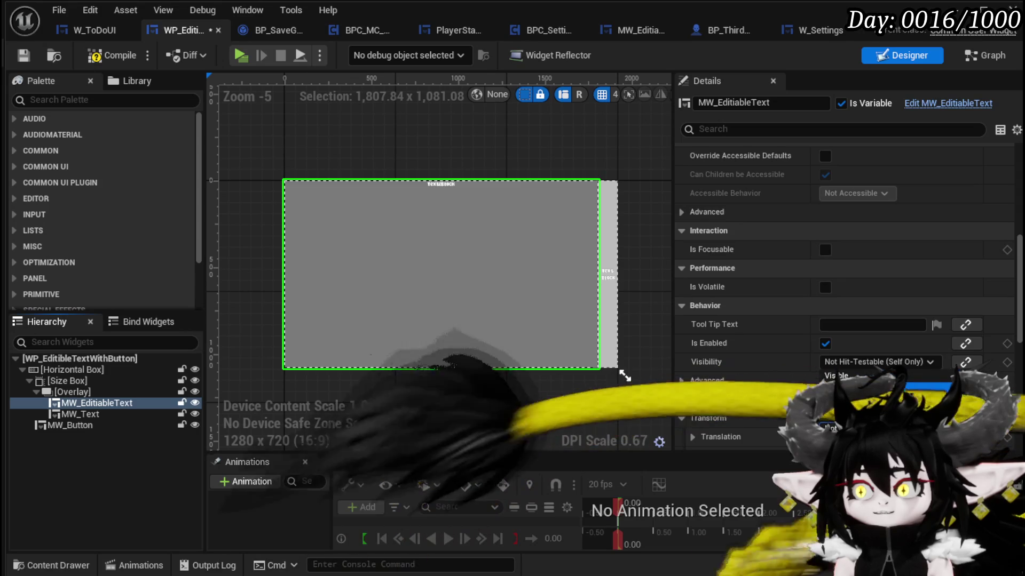
pyautogui.click(838, 401)
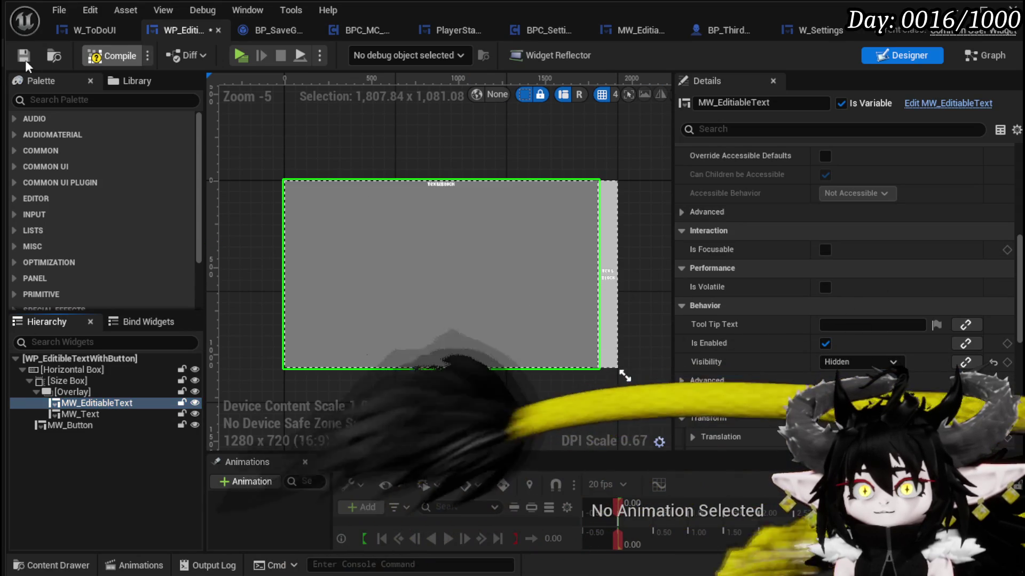
pyautogui.click(23, 55)
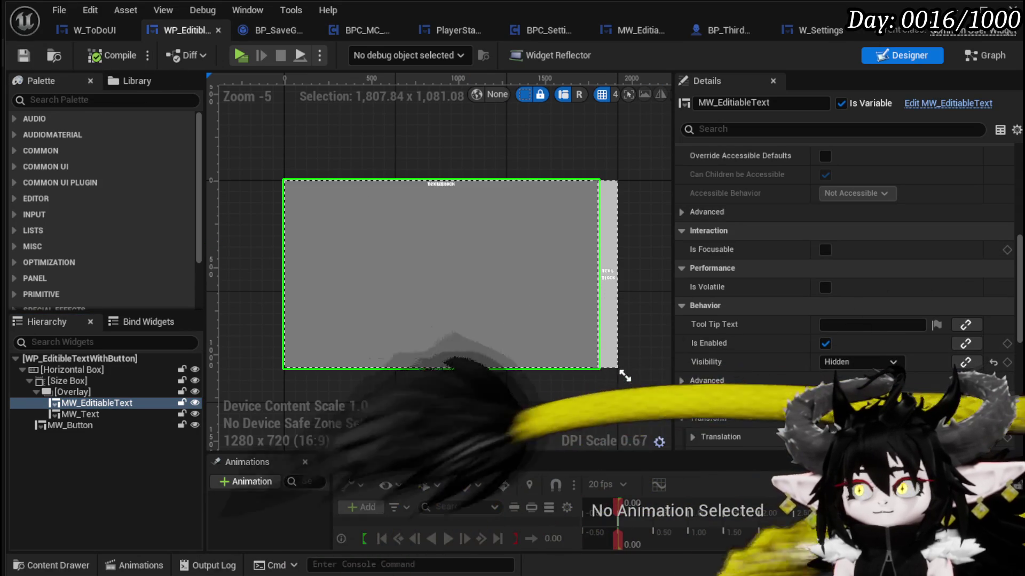
# Play-test the To Do List panel again, save the level, and return to W_ToDoUI.
pyautogui.click(357, 54)
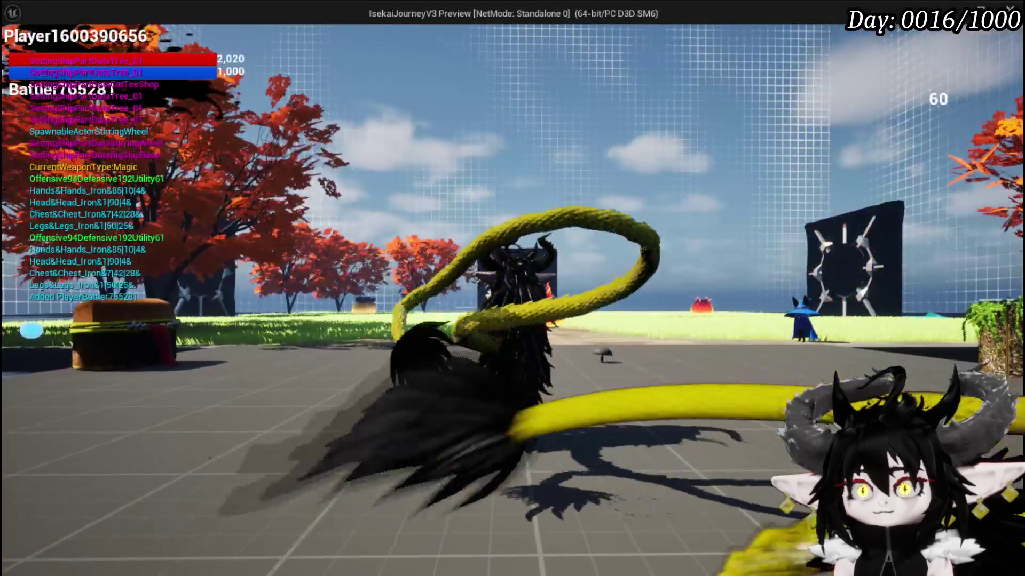
pyautogui.press('Escape')
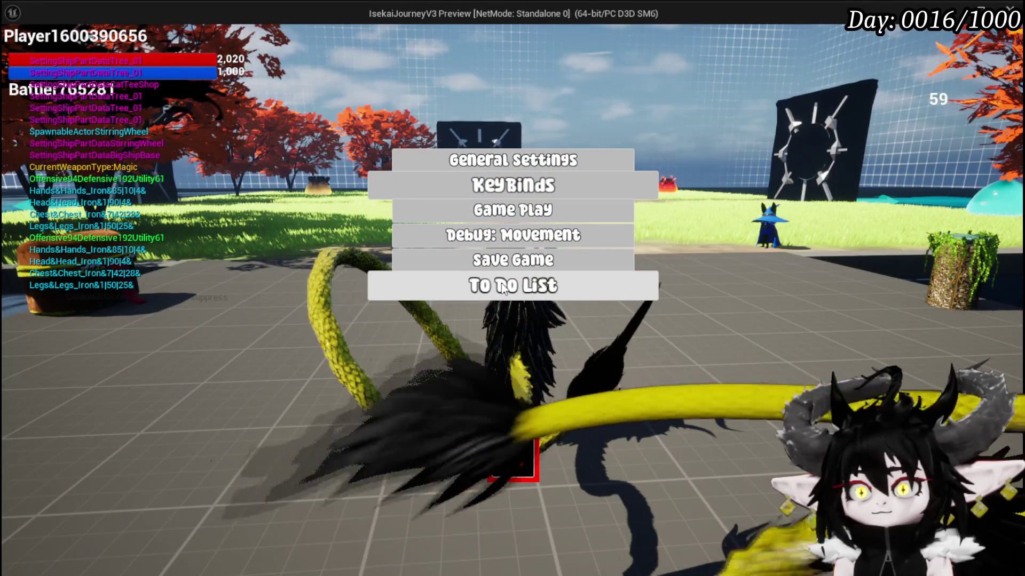
pyautogui.click(502, 283)
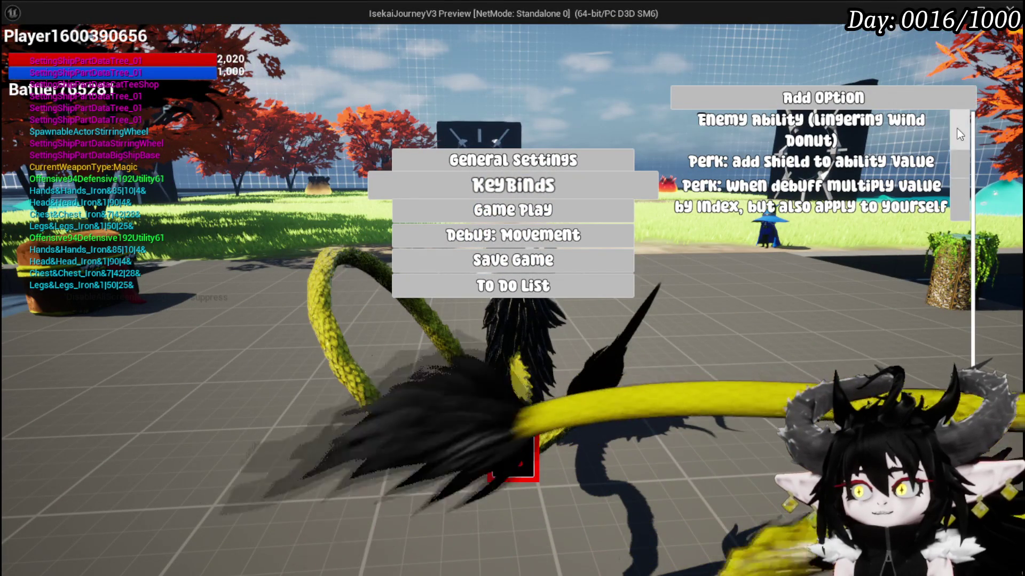
pyautogui.press('Escape')
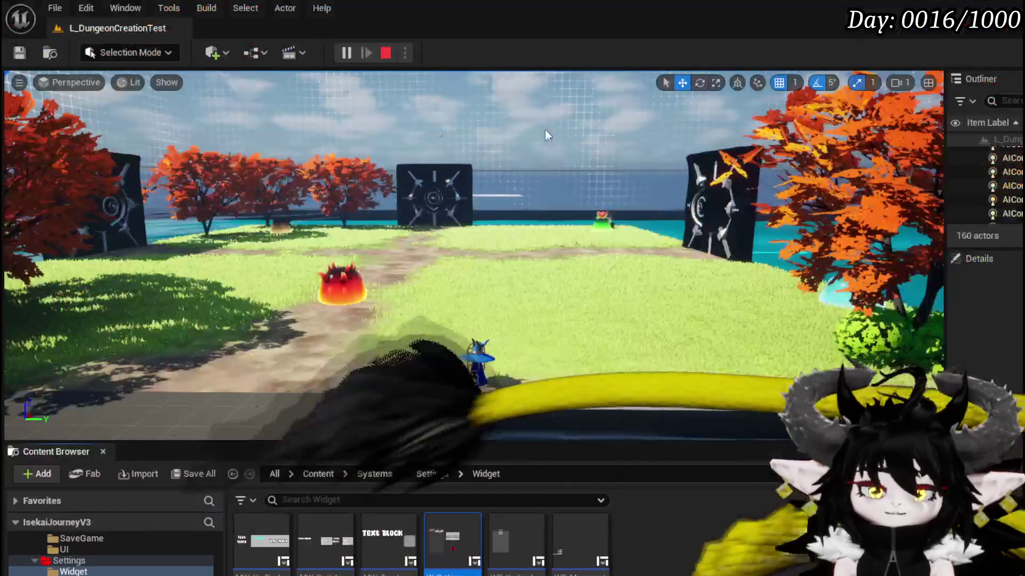
pyautogui.hotkey('ctrl', 's')
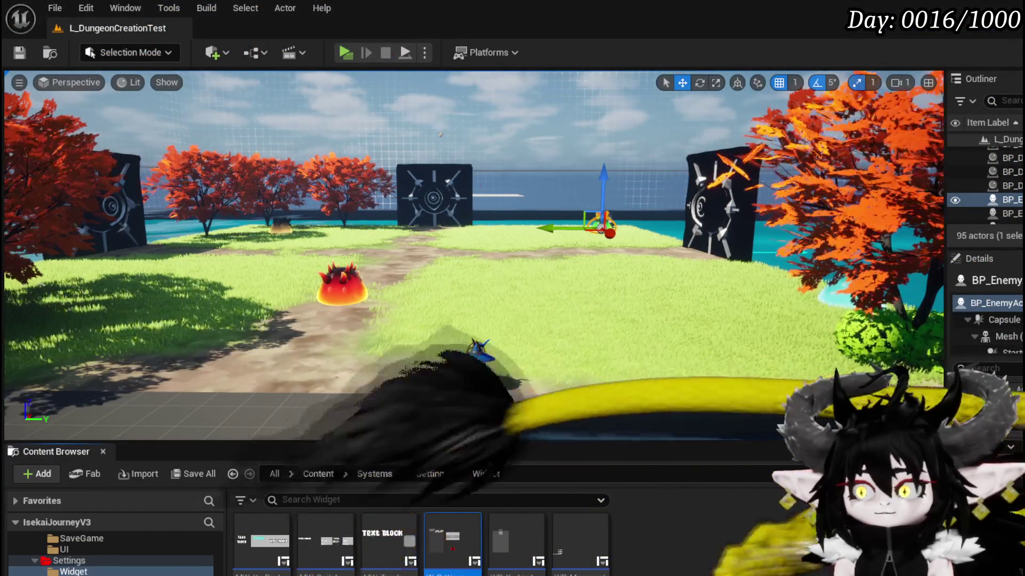
pyautogui.hotkey('alt', 'Tab')
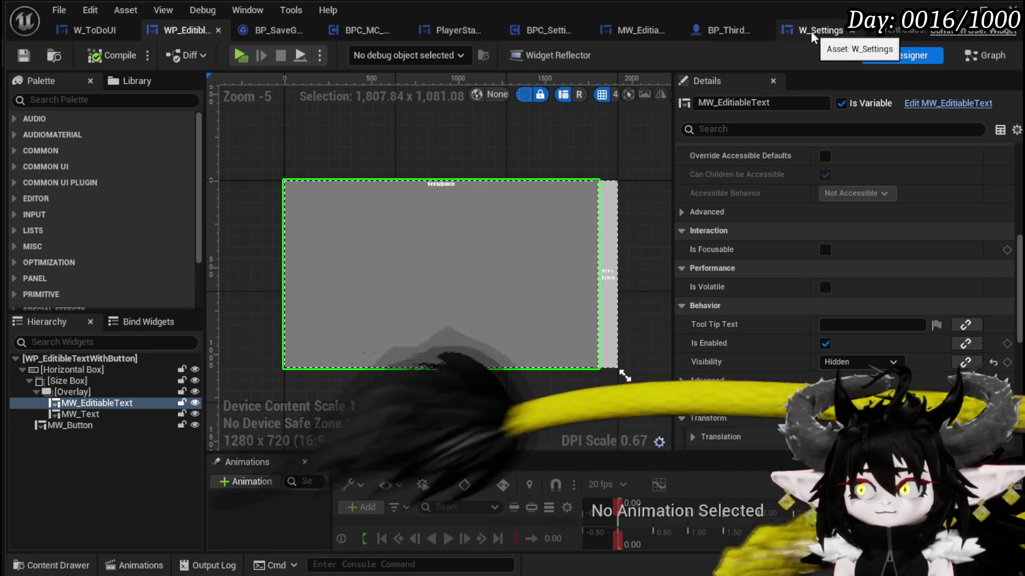
pyautogui.click(85, 27)
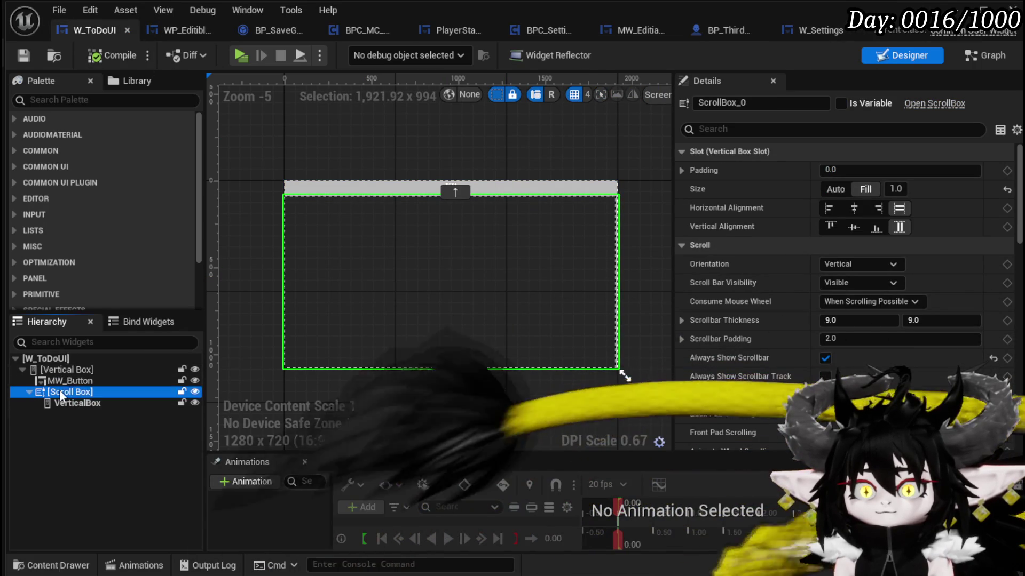
# Wrap W_ToDoUI's Scroll Box in a Border.
pyautogui.rightClick(60, 391)
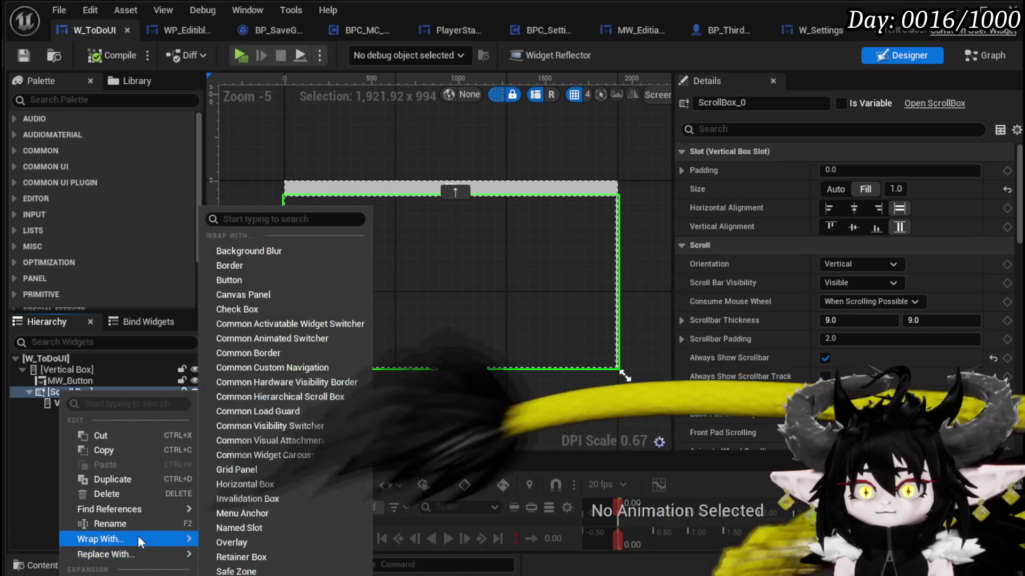
pyautogui.moveTo(133, 554)
pyautogui.moveTo(162, 543)
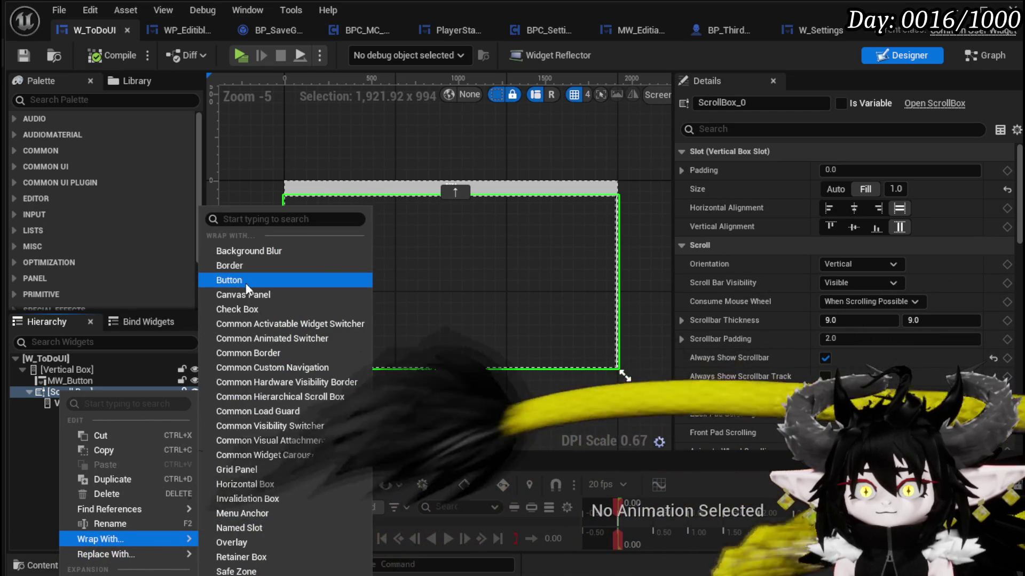
pyautogui.click(246, 266)
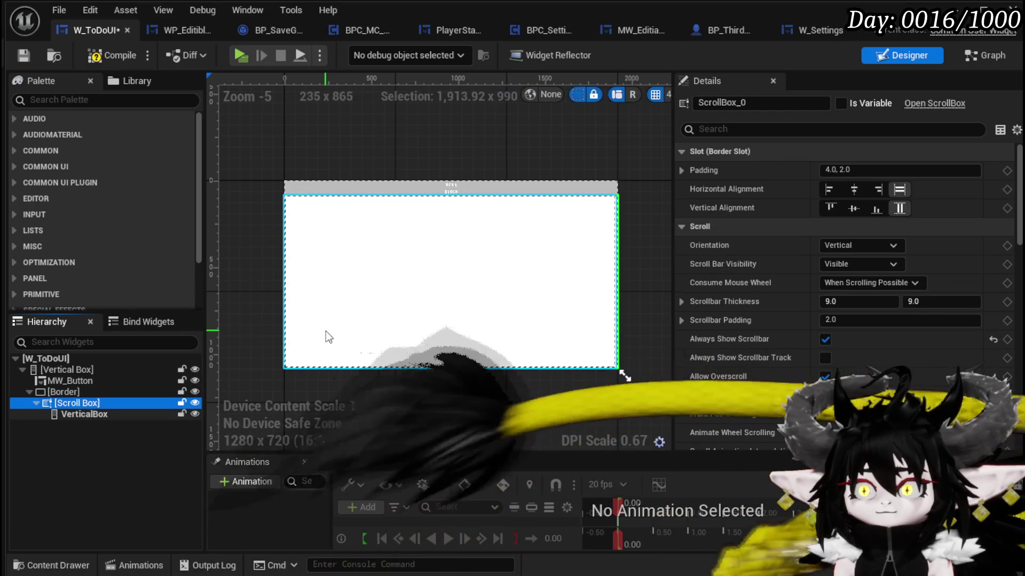
# Set the Border's Brush Color to grey, then compile and save W_ToDoUI.
pyautogui.click(67, 393)
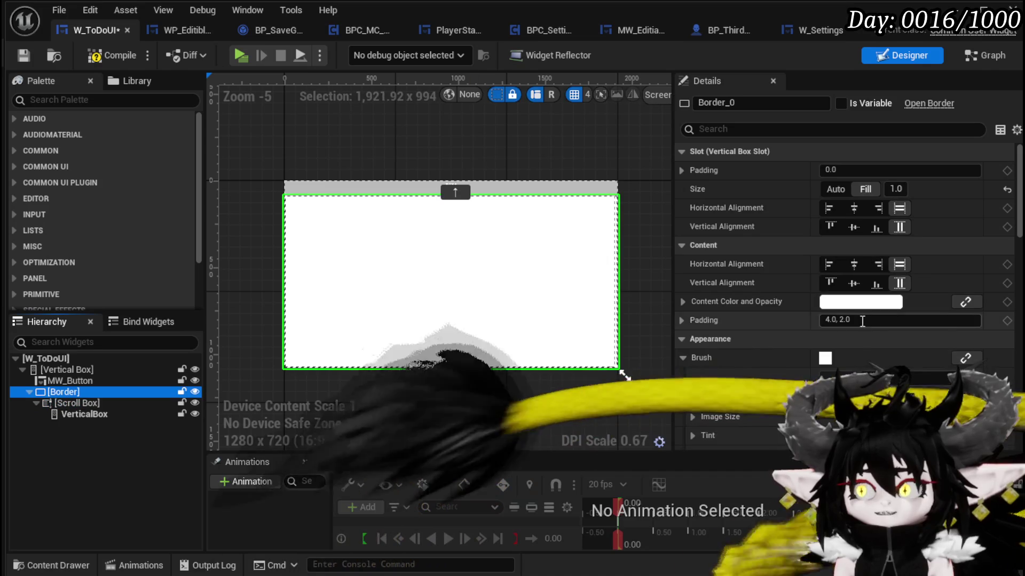
pyautogui.scroll(-3, 816, 309)
pyautogui.scroll(-10, 818, 315)
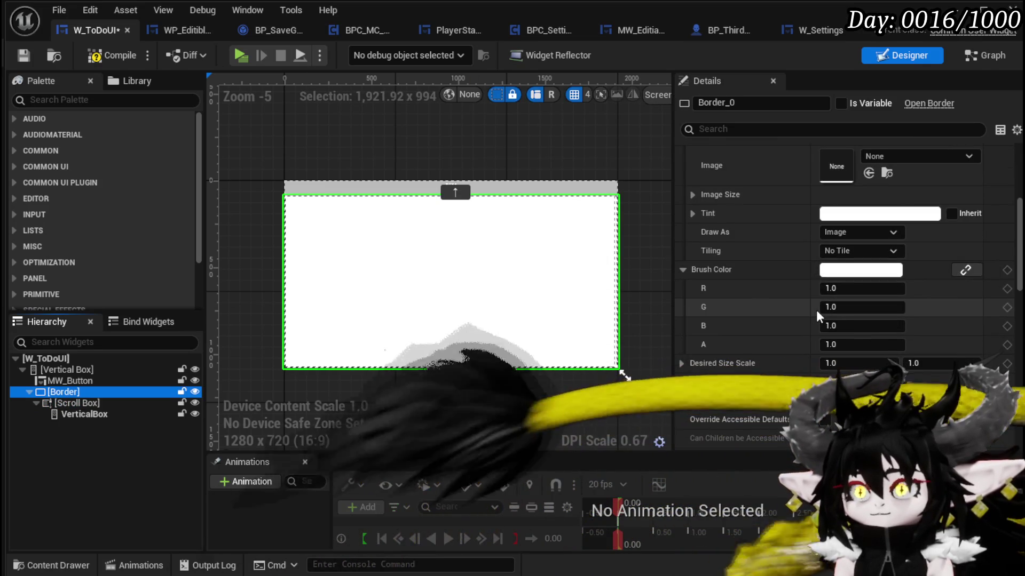
pyautogui.scroll(-6, 816, 315)
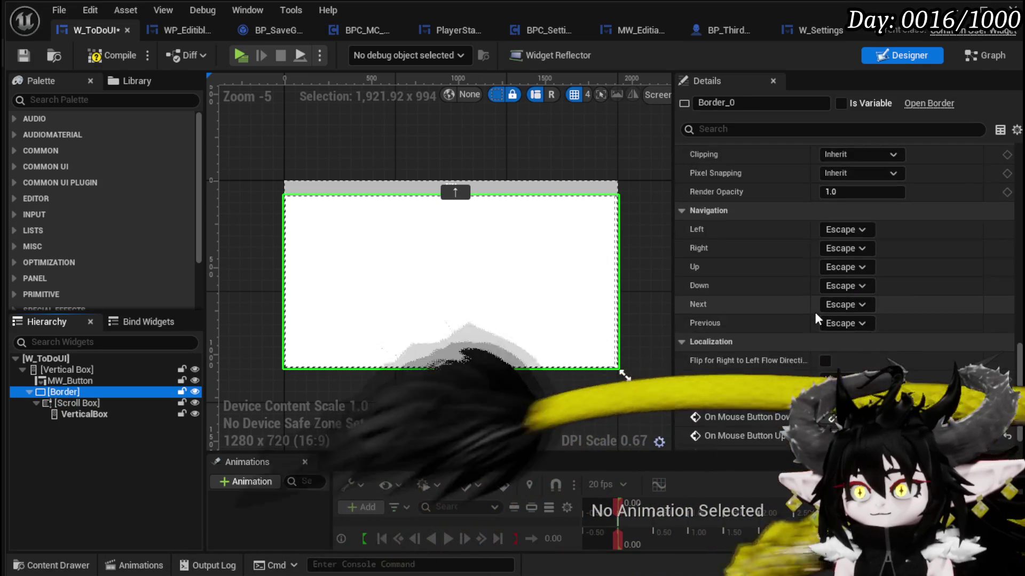
pyautogui.scroll(7, 816, 316)
pyautogui.scroll(8, 814, 312)
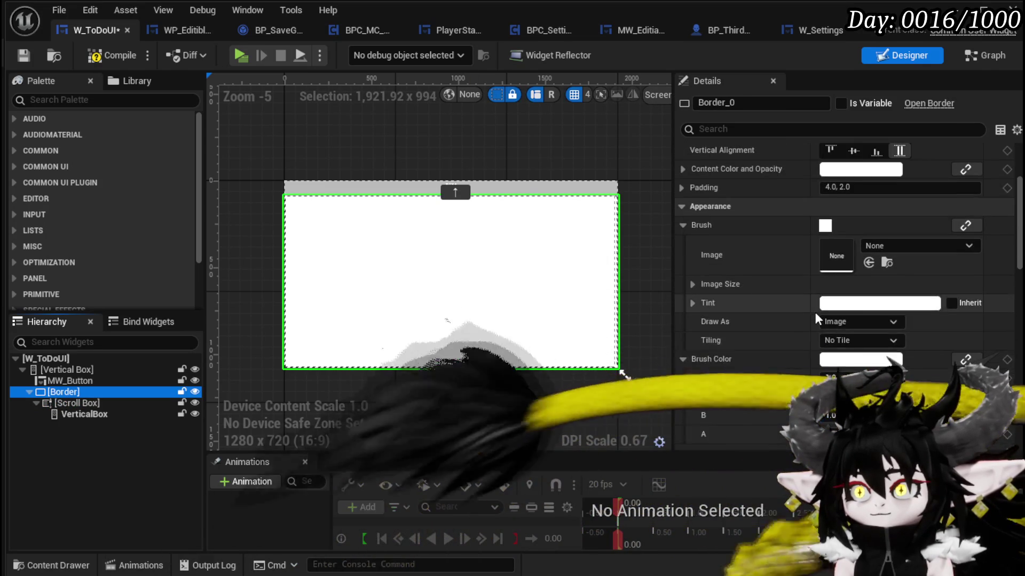
pyautogui.click(840, 359)
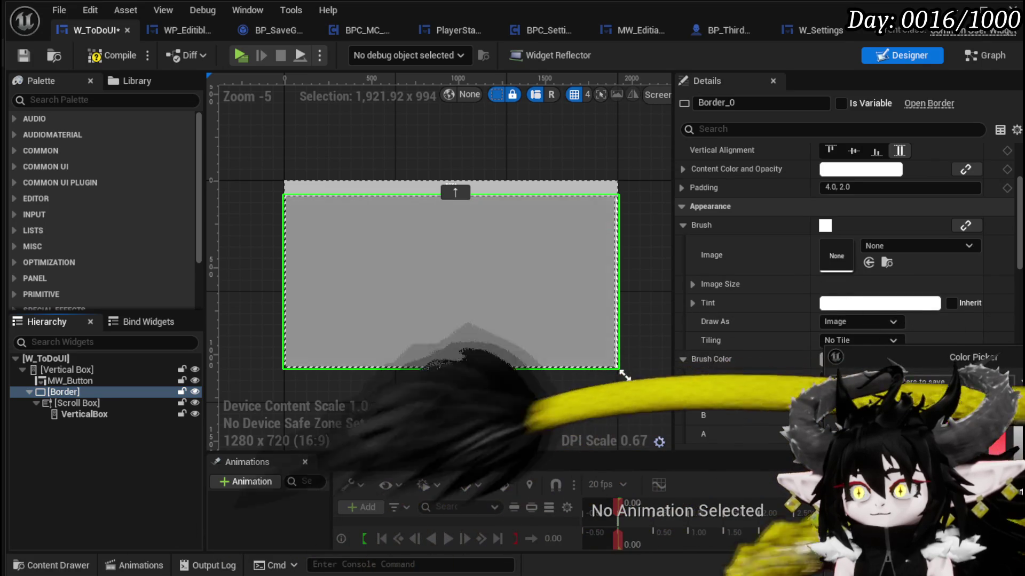
pyautogui.click(434, 348)
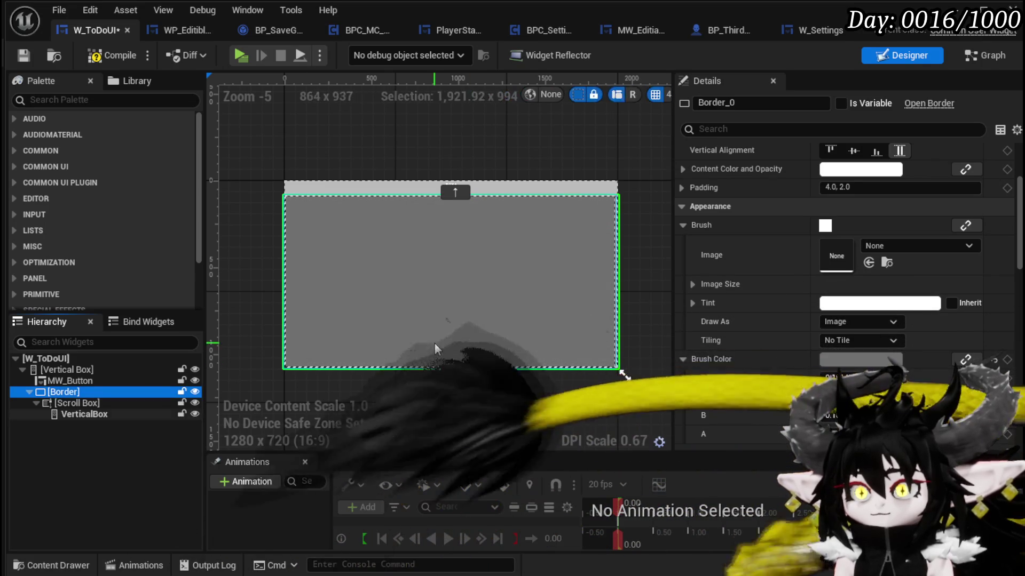
pyautogui.click(24, 55)
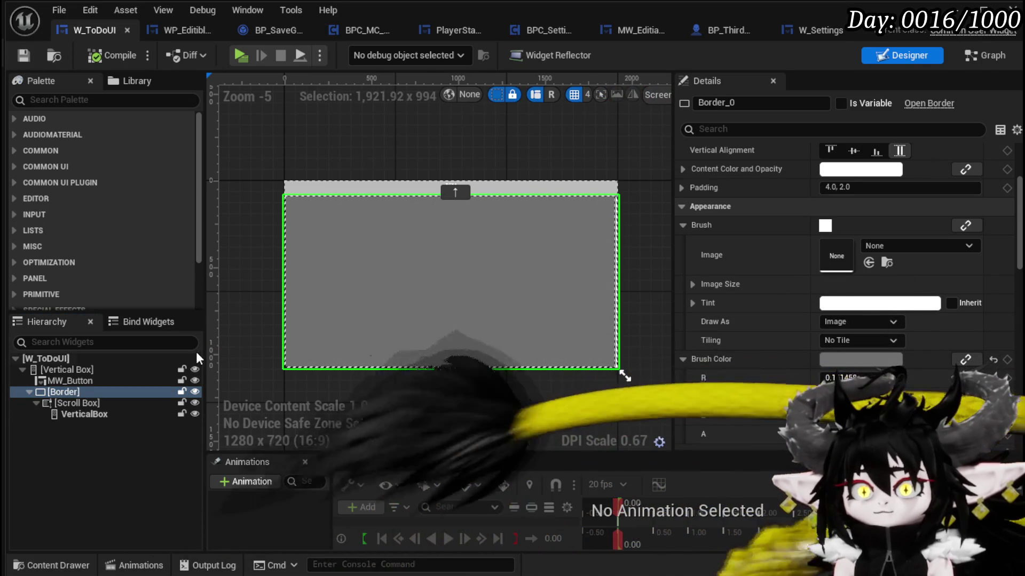
pyautogui.click(378, 191)
pyautogui.scroll(-5, 861, 264)
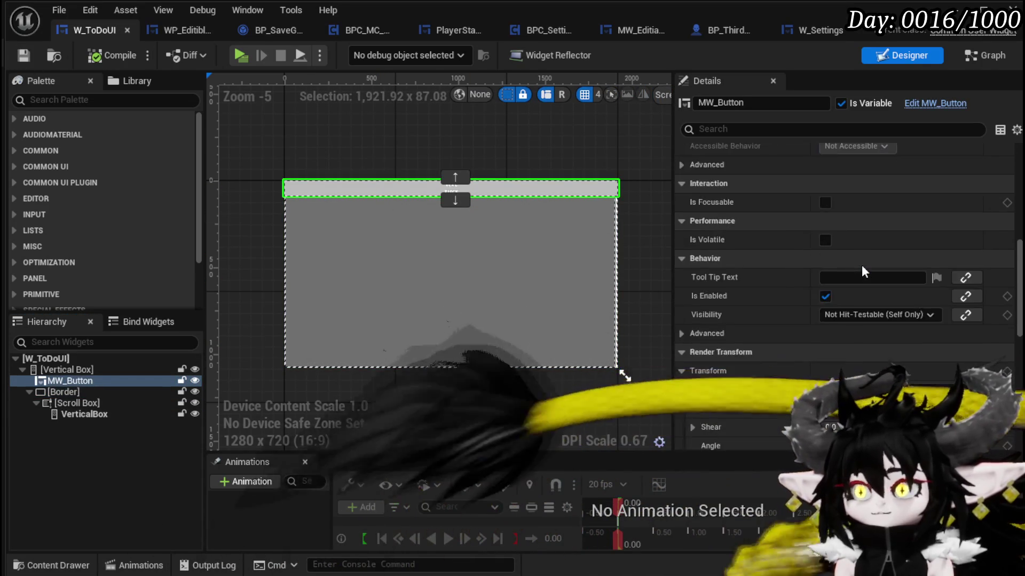
# Change MW_Button's name from 'Add Option' to 'Add to List' and compile.
pyautogui.scroll(10, 861, 264)
pyautogui.scroll(-8, 863, 265)
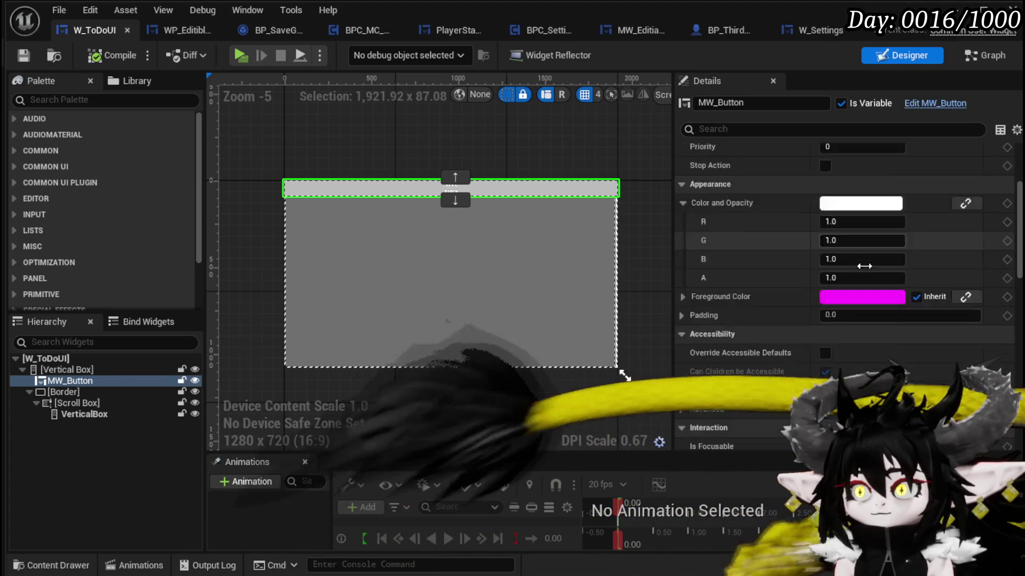
pyautogui.scroll(-15, 863, 265)
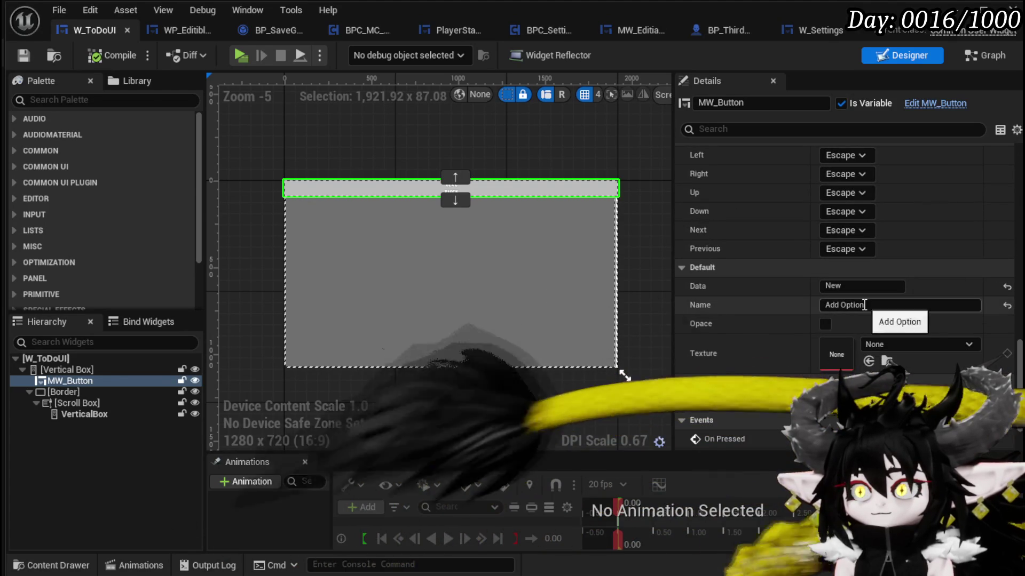
pyautogui.doubleClick(853, 305)
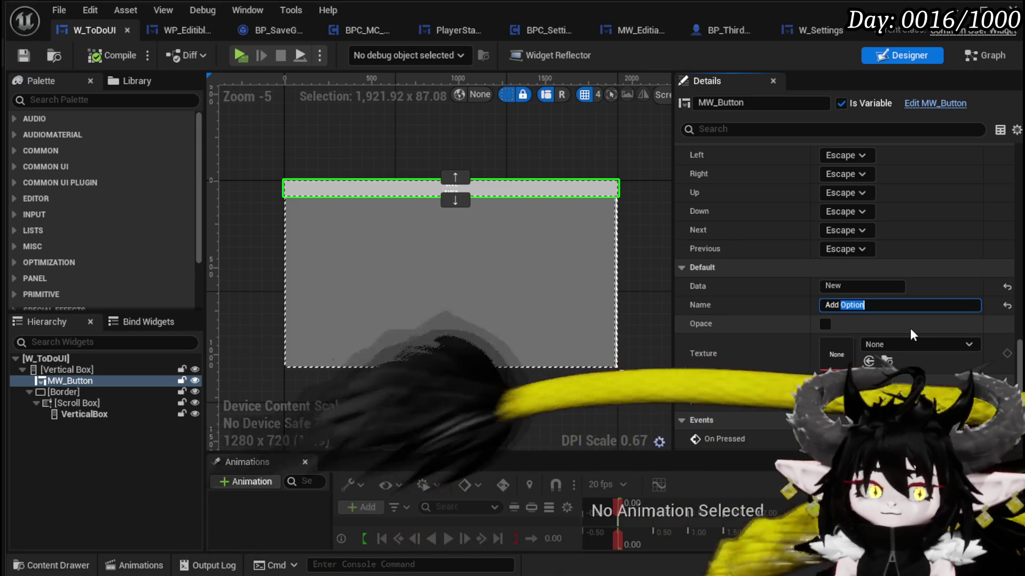
pyautogui.write('to List')
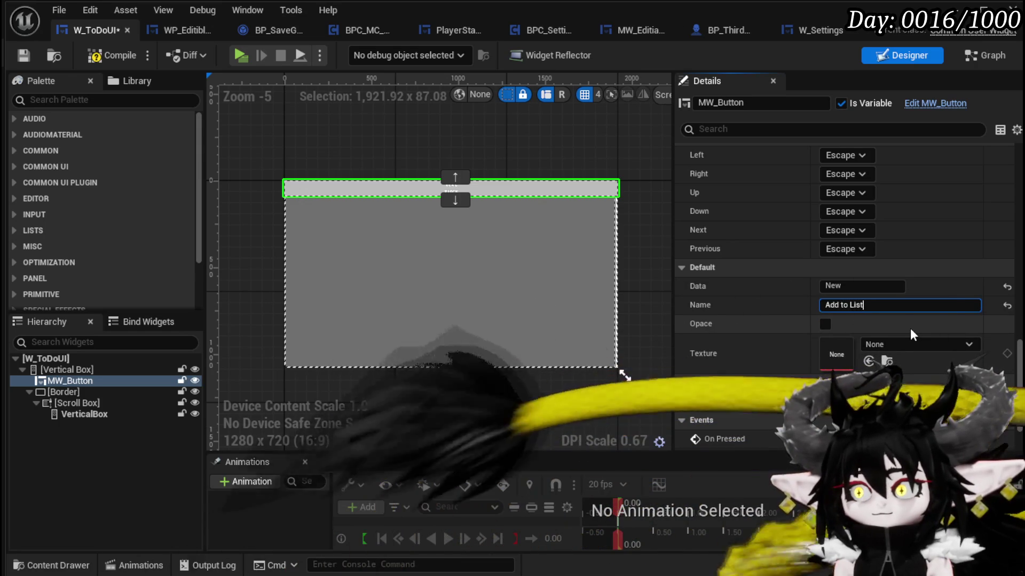
pyautogui.click(23, 55)
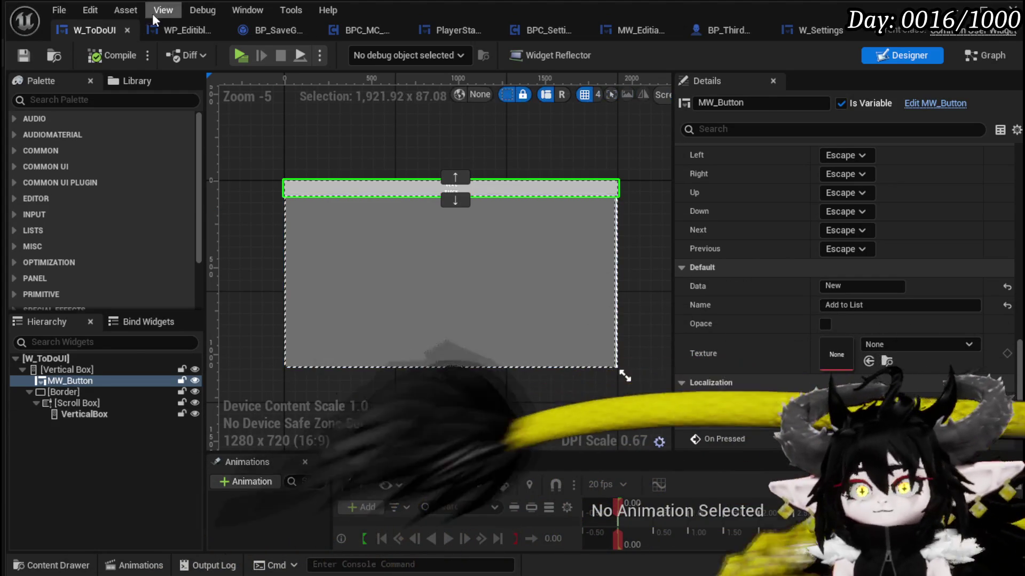
pyautogui.click(170, 30)
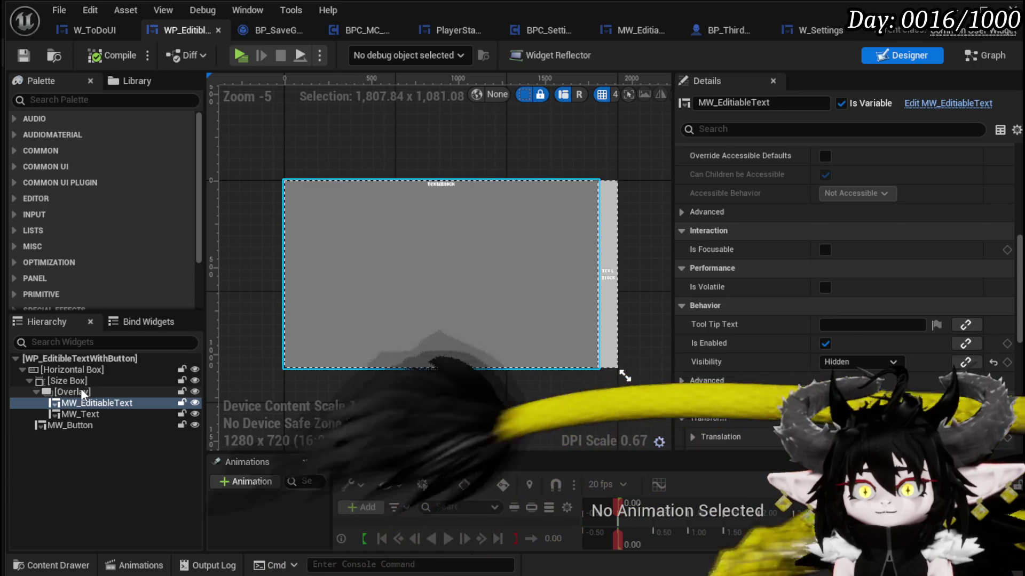
# Wrap the Overlay in a new Button.
pyautogui.click(76, 388)
pyautogui.rightClick(76, 388)
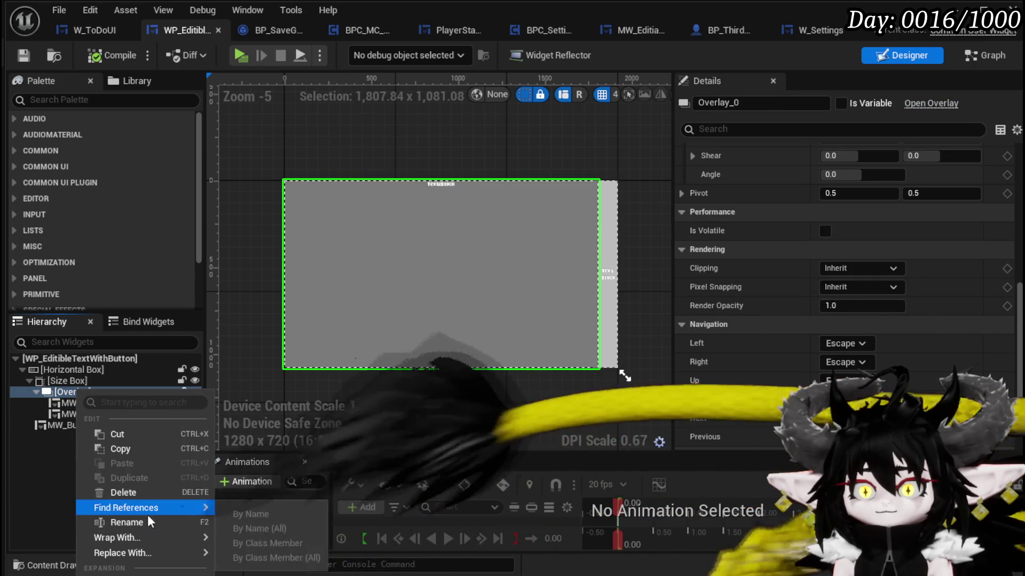
pyautogui.moveTo(130, 539)
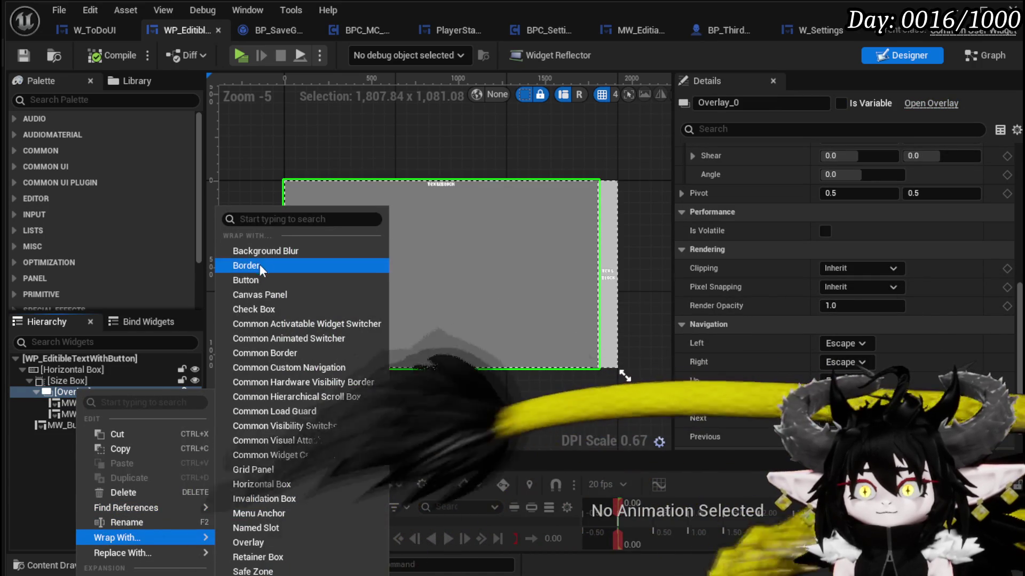
pyautogui.click(262, 279)
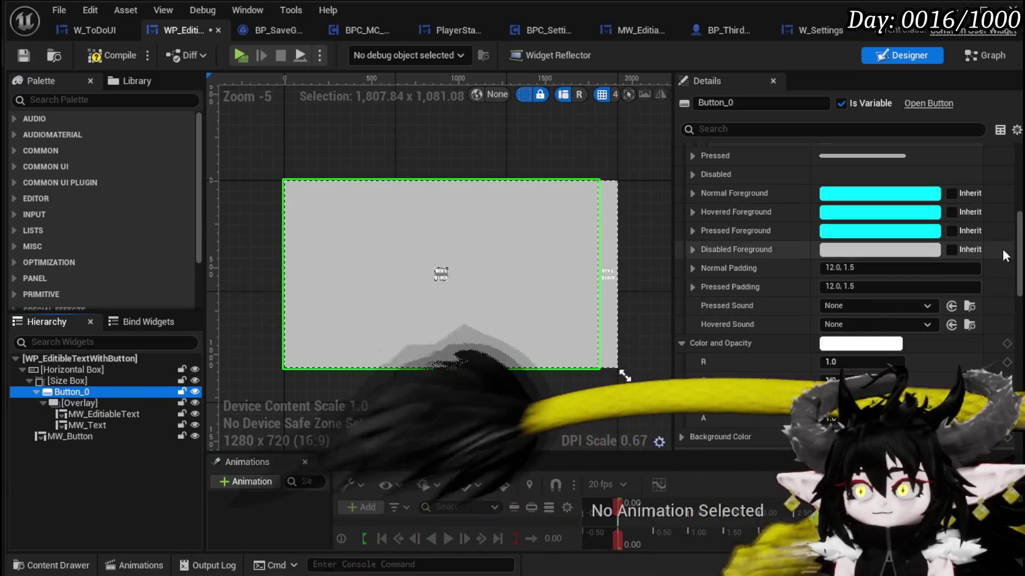
# Set the button's Normal tint alpha to 0 and save.
pyautogui.scroll(5, 1019, 205)
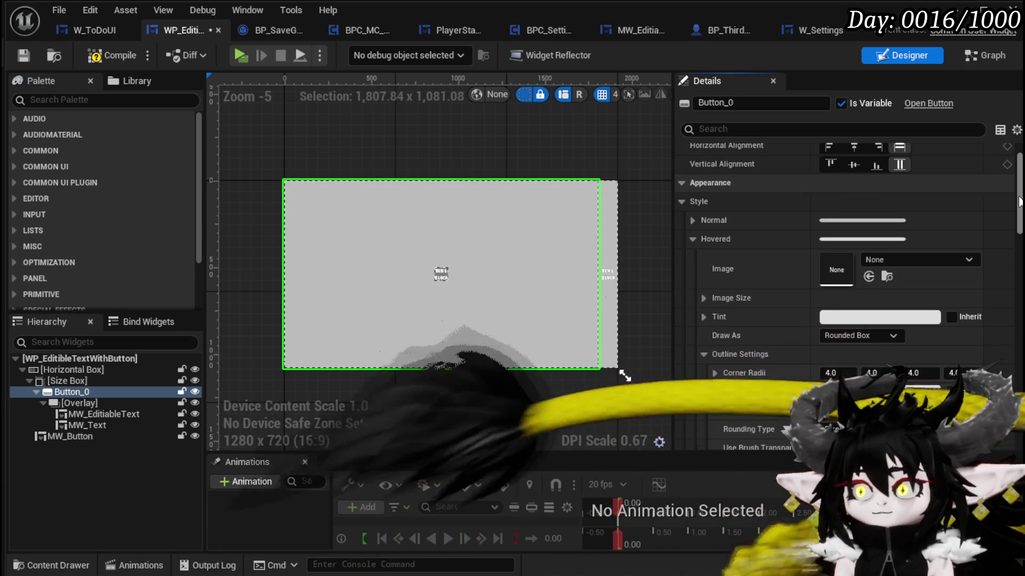
pyautogui.scroll(-5, 1020, 205)
pyautogui.scroll(6, 1015, 198)
pyautogui.click(694, 235)
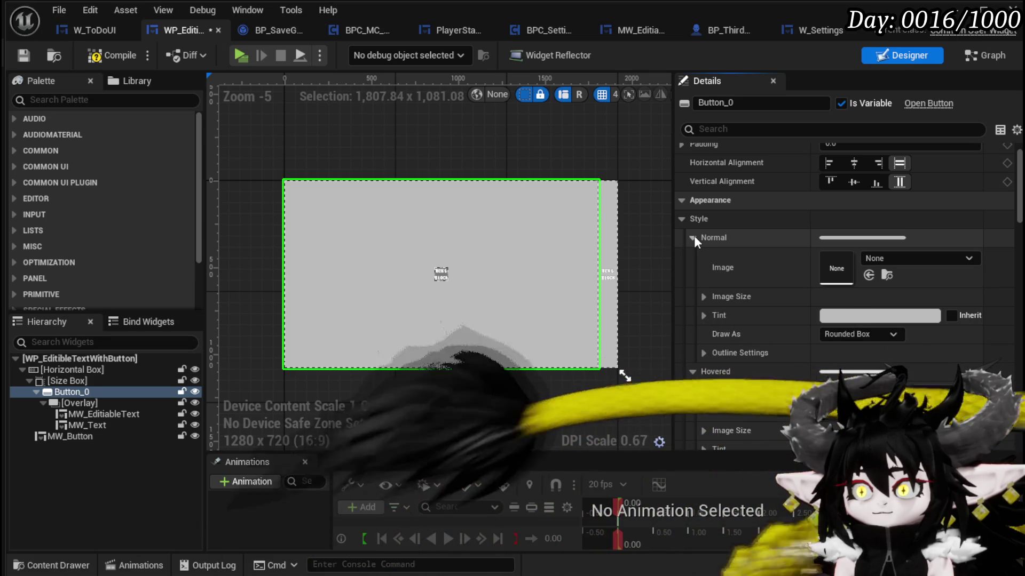
pyautogui.click(702, 317)
pyautogui.click(701, 317)
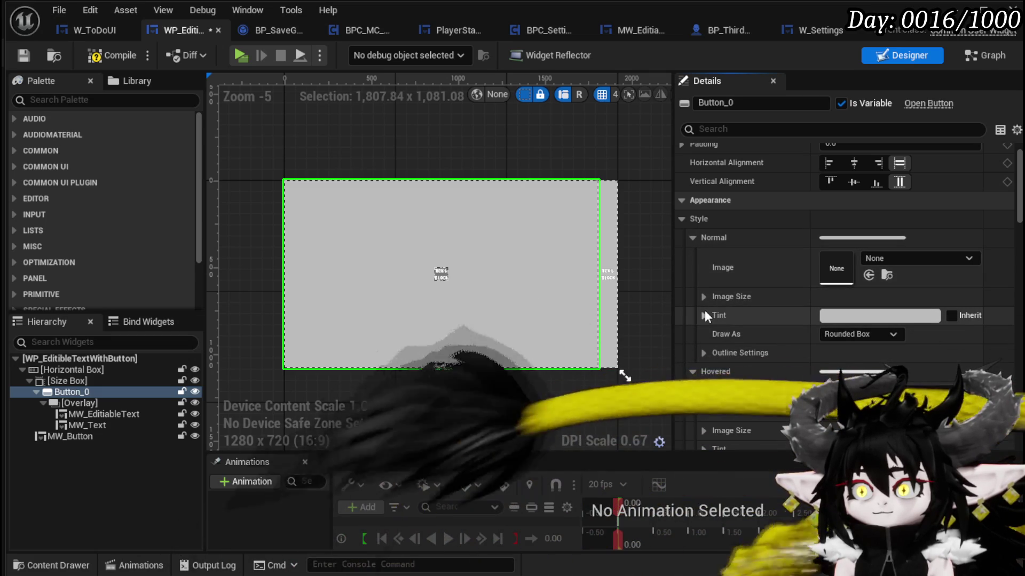
pyautogui.click(703, 315)
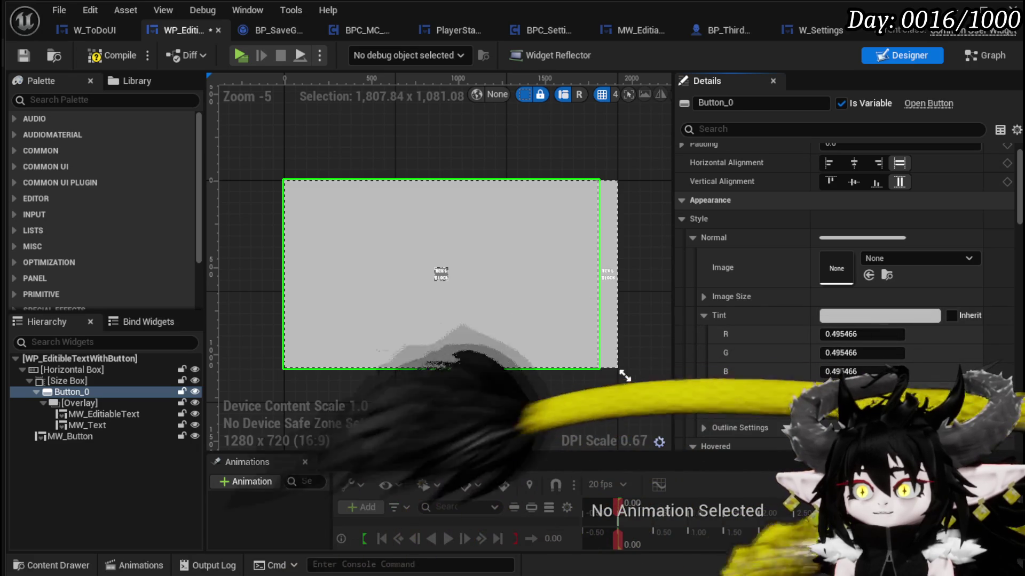
pyautogui.write('0')
pyautogui.press('Return')
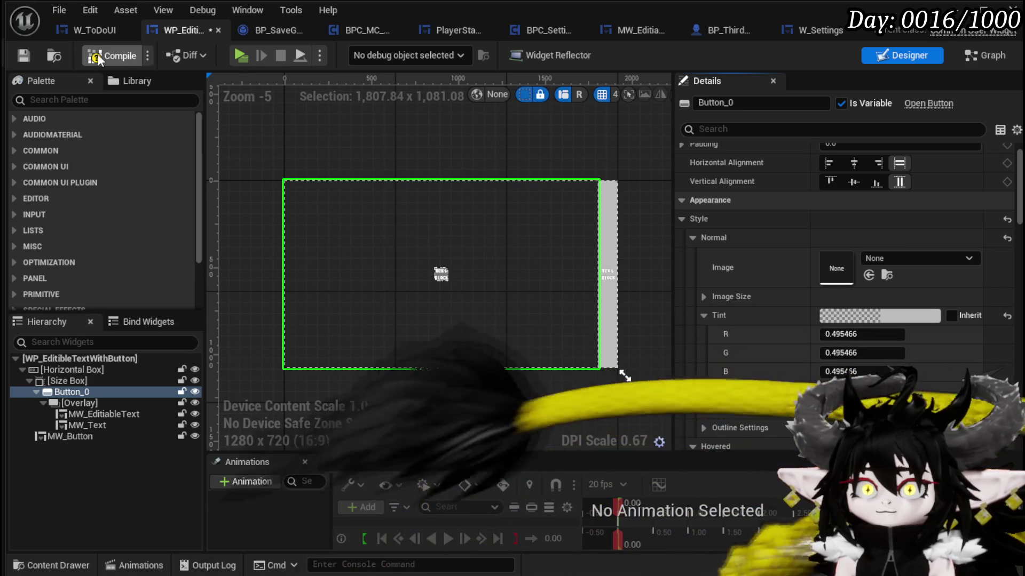
pyautogui.click(23, 55)
# Set the Hovered tint alpha to 0.3 and save.
pyautogui.click(692, 237)
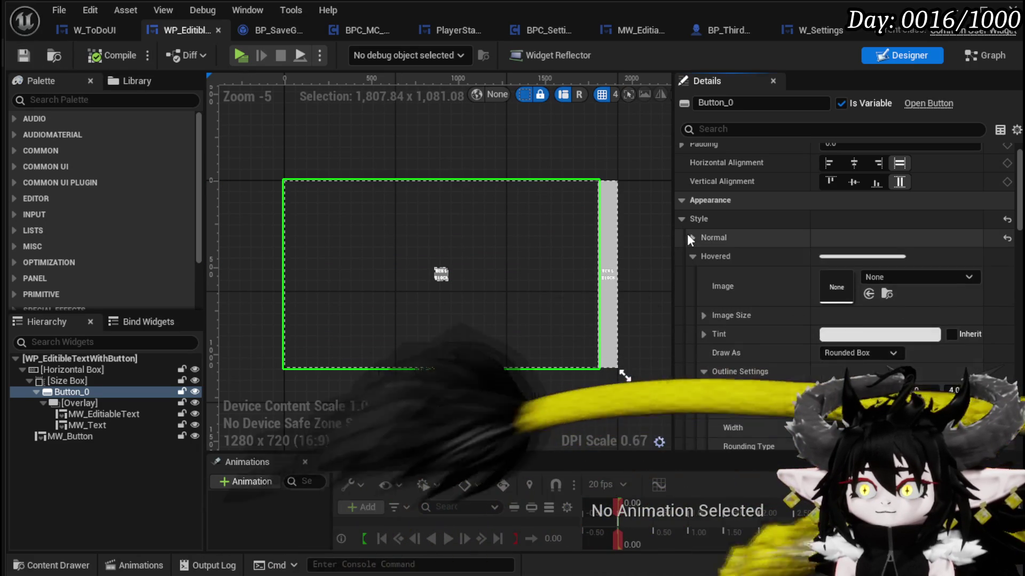
pyautogui.scroll(-2, 788, 333)
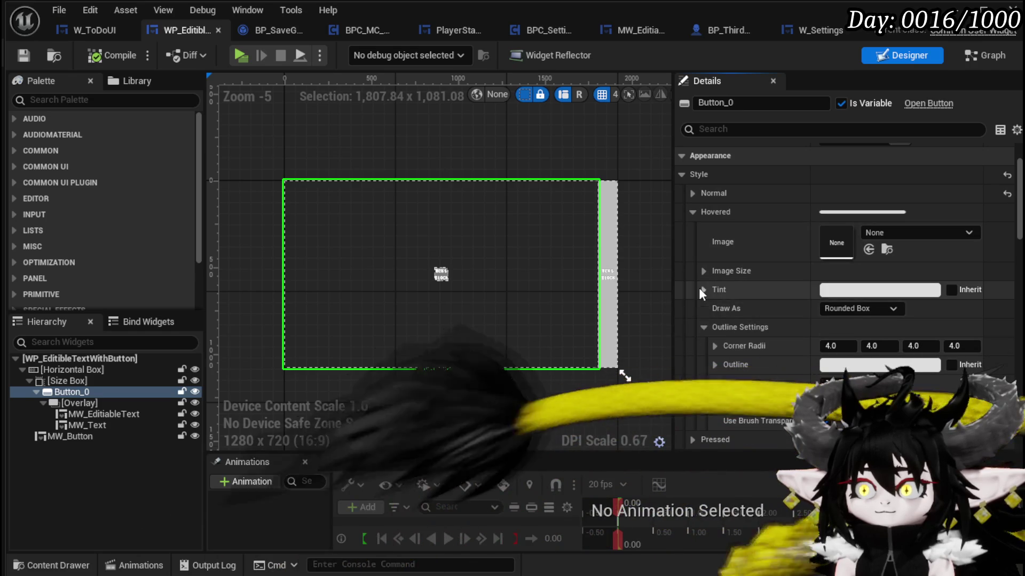
pyautogui.click(703, 289)
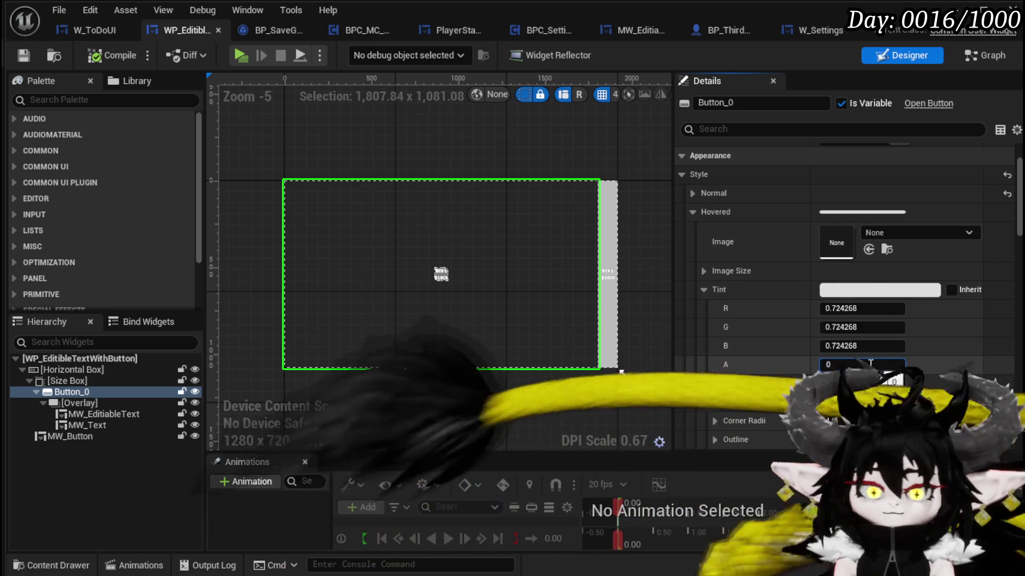
pyautogui.write('.3')
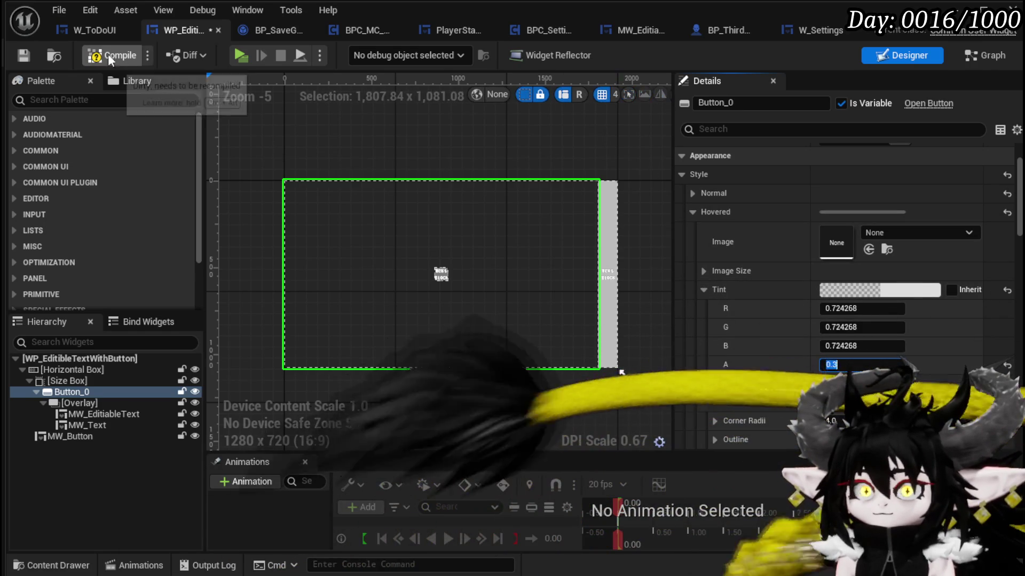
pyautogui.press('Return')
pyautogui.click(27, 56)
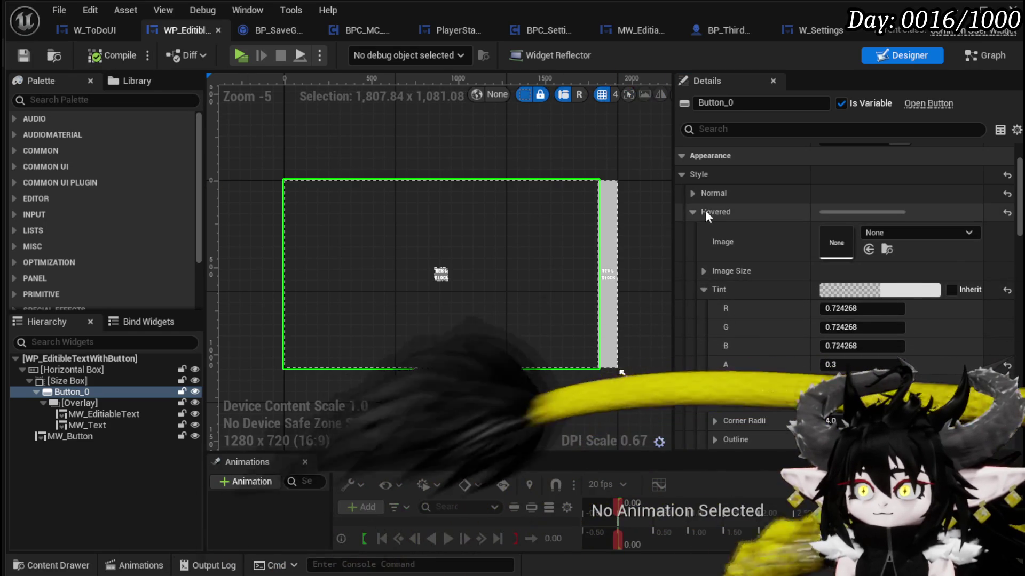
pyautogui.click(693, 211)
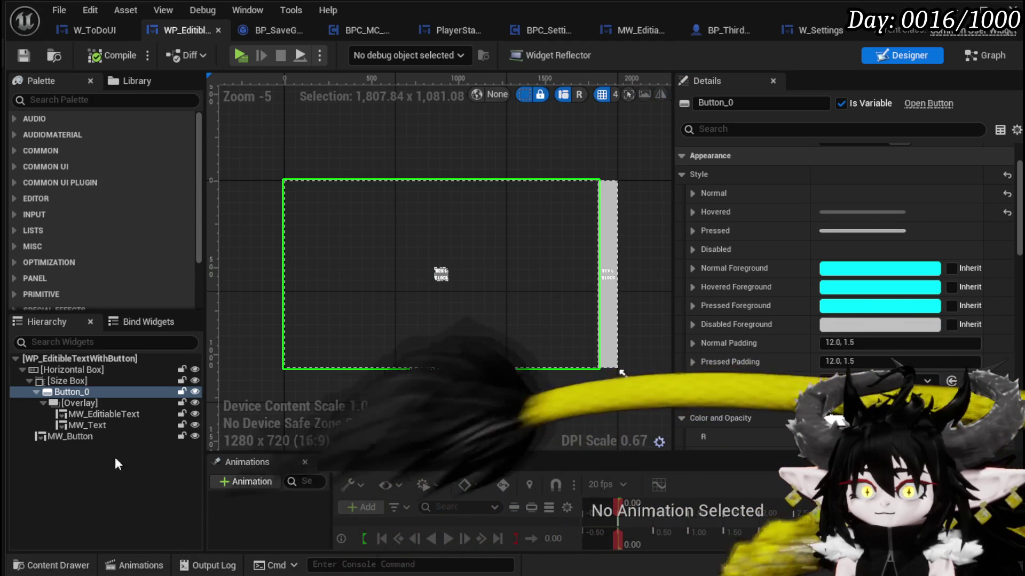
# Set the Overlay's Horizontal and Vertical Alignment to Fill inside Button_0 and compile.
pyautogui.click(96, 402)
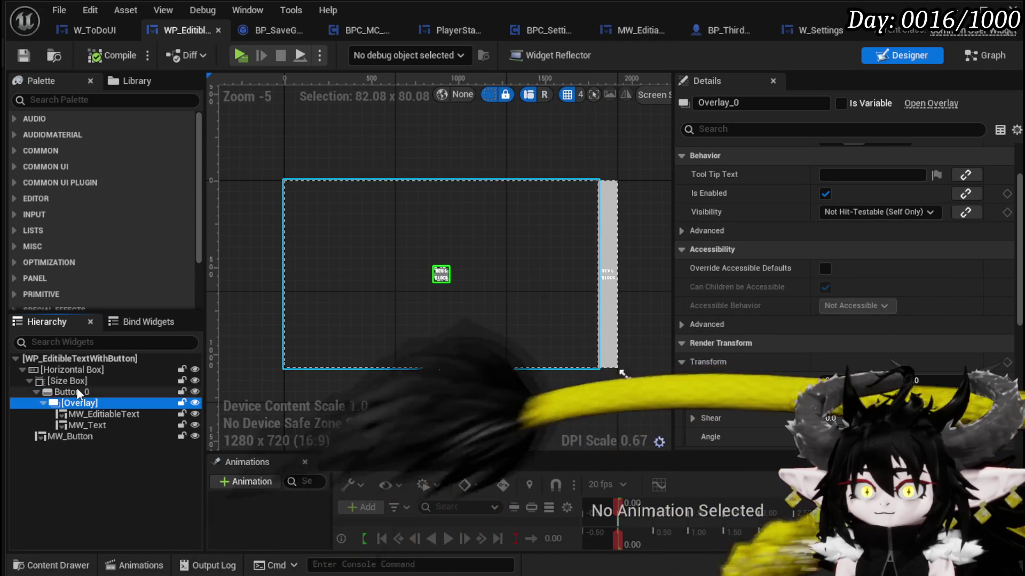
pyautogui.click(72, 393)
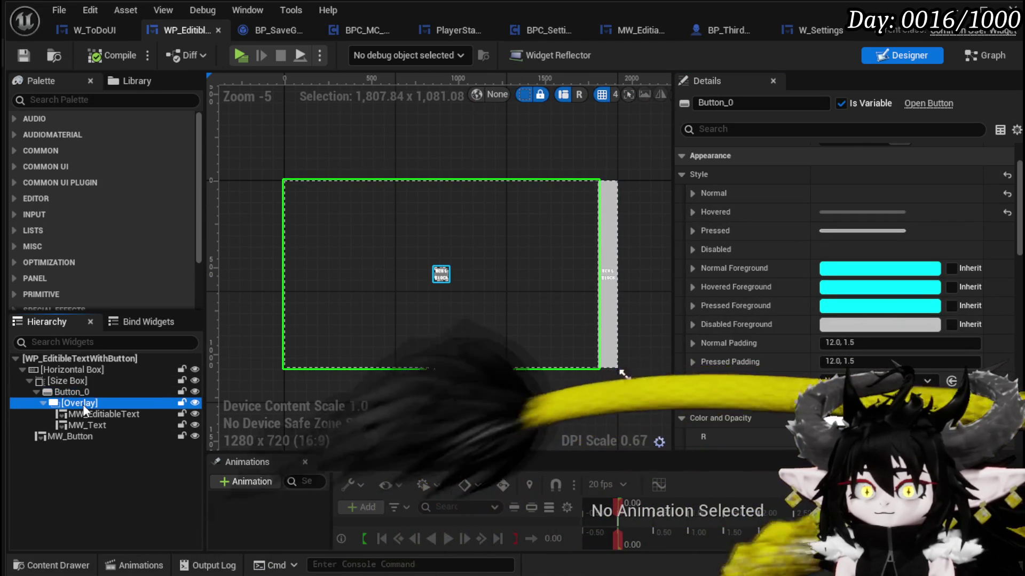
pyautogui.click(82, 404)
pyautogui.click(899, 189)
pyautogui.click(898, 209)
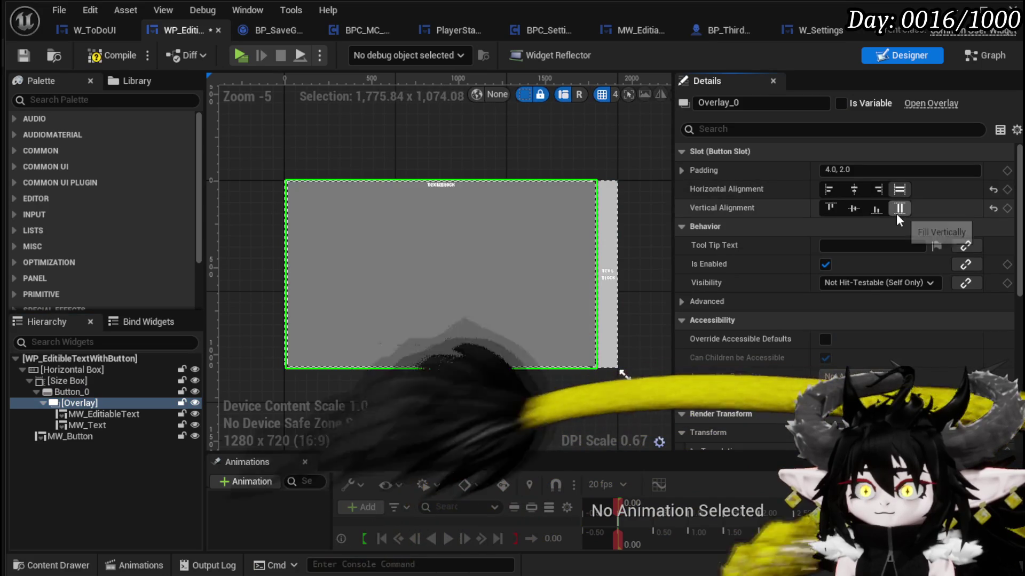
pyautogui.click(96, 56)
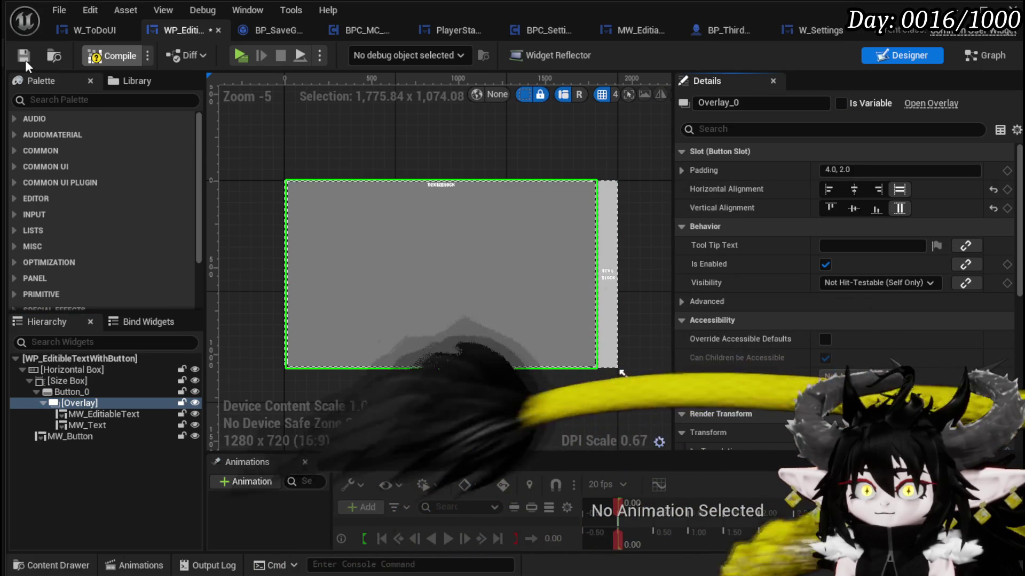
pyautogui.click(72, 392)
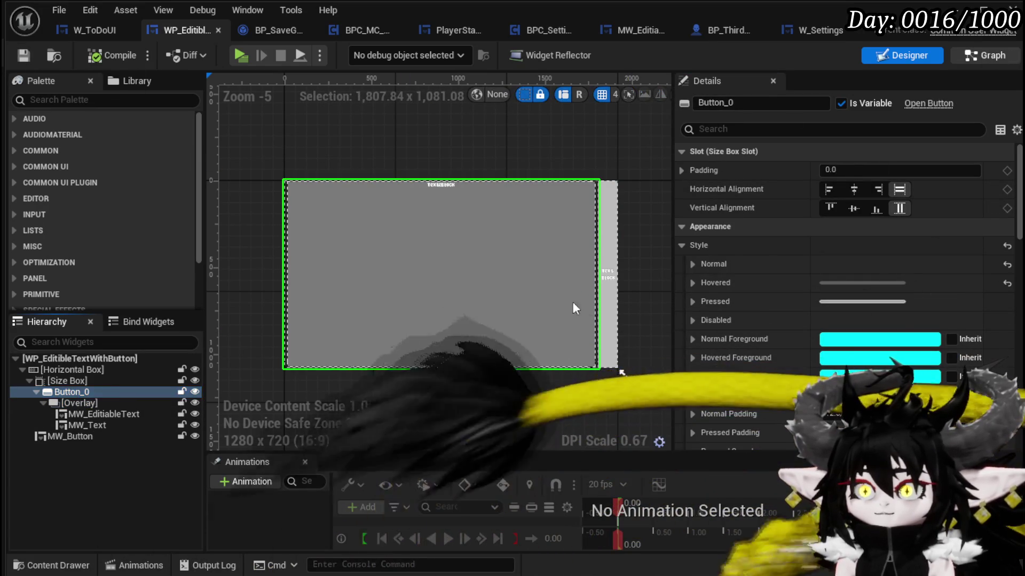
pyautogui.click(1012, 58)
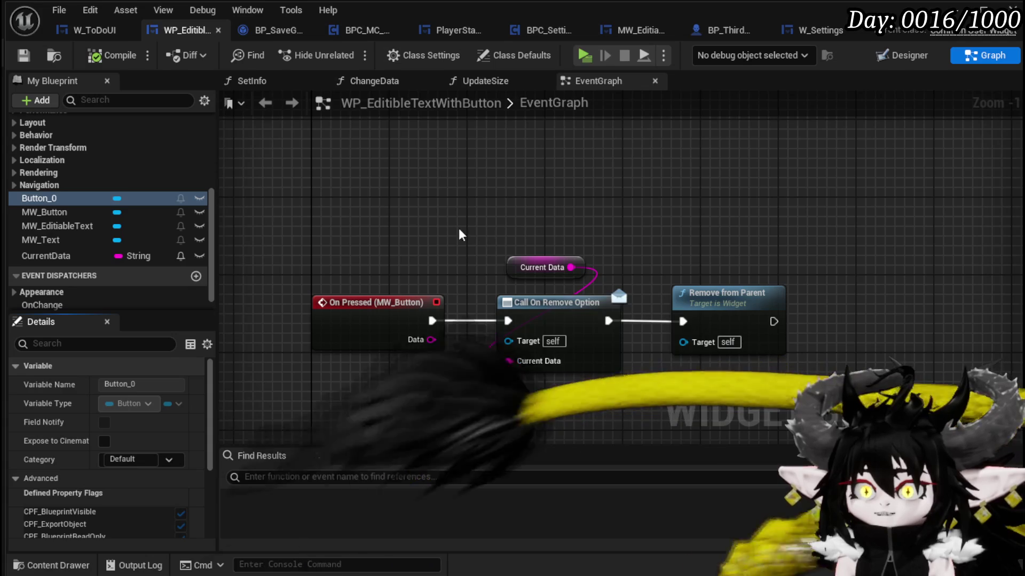
# Add an On Pressed (Button_0) event to the EventGraph, then compile and save.
pyautogui.scroll(-5, 145, 433)
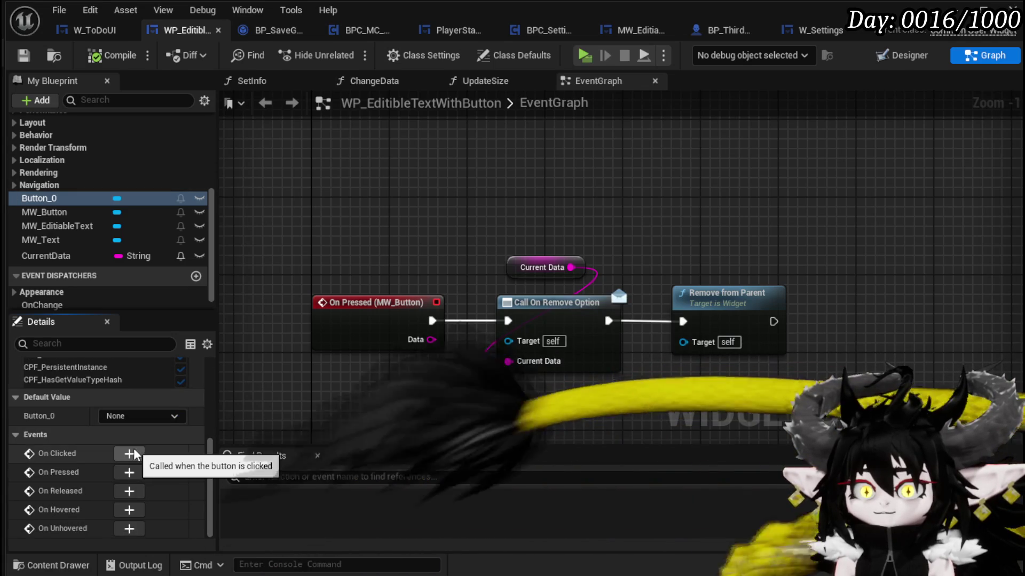
pyautogui.click(129, 471)
pyautogui.scroll(1, 530, 228)
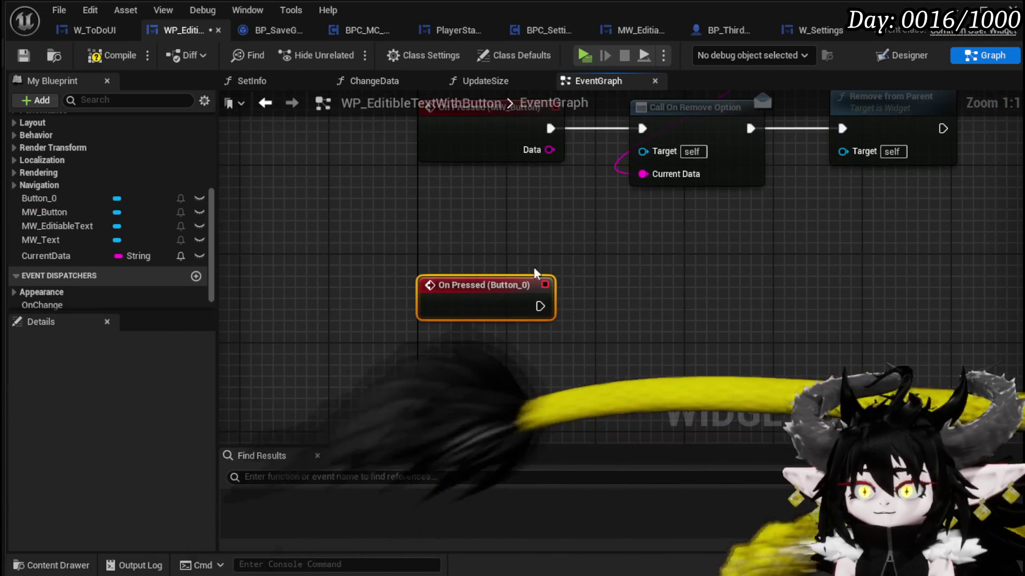
pyautogui.moveTo(474, 322); pyautogui.dragTo(471, 400)
pyautogui.click(109, 55)
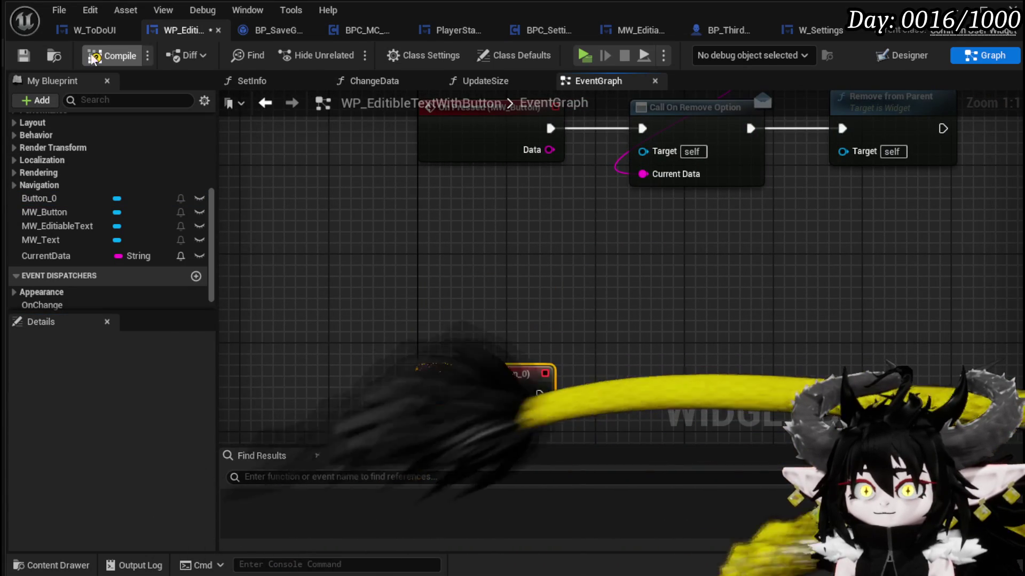
pyautogui.click(24, 55)
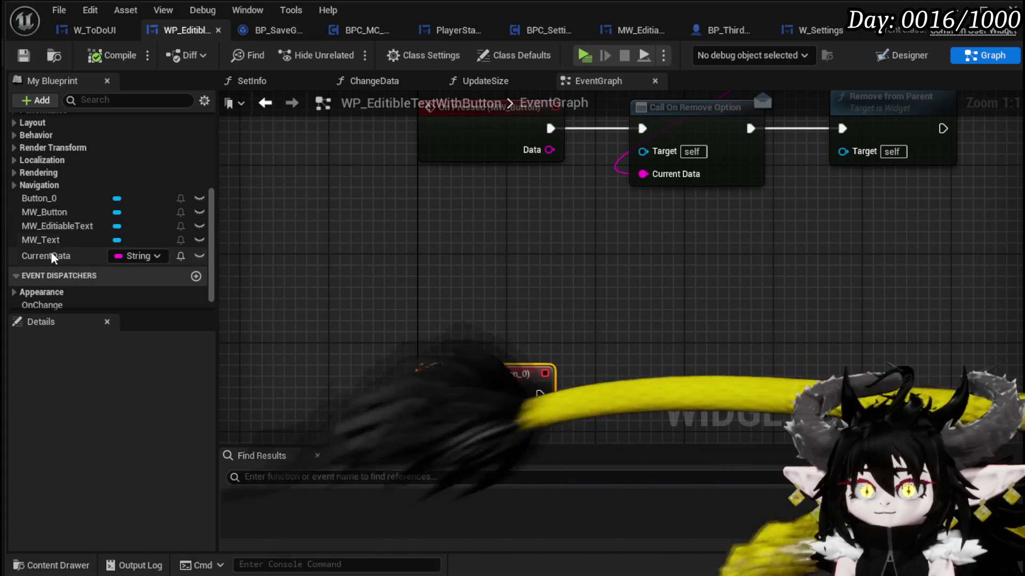
# Add an MW_EditiableText getter with a Set Visibility node, driven by On Pressed (Button_0).
pyautogui.moveTo(46, 229); pyautogui.dragTo(380, 251)
pyautogui.click(427, 270)
pyautogui.moveTo(450, 244); pyautogui.dragTo(548, 283)
pyautogui.write('Set Visi')
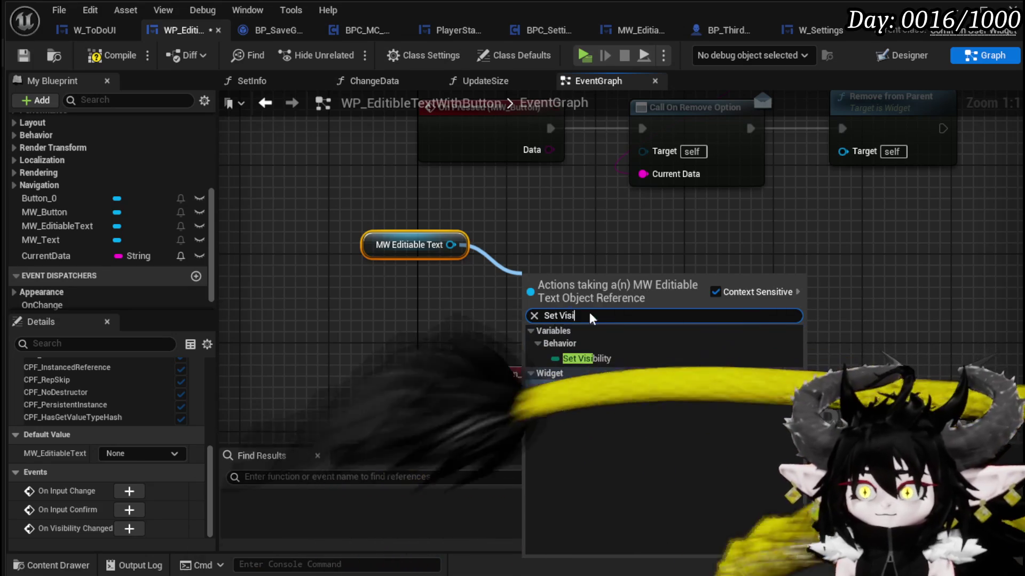
pyautogui.click(591, 393)
pyautogui.moveTo(607, 308)
pyautogui.mouseDown()
pyautogui.moveTo(650, 382)
pyautogui.moveTo(647, 414)
pyautogui.mouseUp()
pyautogui.moveTo(540, 395); pyautogui.dragTo(575, 406)
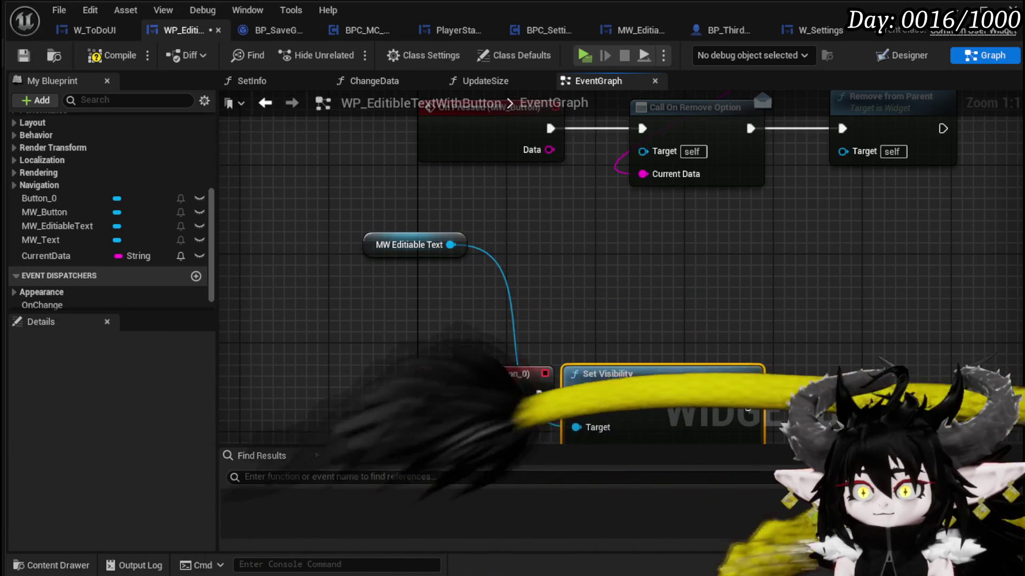
pyautogui.moveTo(492, 280)
pyautogui.mouseDown()
pyautogui.moveTo(402, 298)
pyautogui.moveTo(402, 288)
pyautogui.mouseUp()
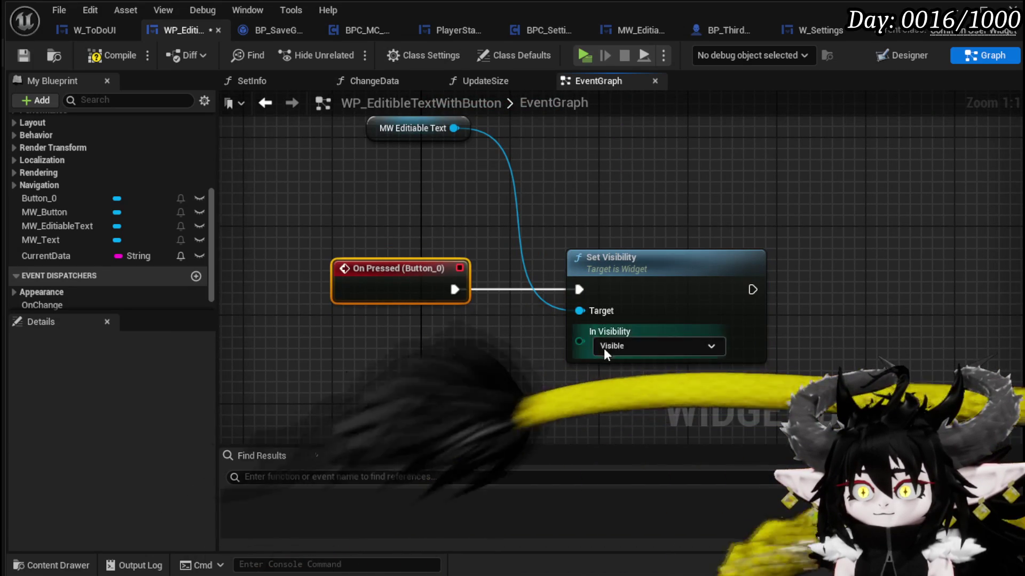
# Set the Set Visibility node to Collapsed, then compile and save the widget blueprint.
pyautogui.click(606, 347)
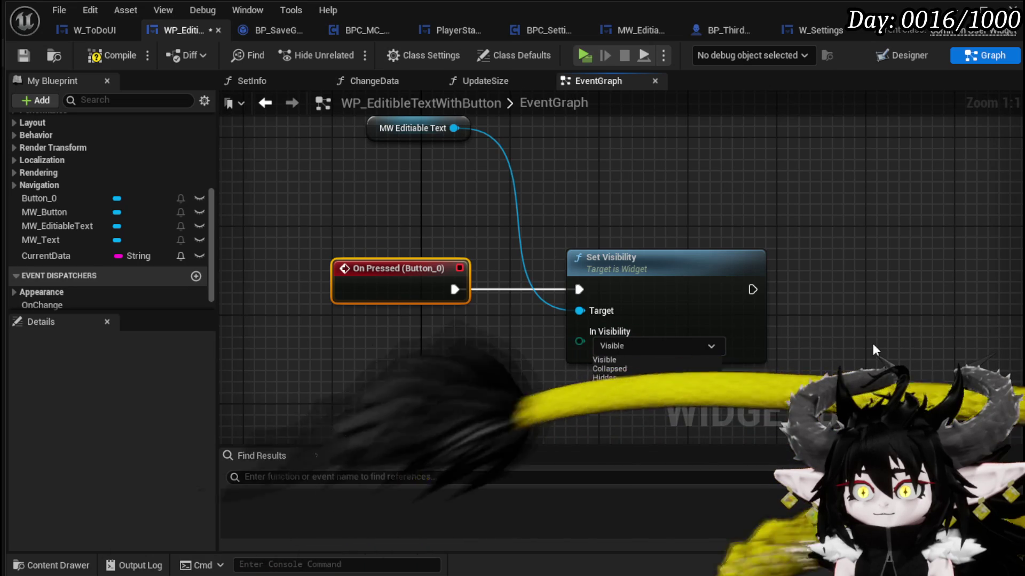
pyautogui.click(608, 369)
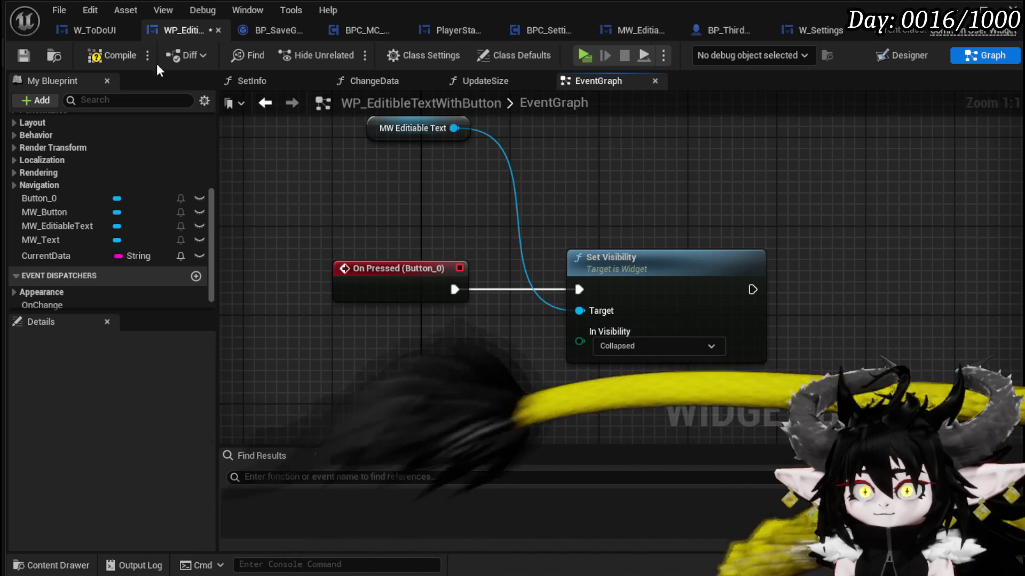
pyautogui.click(114, 55)
pyautogui.click(30, 50)
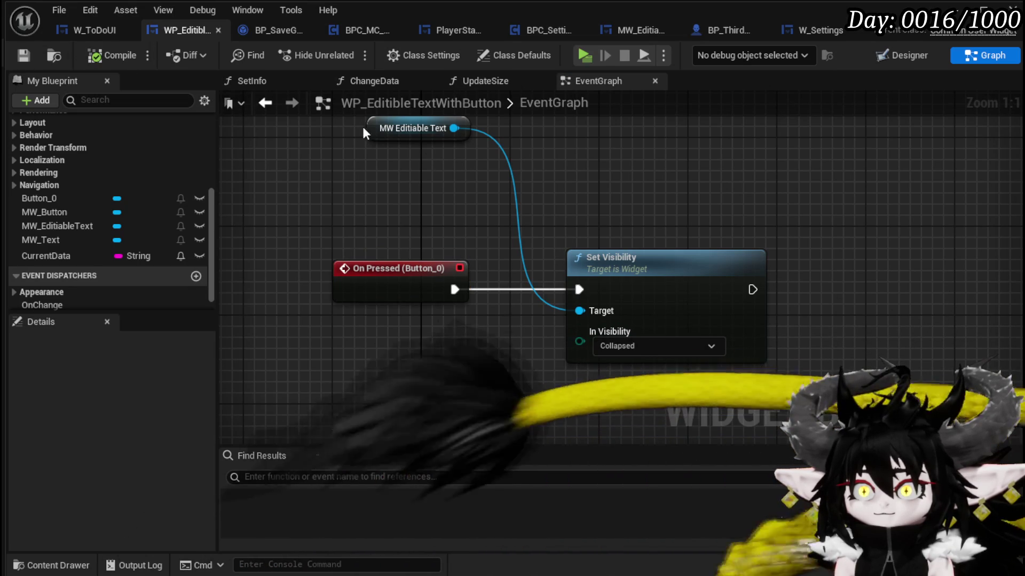
# Move the MW Editable Text getter near On Pressed and add a second MW Editable Text getter.
pyautogui.moveTo(375, 135); pyautogui.dragTo(350, 233)
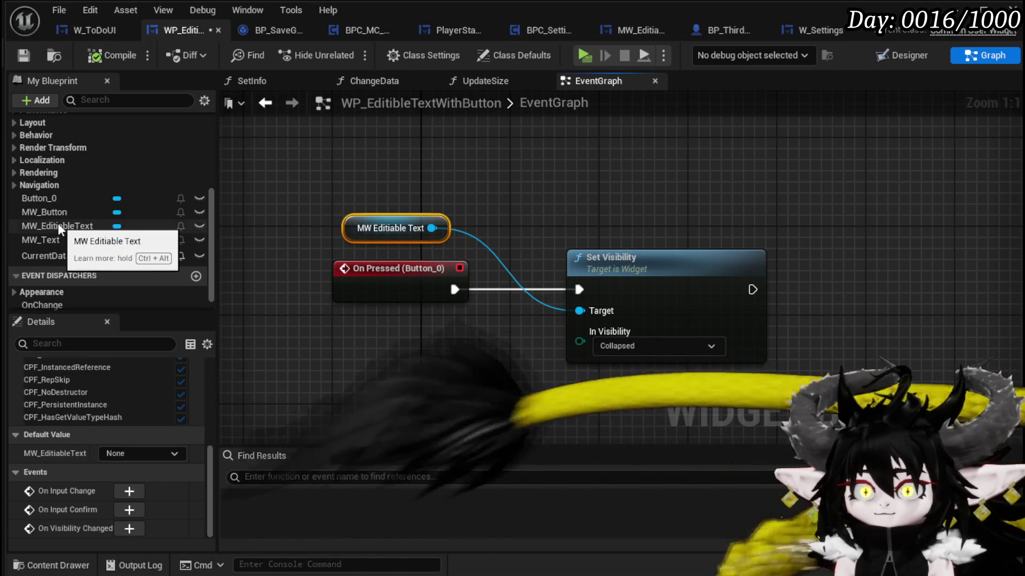
pyautogui.moveTo(55, 226); pyautogui.dragTo(629, 179)
pyautogui.scroll(-3, 681, 255)
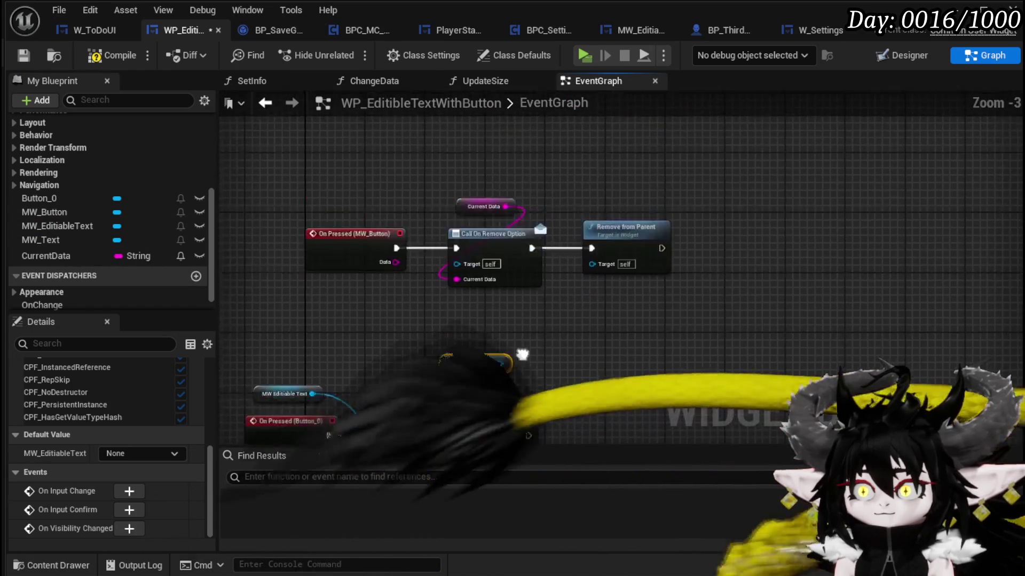
# Chain a second Set Visibility for MW Editable Text after the first one, and compile.
pyautogui.moveTo(504, 314)
pyautogui.mouseDown()
pyautogui.moveTo(449, 219)
pyautogui.moveTo(603, 277)
pyautogui.moveTo(576, 273)
pyautogui.mouseUp()
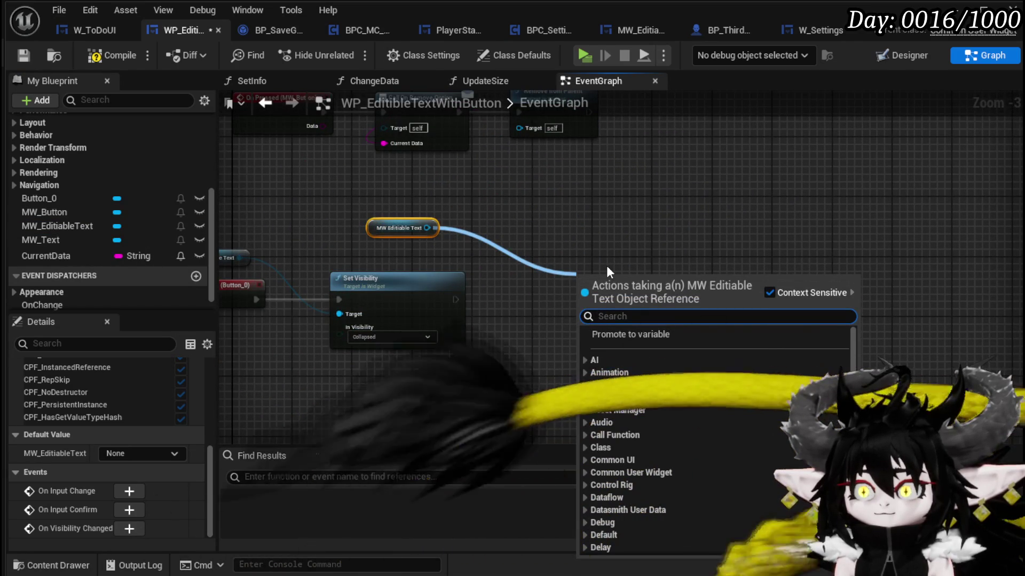
pyautogui.write('S')
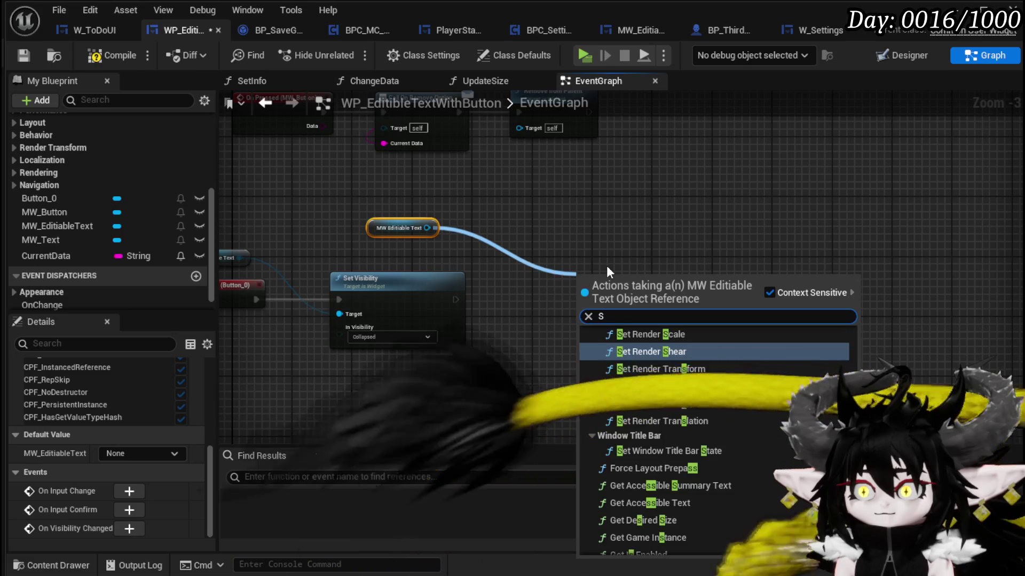
pyautogui.write('et sele')
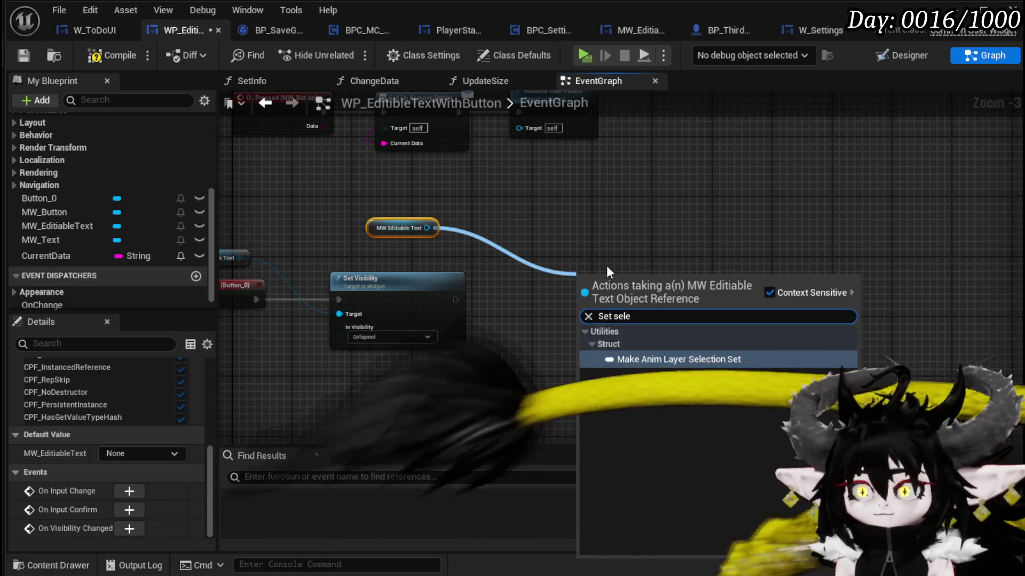
pyautogui.press('BackSpace')
pyautogui.press('BackSpace')
pyautogui.press('BackSpace')
pyautogui.press('BackSpace')
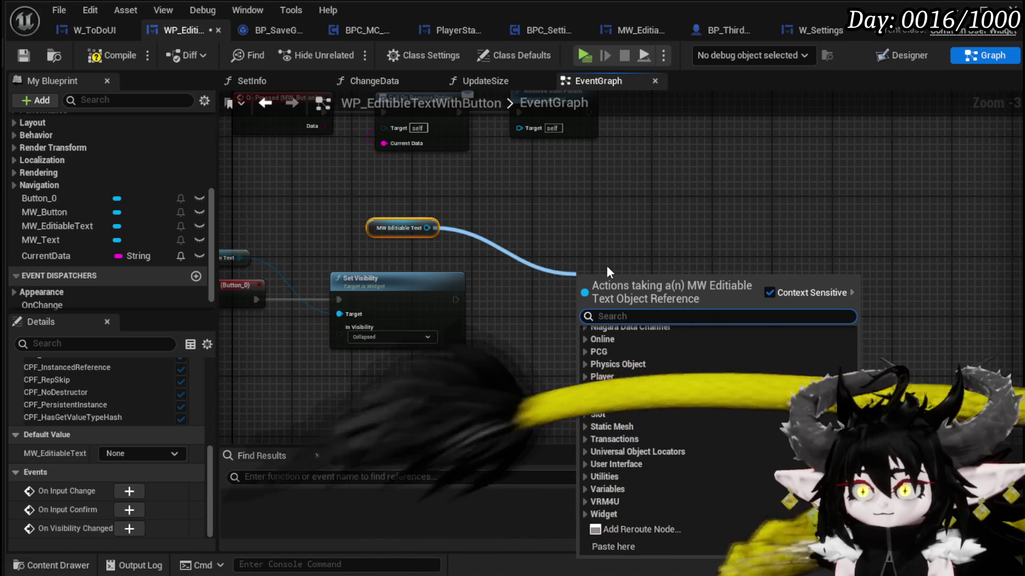
pyautogui.write('Set Visi')
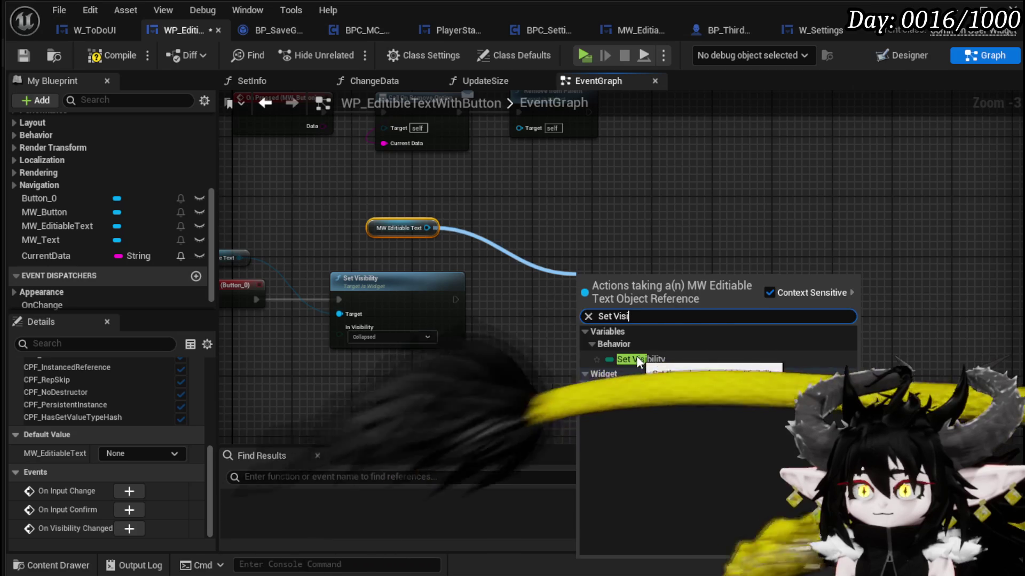
pyautogui.click(632, 388)
pyautogui.click(610, 338)
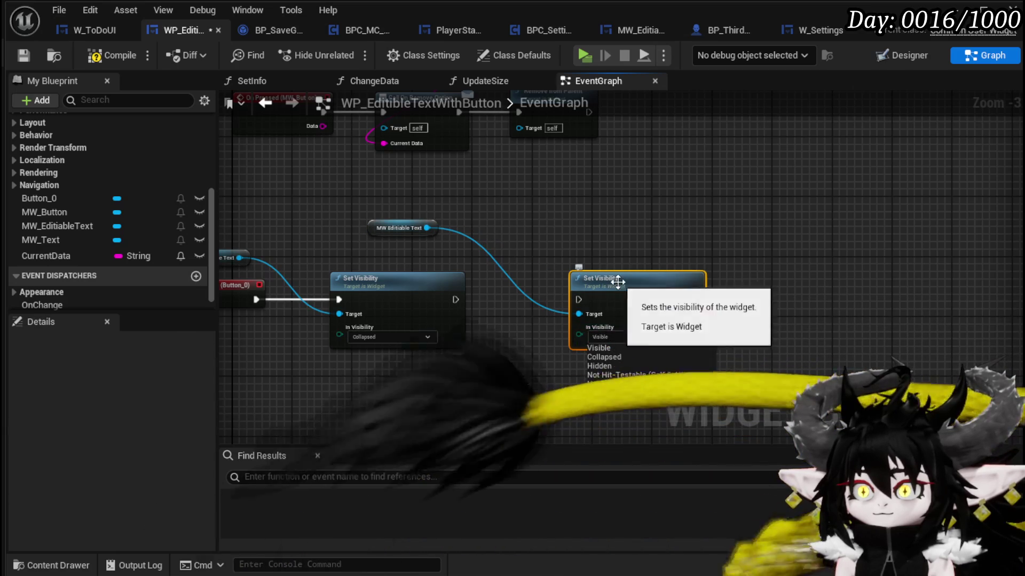
pyautogui.click(511, 279)
pyautogui.moveTo(451, 301)
pyautogui.mouseDown()
pyautogui.moveTo(579, 300)
pyautogui.moveTo(558, 297)
pyautogui.mouseUp()
pyautogui.moveTo(374, 218)
pyautogui.mouseDown()
pyautogui.moveTo(571, 241)
pyautogui.moveTo(537, 241)
pyautogui.mouseUp()
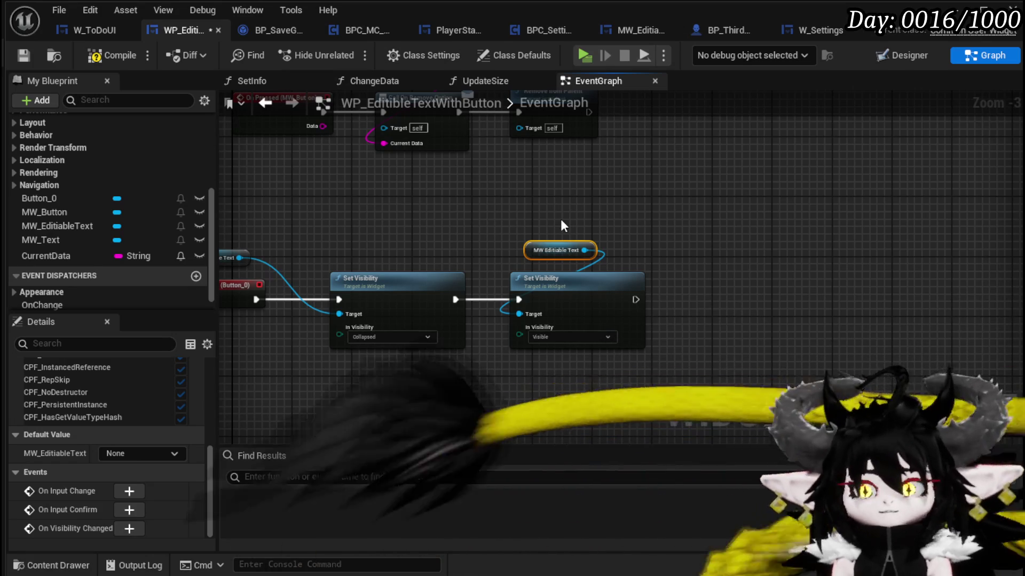
pyautogui.click(107, 55)
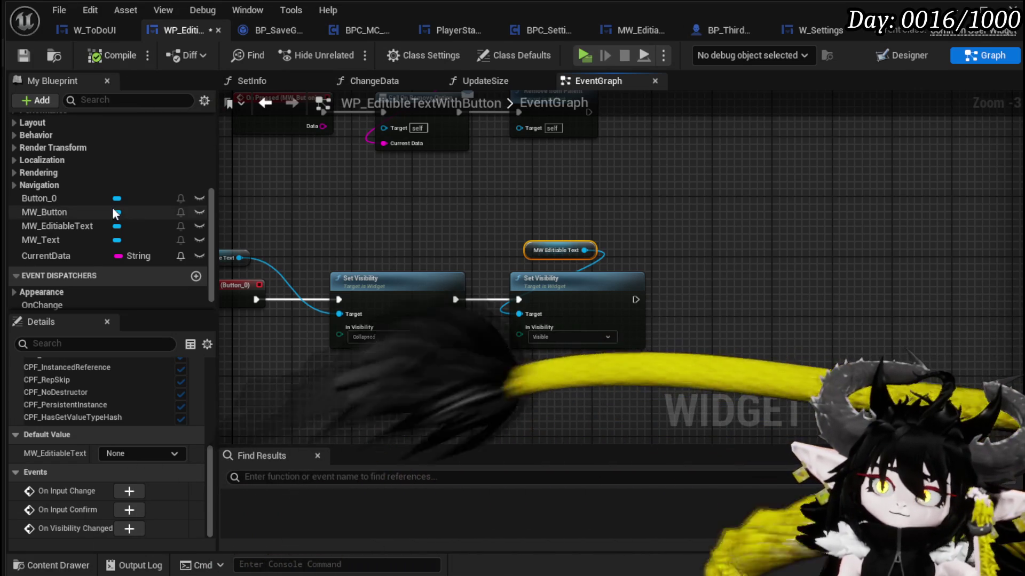
# Wire an MW_Button getter into the first Set Visibility target, then select the visibility nodes.
pyautogui.moveTo(69, 211); pyautogui.dragTo(451, 196)
pyautogui.click(377, 207)
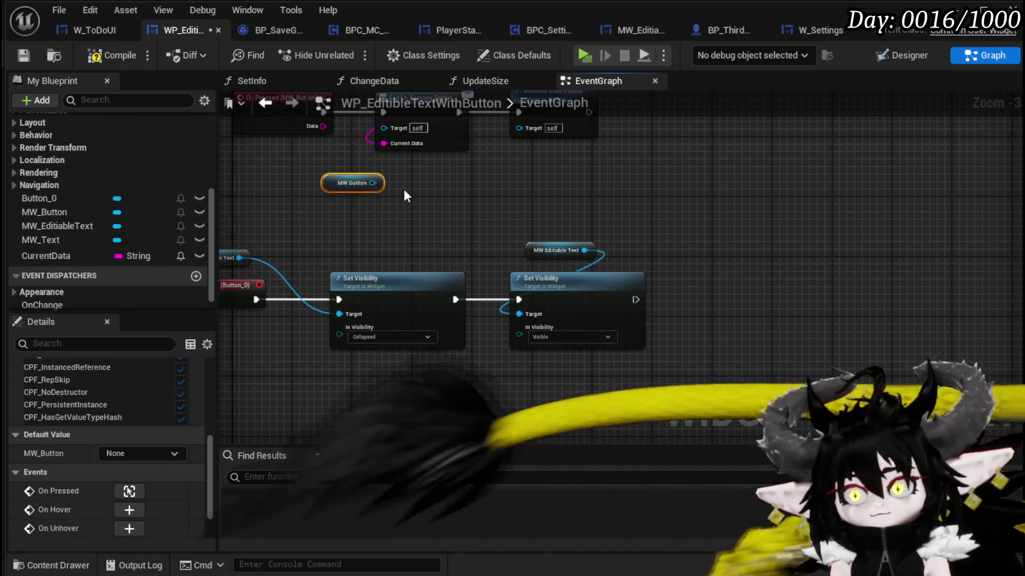
pyautogui.moveTo(327, 191); pyautogui.dragTo(481, 196)
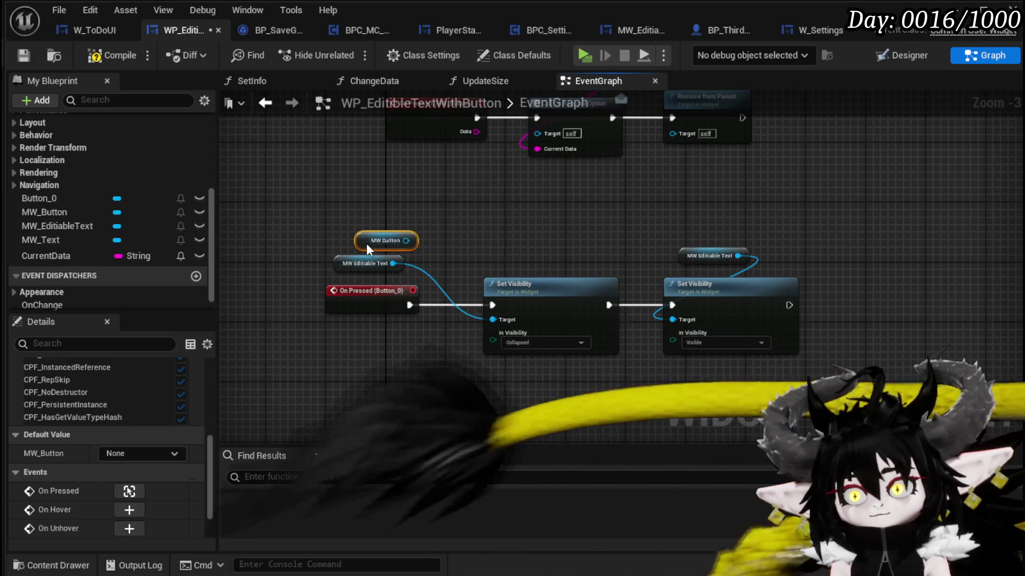
pyautogui.moveTo(409, 242); pyautogui.dragTo(495, 321)
pyautogui.click(485, 232)
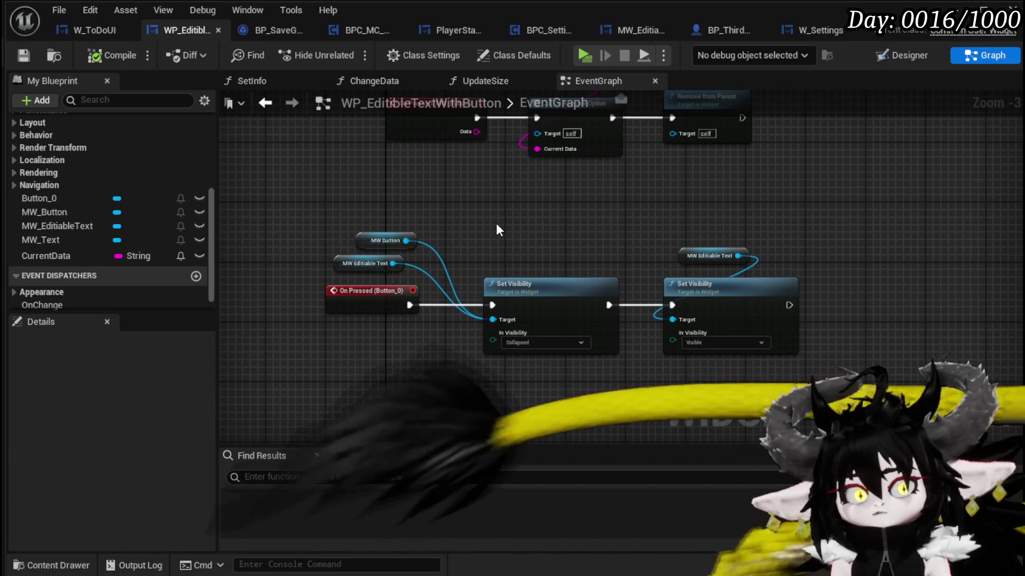
pyautogui.moveTo(342, 267)
pyautogui.mouseDown()
pyautogui.moveTo(370, 271)
pyautogui.moveTo(355, 269)
pyautogui.mouseUp()
pyautogui.scroll(5, 92, 202)
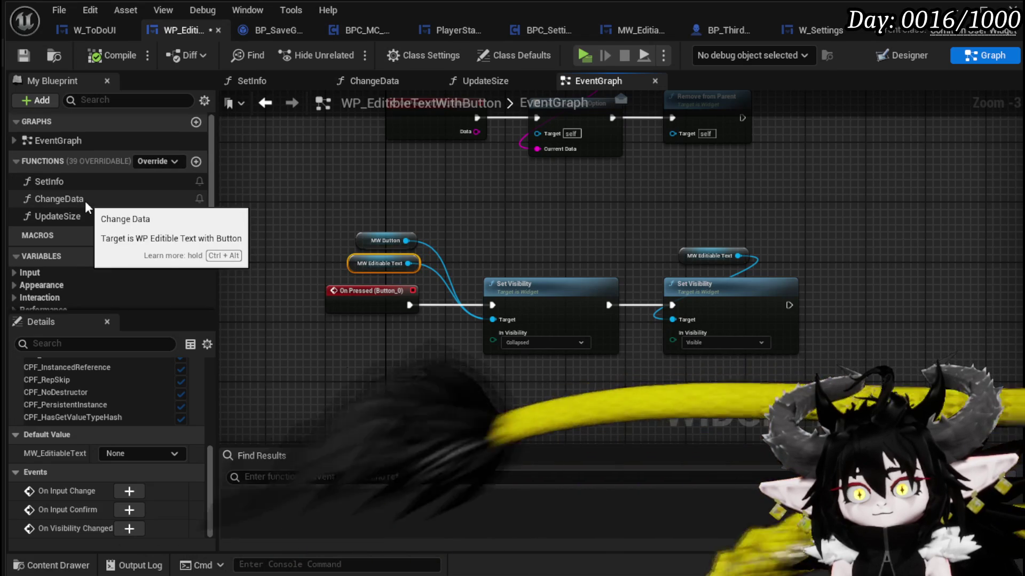
pyautogui.keyDown('ctrl'); pyautogui.click(385, 240); pyautogui.keyUp('ctrl')
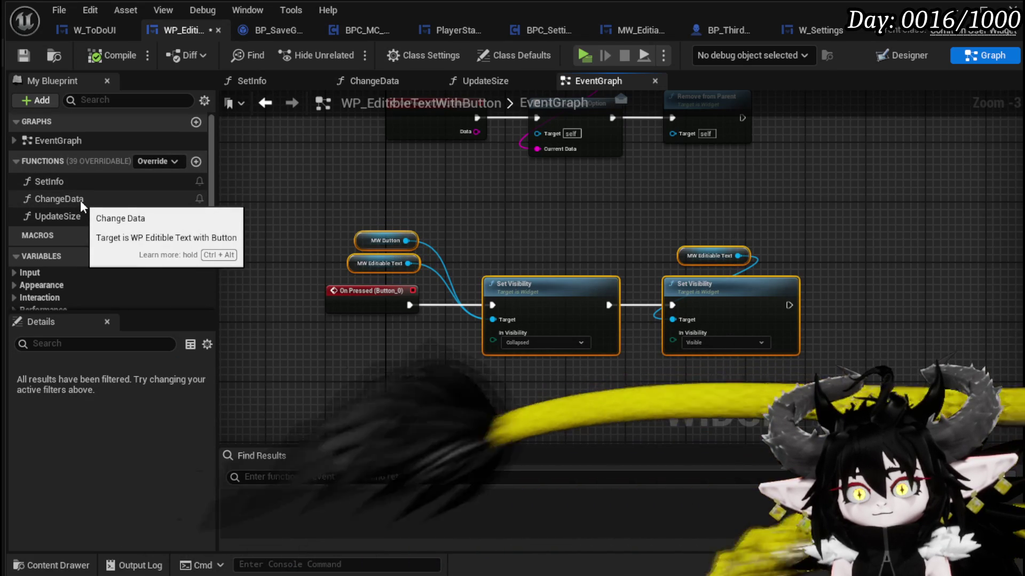
# Paste the copied visibility nodes into ChangeData so they run after the SET node.
pyautogui.doubleClick(82, 201)
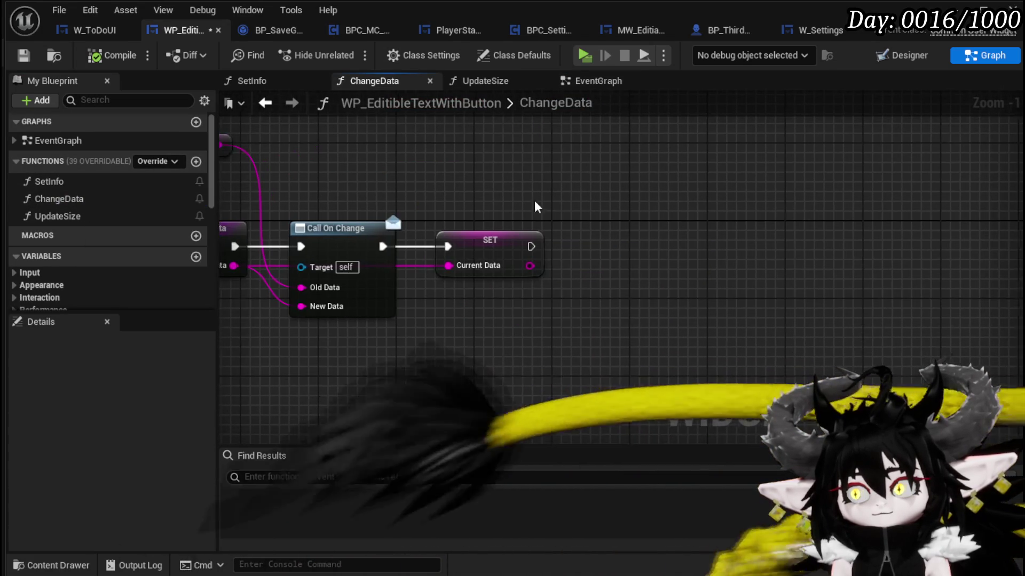
pyautogui.hotkey('ctrl', 'v')
pyautogui.moveTo(527, 255)
pyautogui.mouseDown()
pyautogui.moveTo(630, 259)
pyautogui.moveTo(622, 250)
pyautogui.mouseUp()
# Make the first pasted node Visible and the second Collapsed, compile and save, then open SetInfo.
pyautogui.click(662, 299)
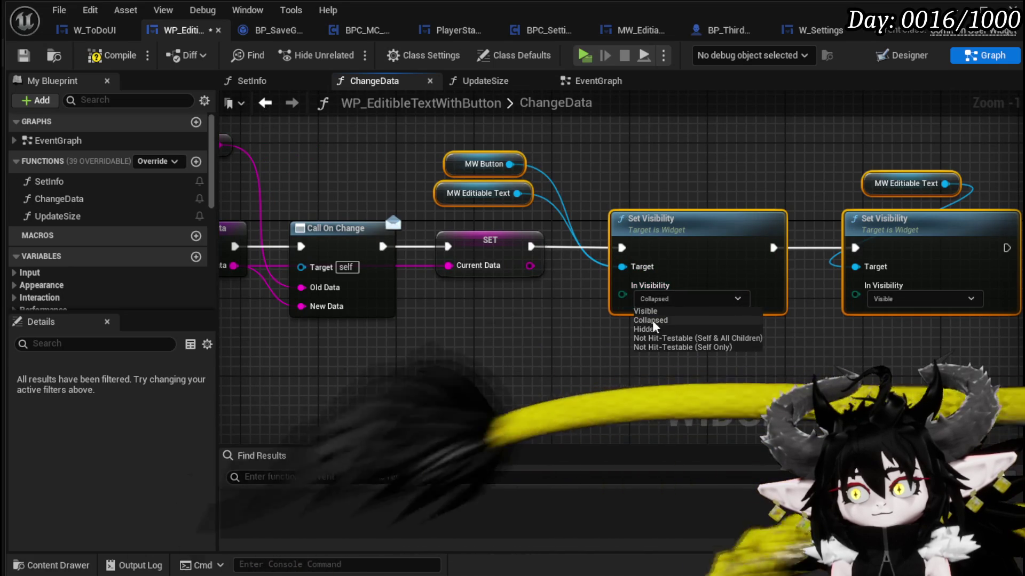
pyautogui.click(645, 311)
pyautogui.moveTo(673, 374); pyautogui.dragTo(475, 356)
pyautogui.click(726, 282)
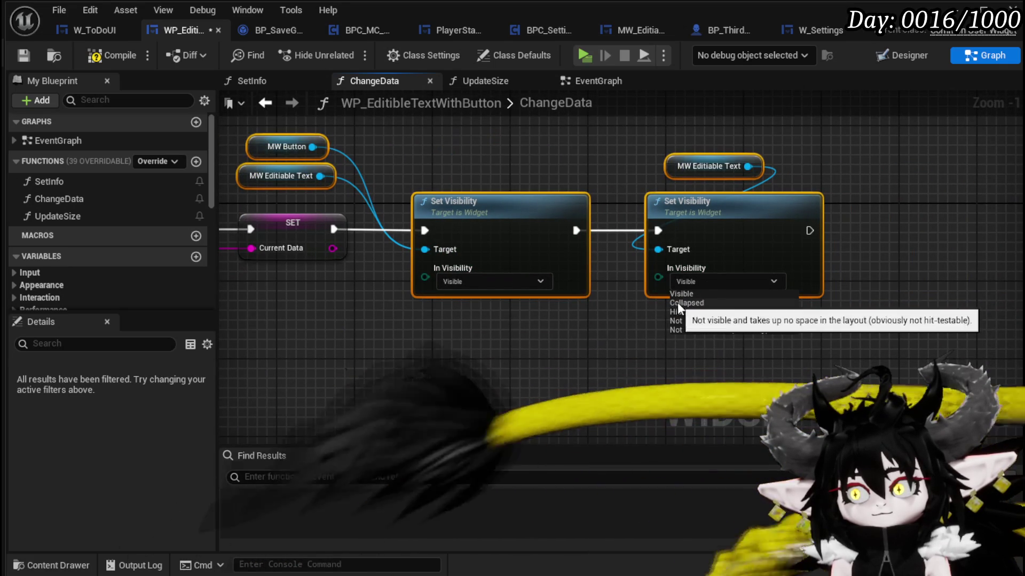
pyautogui.click(688, 303)
pyautogui.click(590, 324)
pyautogui.moveTo(590, 327); pyautogui.dragTo(687, 333)
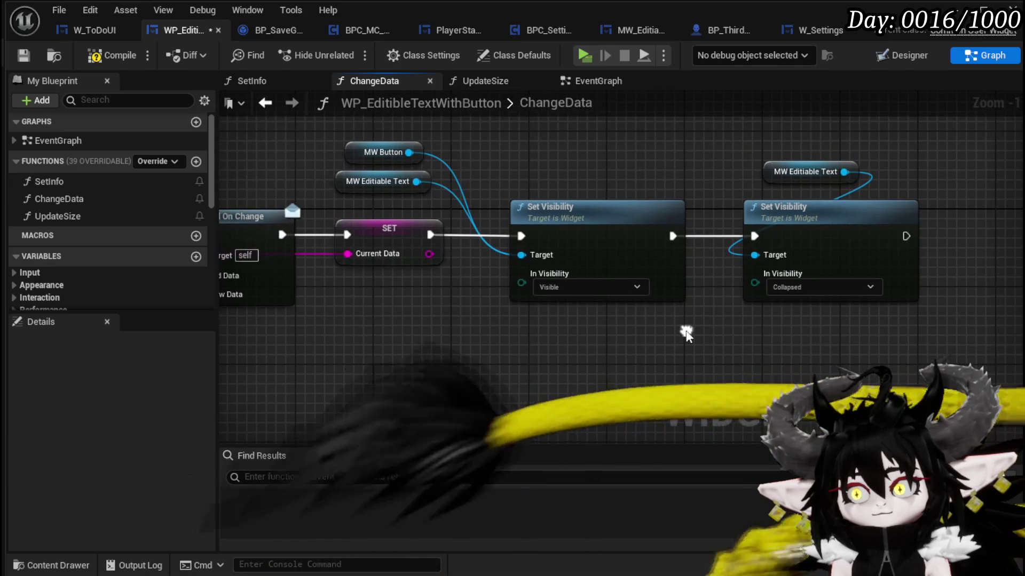
pyautogui.click(23, 55)
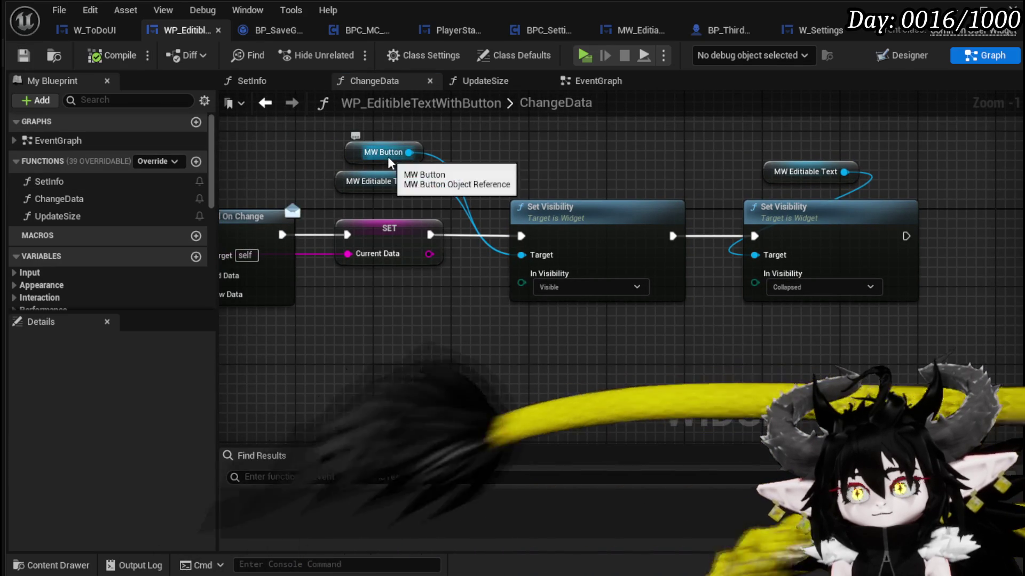
pyautogui.click(262, 91)
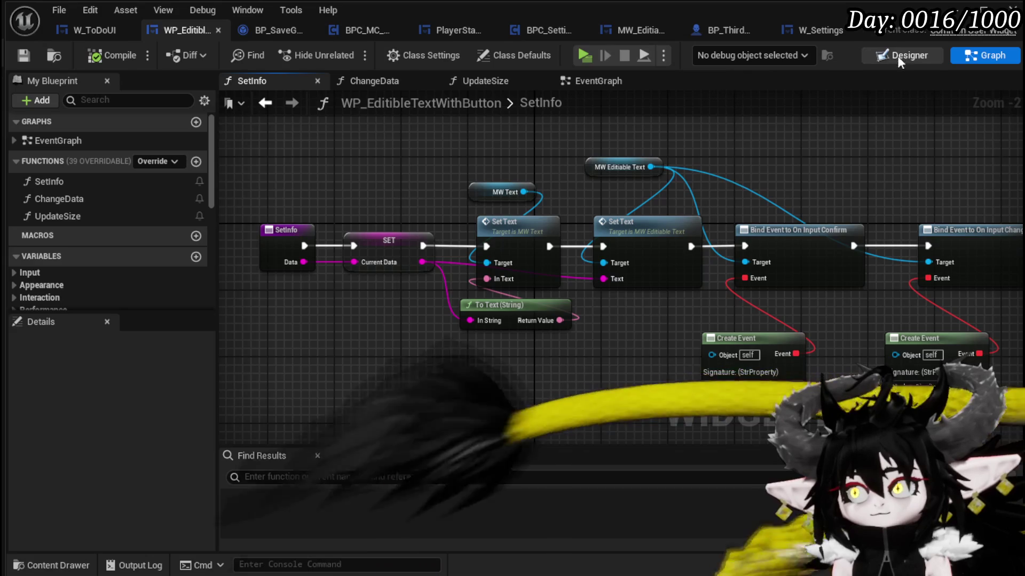
# In the Designer view, review the Details of MW_EditableText and MW_Text, then start a play-test.
pyautogui.click(900, 56)
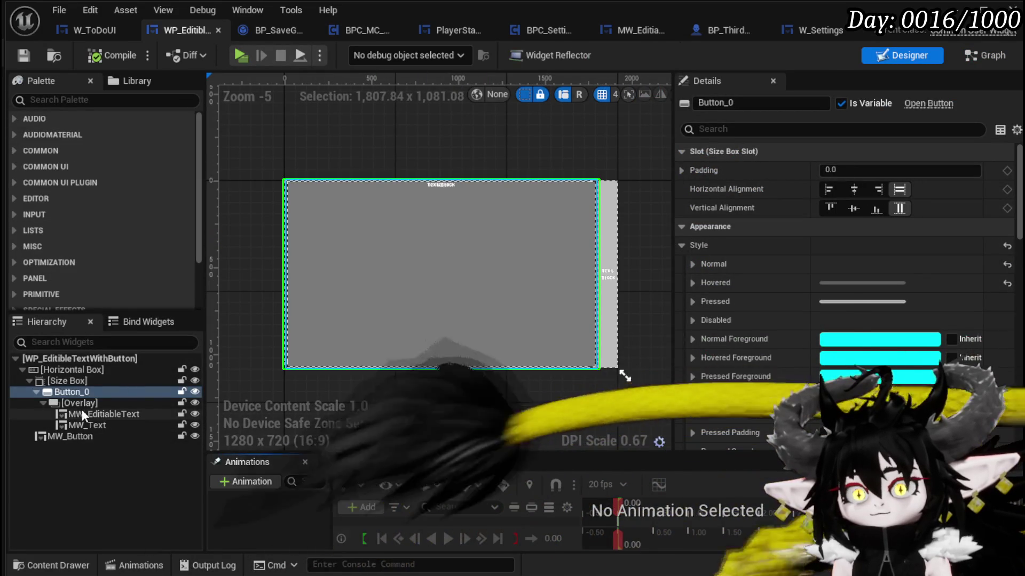
pyautogui.scroll(-5, 830, 268)
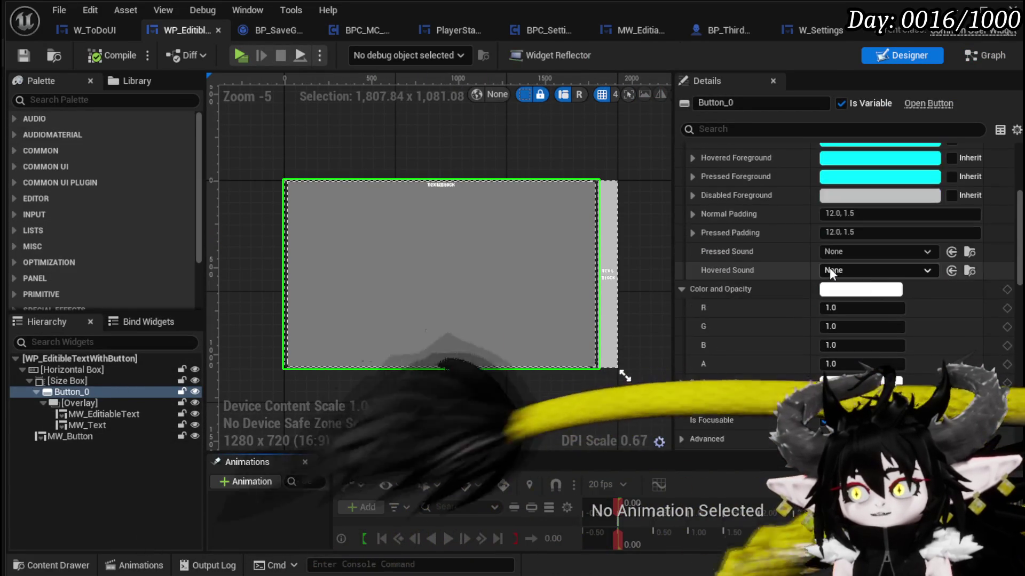
pyautogui.scroll(-5, 830, 270)
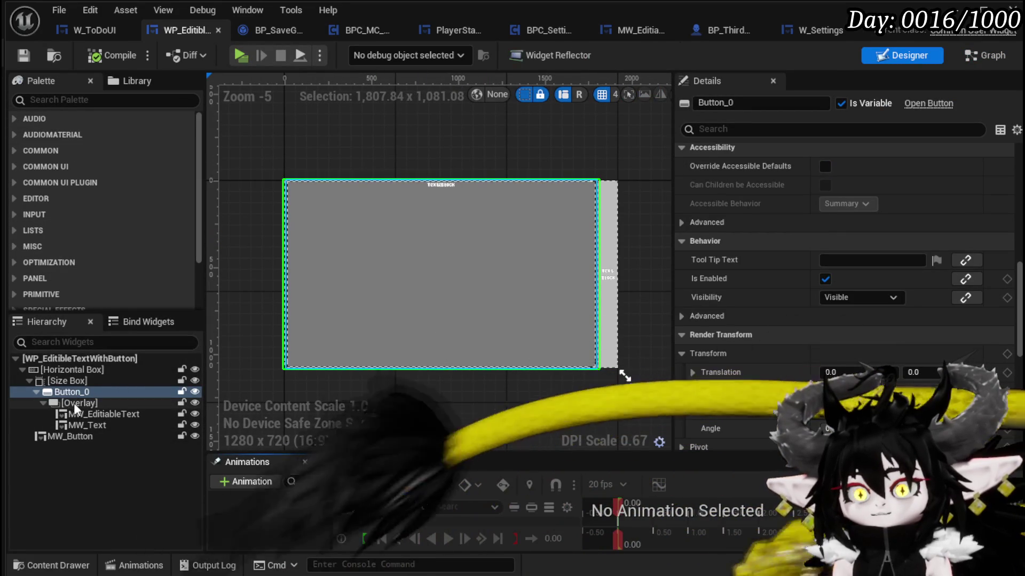
pyautogui.click(82, 415)
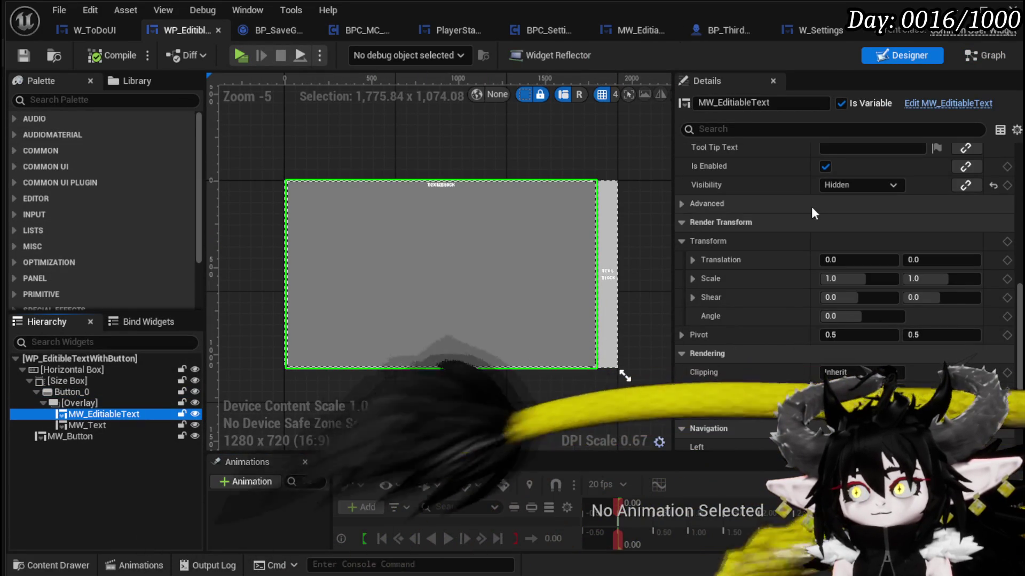
pyautogui.scroll(5, 831, 203)
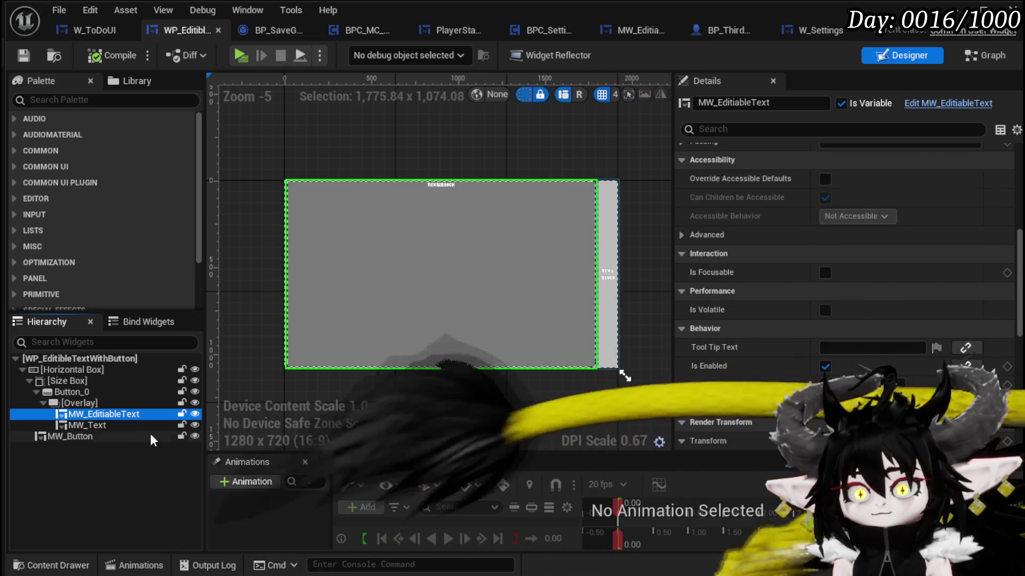
pyautogui.click(101, 429)
pyautogui.click(100, 414)
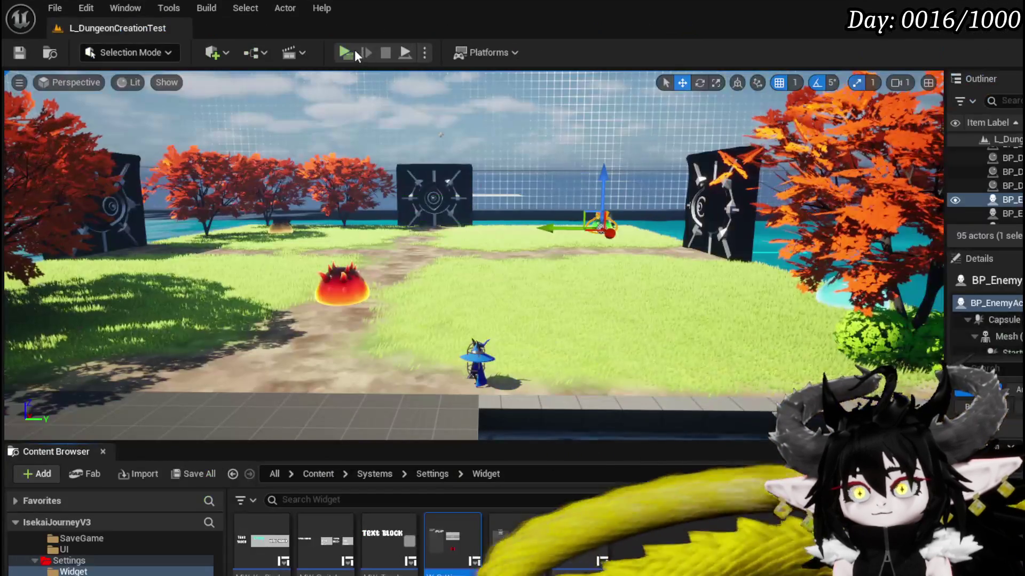
pyautogui.click(355, 50)
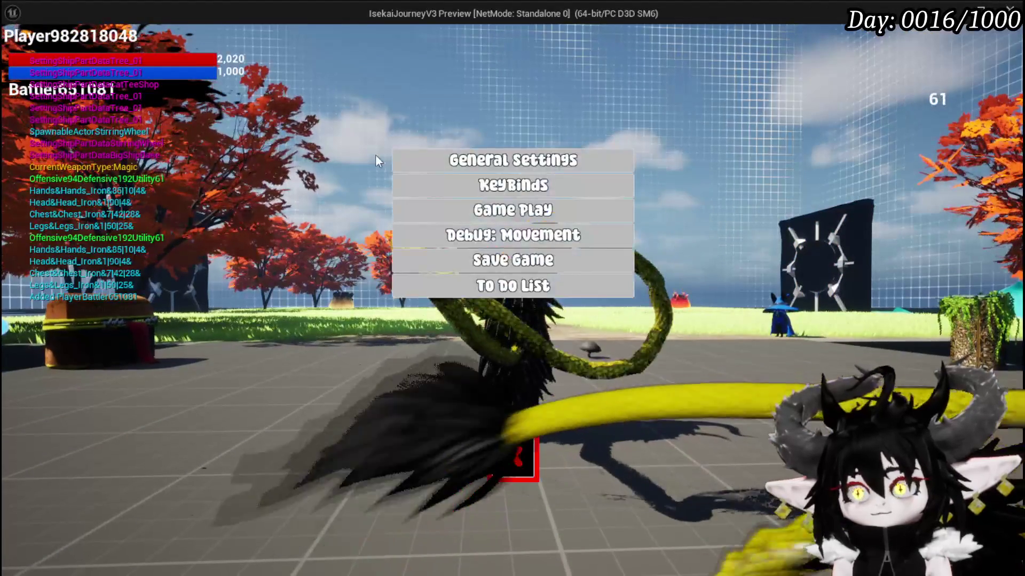
# Open the To Do List panel in game and click the first item to show its editable text.
pyautogui.click(477, 295)
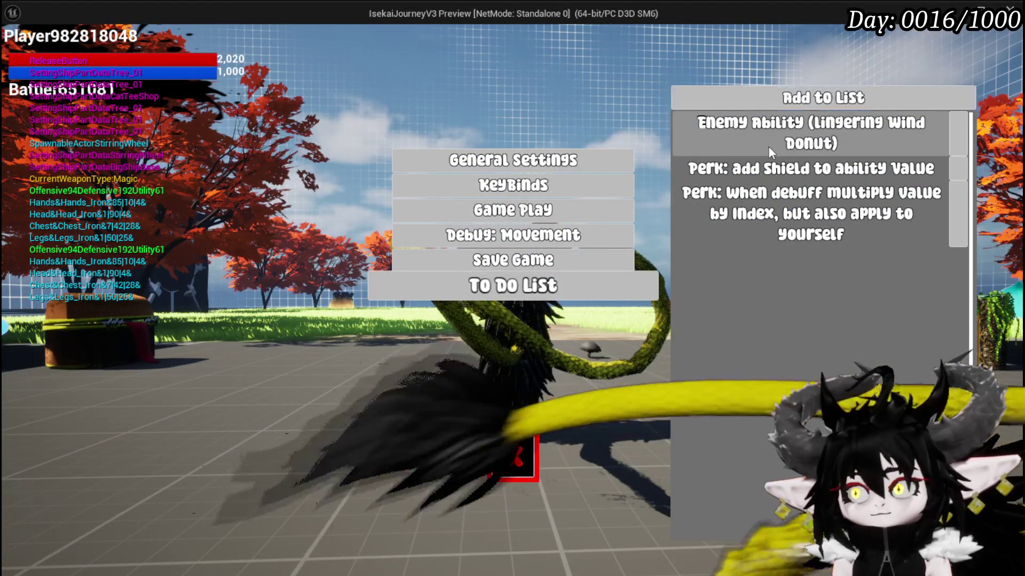
pyautogui.click(769, 140)
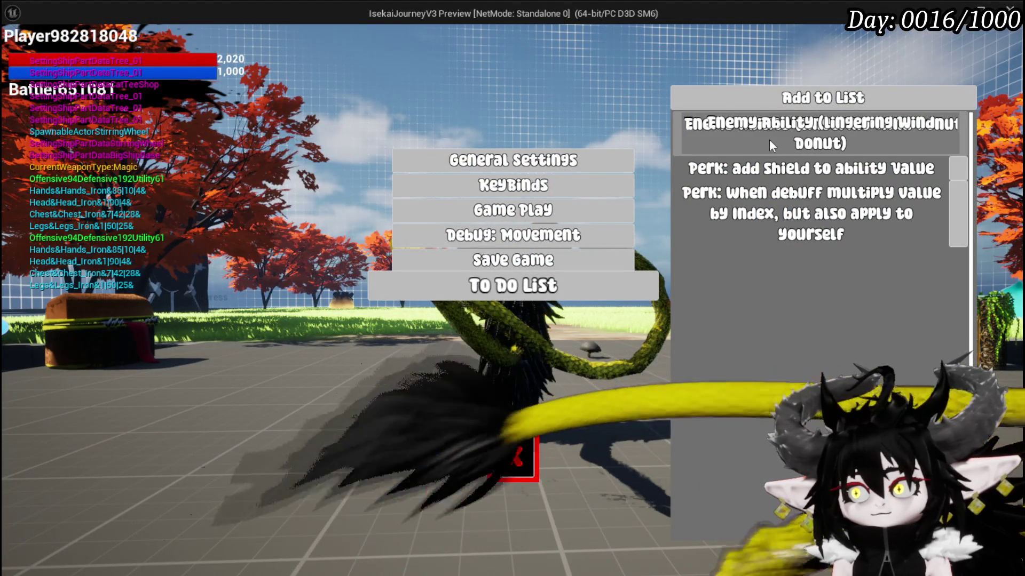
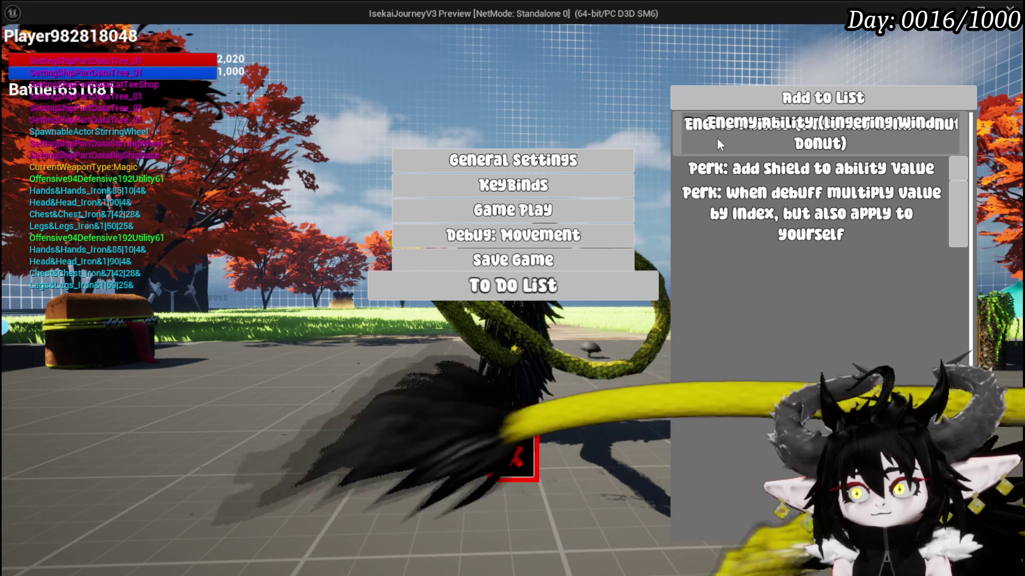
# Stop the play session, save all assets, and return to the WP_EditibleTextWithButton widget editor.
pyautogui.press('Escape')
pyautogui.hotkey('ctrl', 's')
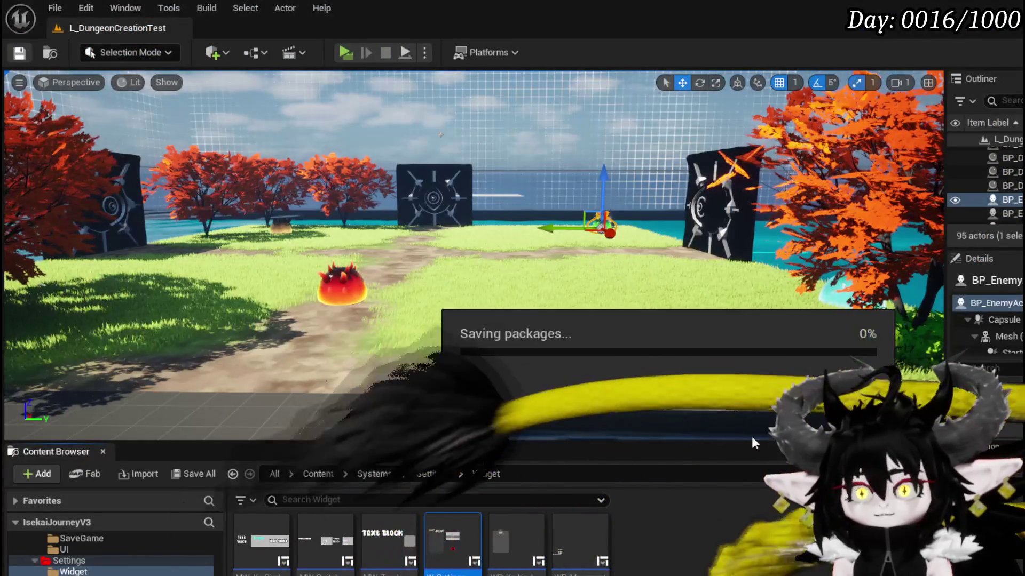
pyautogui.hotkey('alt', 'Tab')
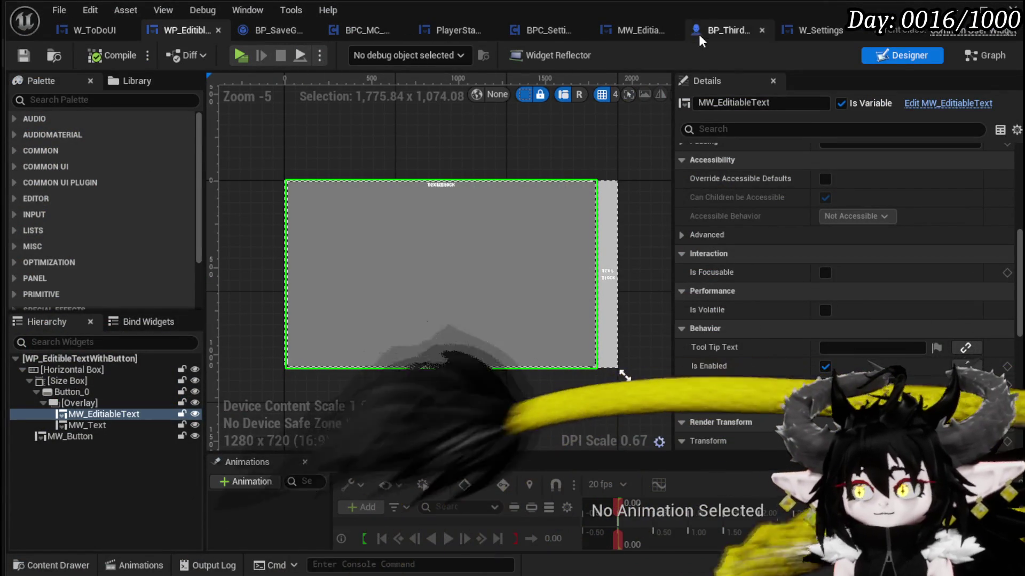
# In the EventGraph, replace the MW_EditableText getter with MW_Text wired into Set Visibility.
pyautogui.click(979, 58)
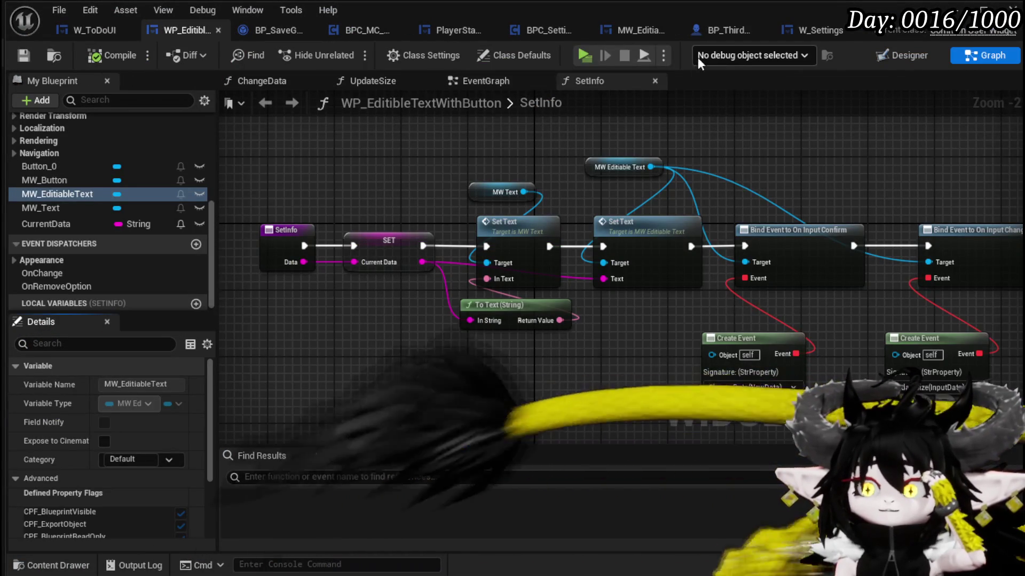
pyautogui.click(480, 81)
pyautogui.scroll(1, 560, 183)
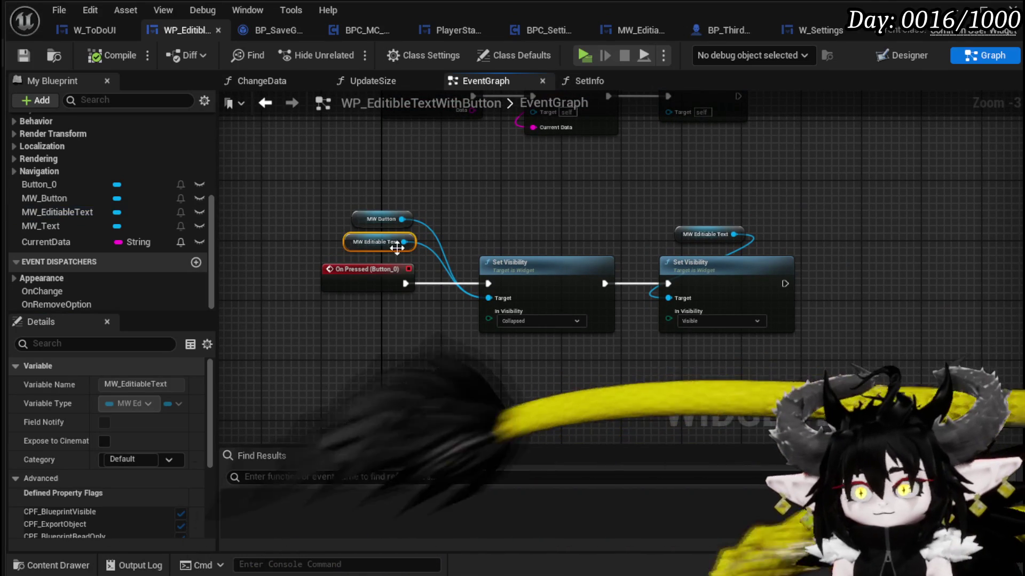
pyautogui.press('Delete')
pyautogui.moveTo(39, 230); pyautogui.dragTo(485, 302)
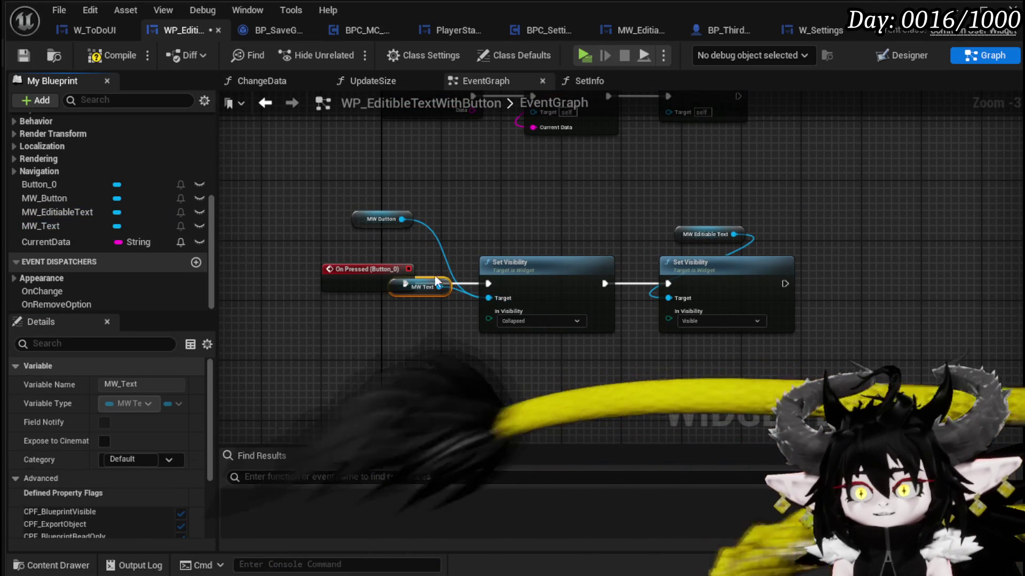
pyautogui.moveTo(341, 243); pyautogui.dragTo(356, 258)
pyautogui.click(506, 204)
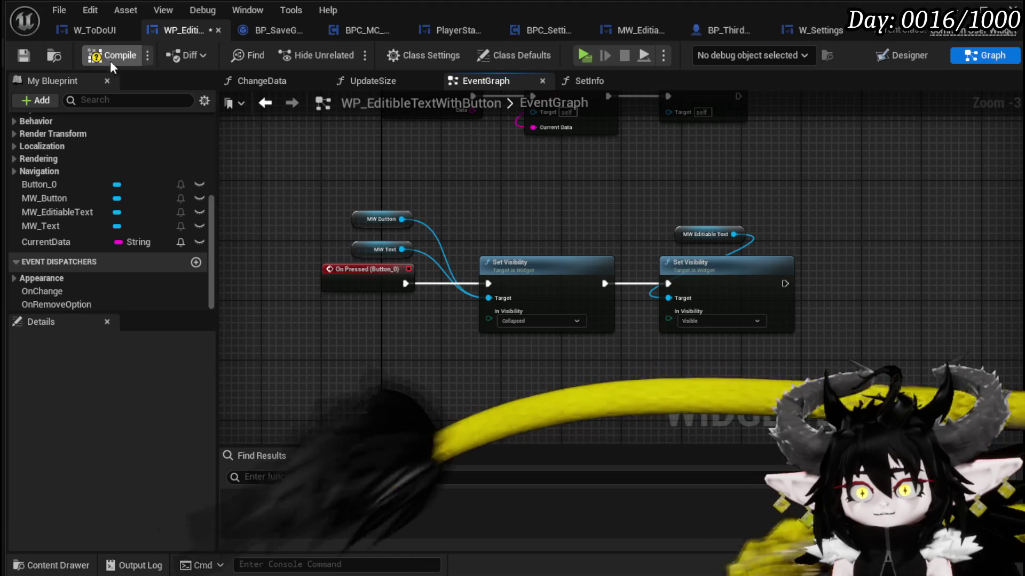
pyautogui.moveTo(368, 251); pyautogui.dragTo(368, 252)
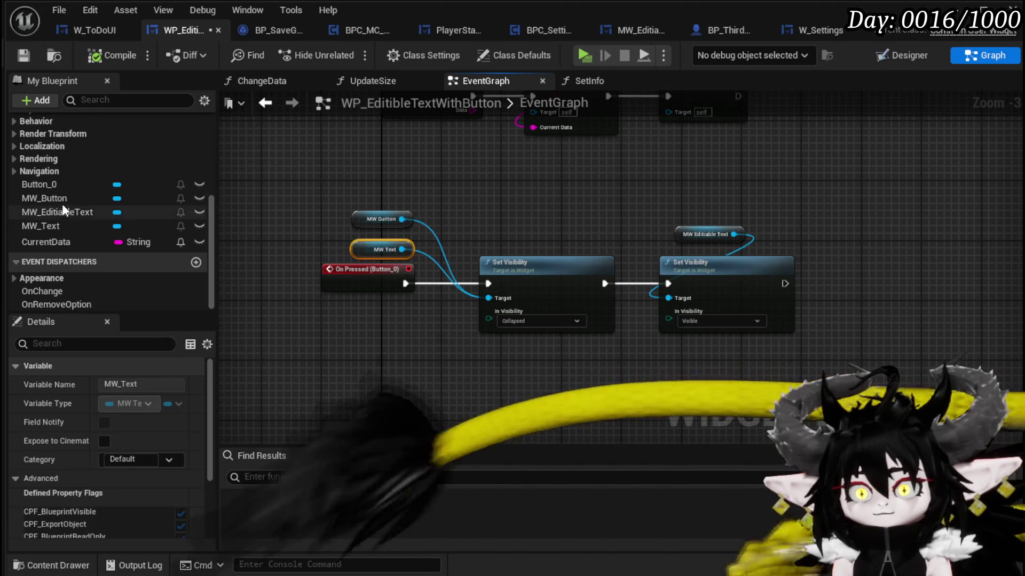
# In the ChangeData function, paste an MW_Text getter and delete the MW_EditableText getter.
pyautogui.scroll(6, 75, 181)
pyautogui.doubleClick(70, 161)
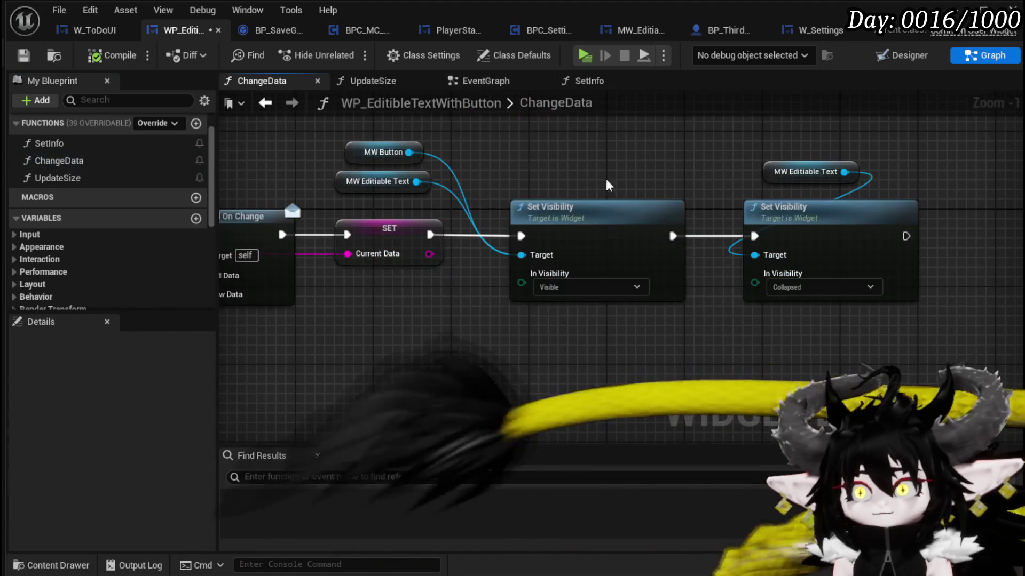
pyautogui.hotkey('ctrl', 'v')
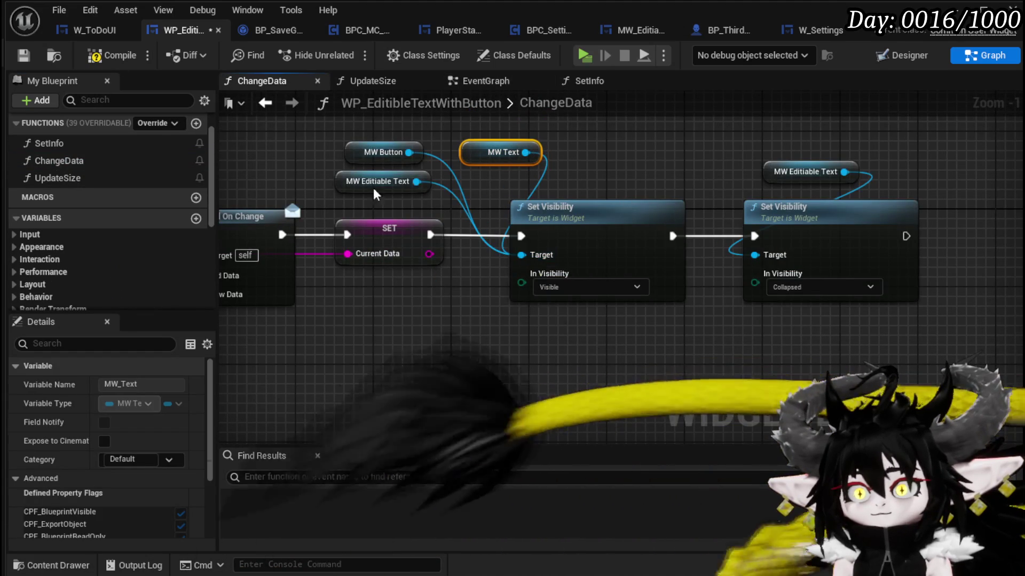
pyautogui.press('Delete')
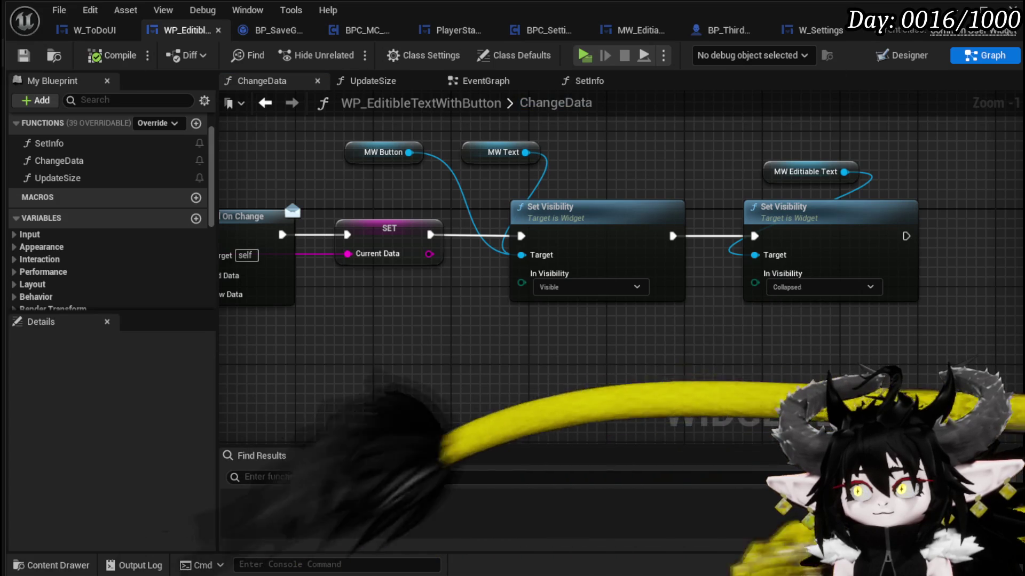
pyautogui.click(982, 8)
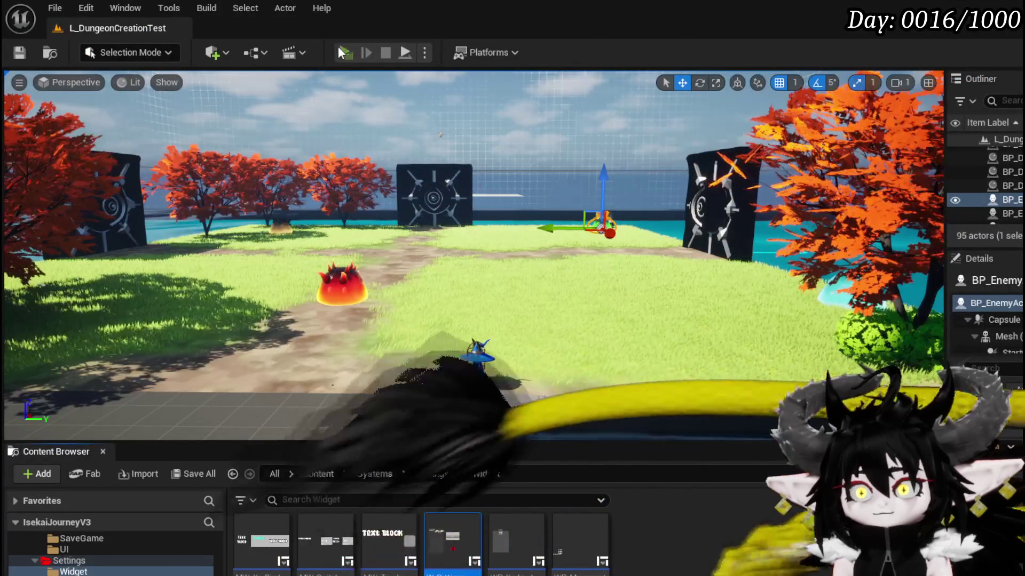
pyautogui.click(338, 46)
pyautogui.click(485, 287)
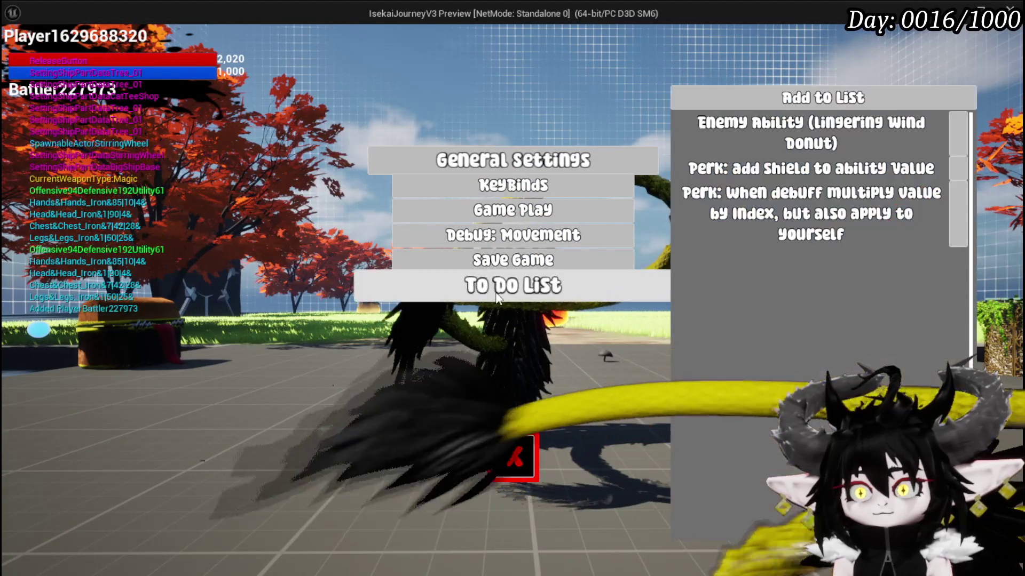
pyautogui.click(687, 124)
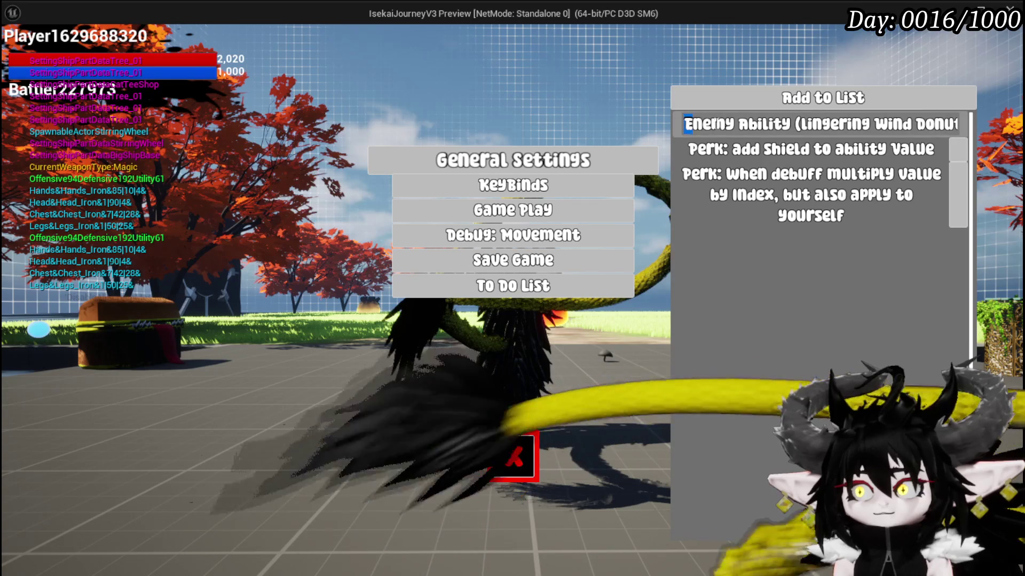
pyautogui.press('Return')
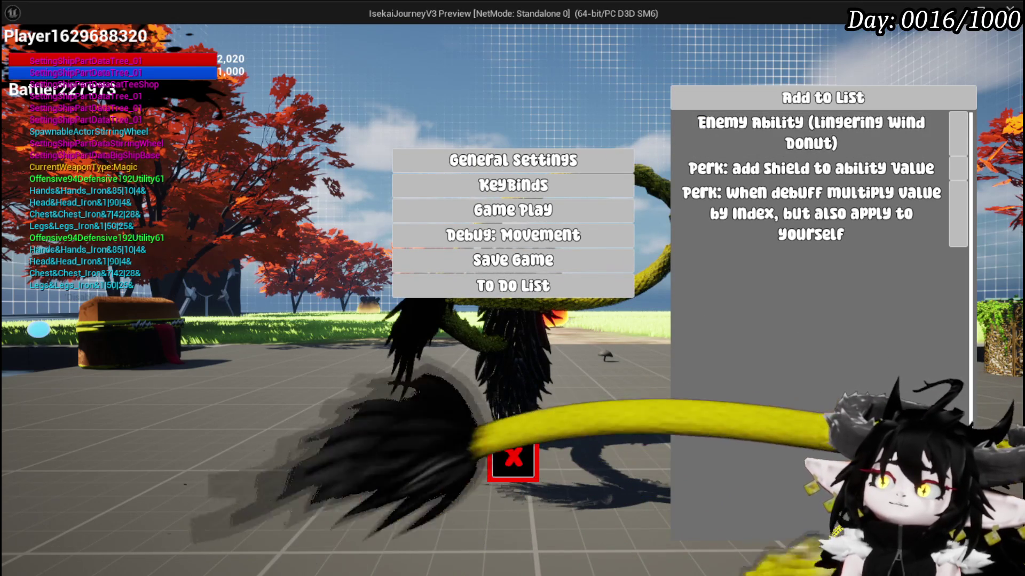
pyautogui.press('Escape')
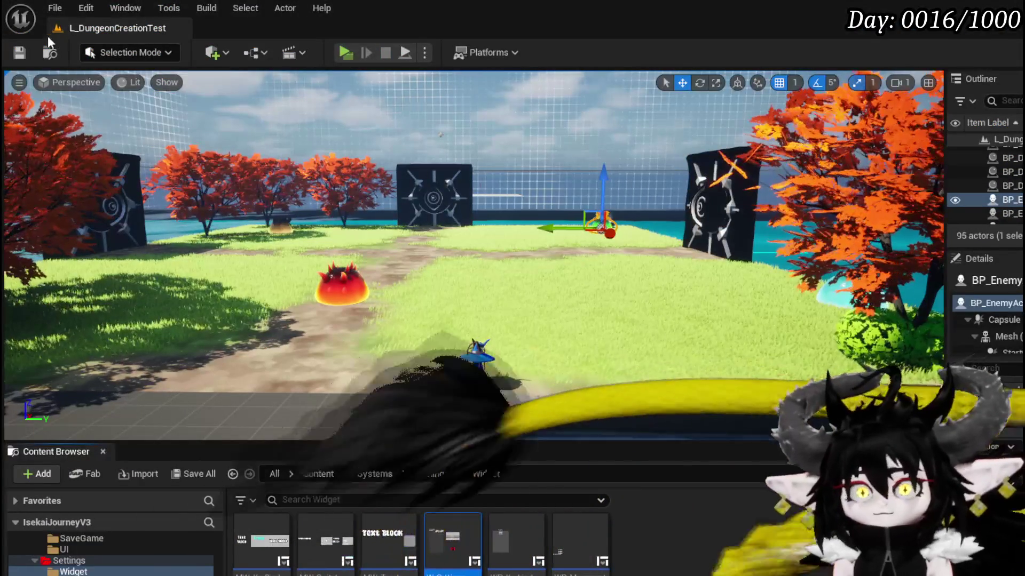
# Save, switch to the Designer, and inspect Button_0 and the Horizontal Box in the Hierarchy.
pyautogui.hotkey('ctrl', 's')
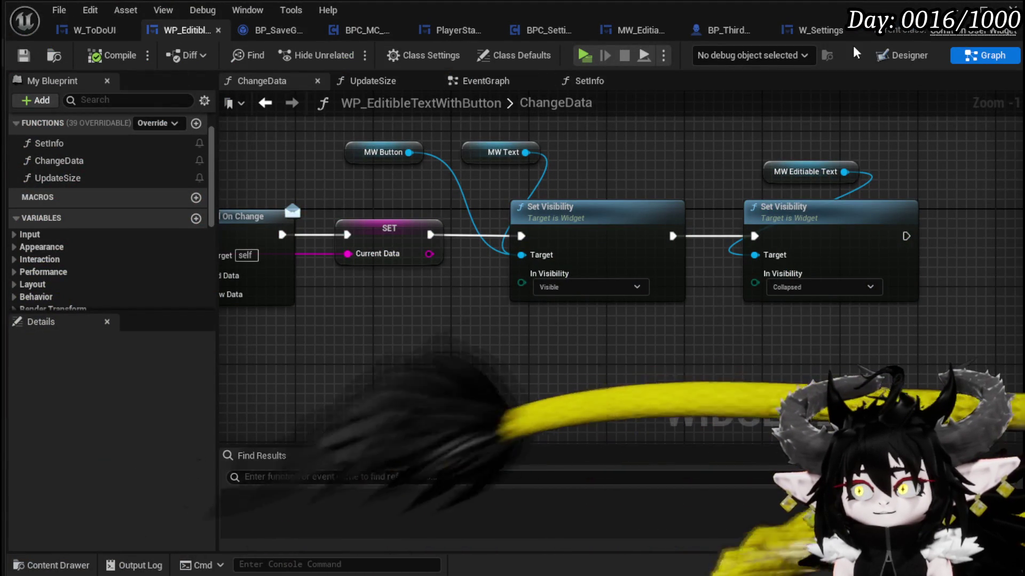
pyautogui.doubleClick(803, 171)
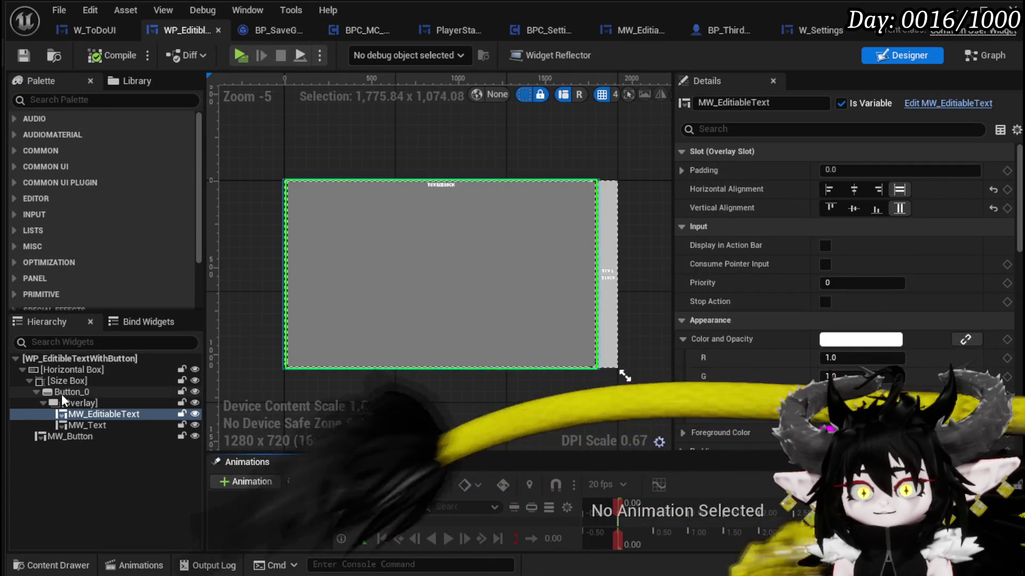
pyautogui.click(62, 392)
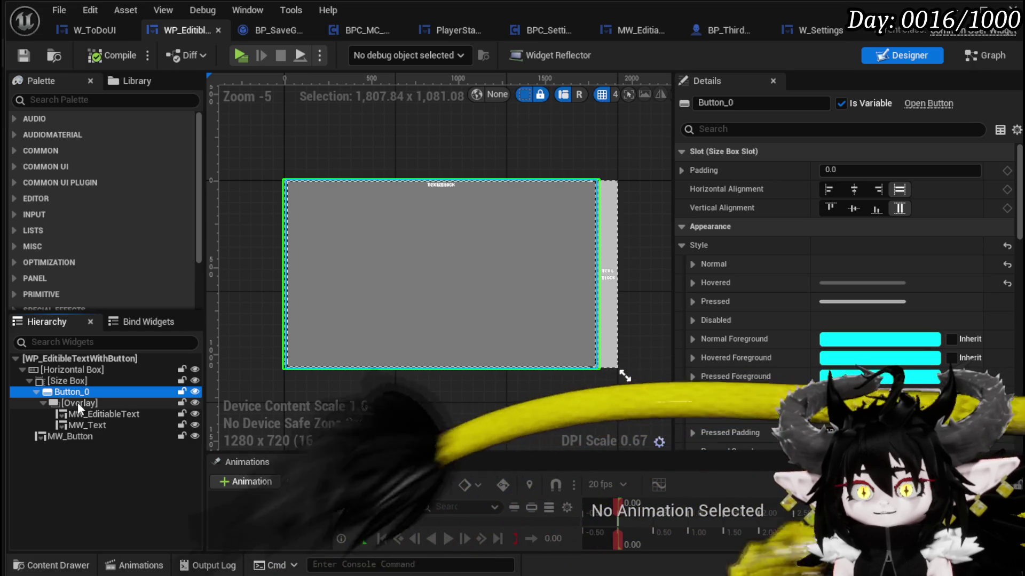
pyautogui.click(72, 369)
pyautogui.rightClick(79, 371)
# Wrap the Horizontal Box in a Border and set its Brush Color to black.
pyautogui.moveTo(133, 517)
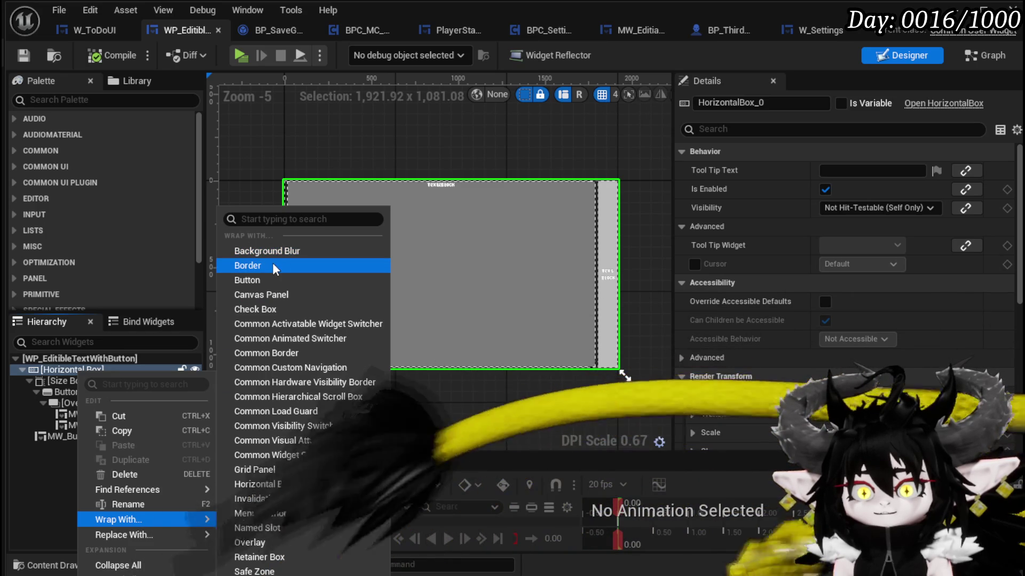
pyautogui.press('Escape')
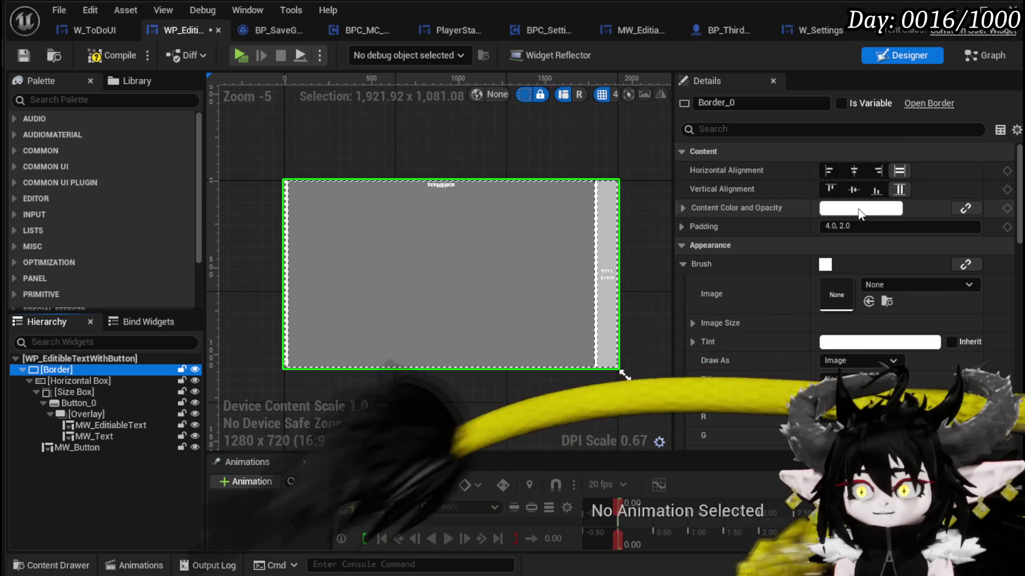
pyautogui.scroll(-2, 820, 296)
pyautogui.click(849, 354)
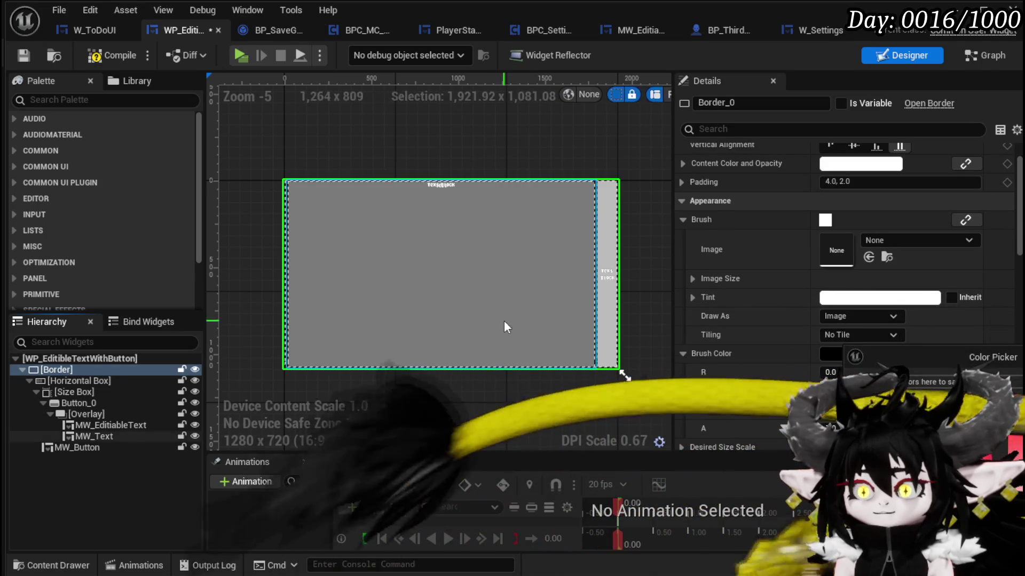
pyautogui.press('Escape')
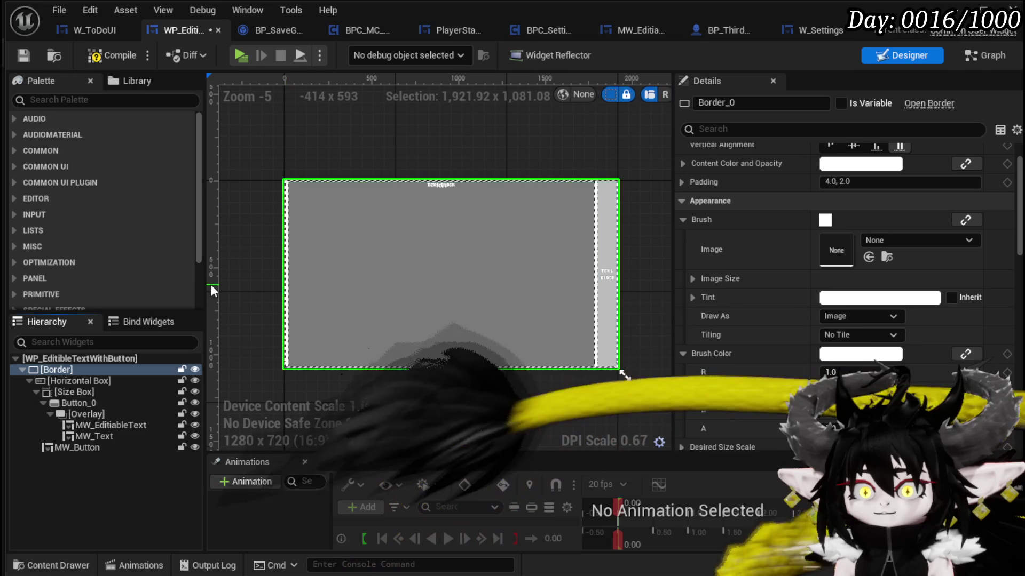
pyautogui.click(841, 354)
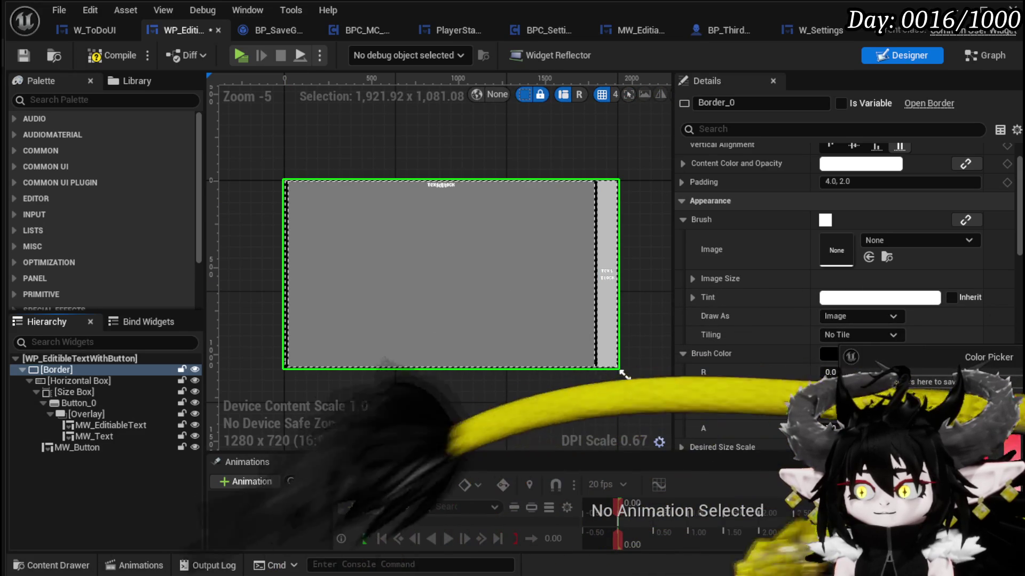
pyautogui.press('Return')
# Compile the widget blueprint and start a play session from the level editor.
pyautogui.click(113, 60)
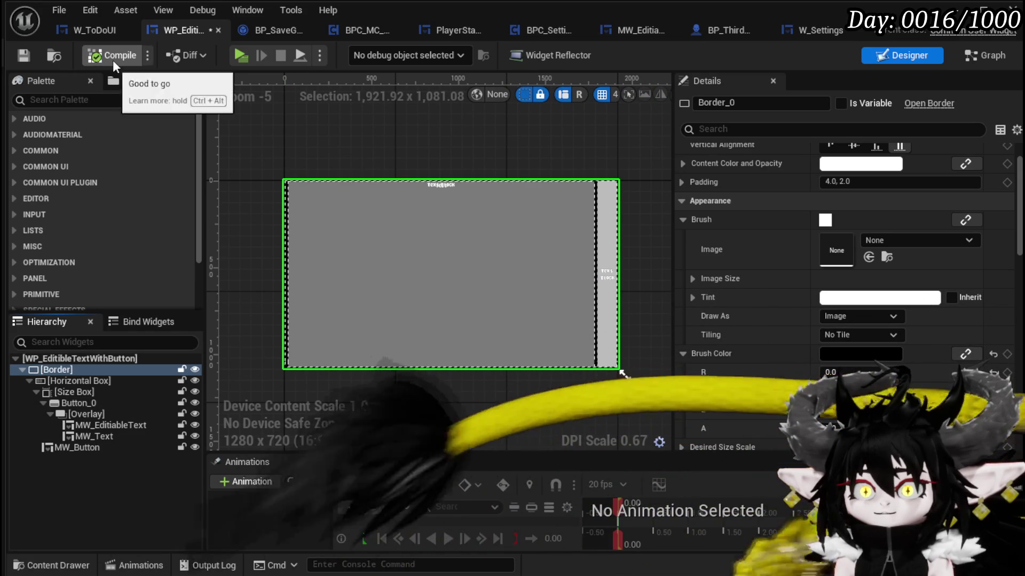
pyautogui.click(27, 53)
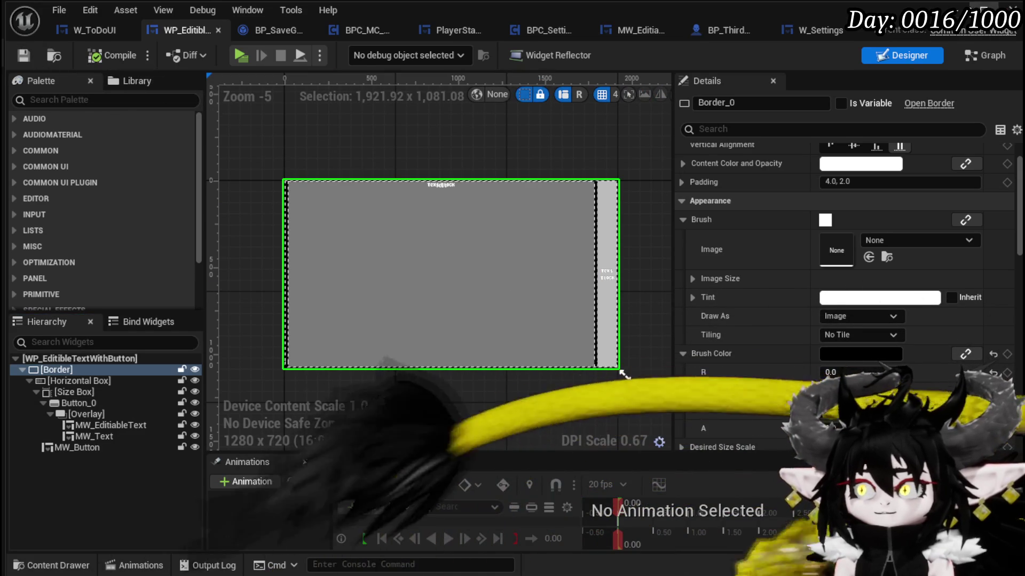
pyautogui.hotkey('alt', 'Tab')
pyautogui.click(337, 53)
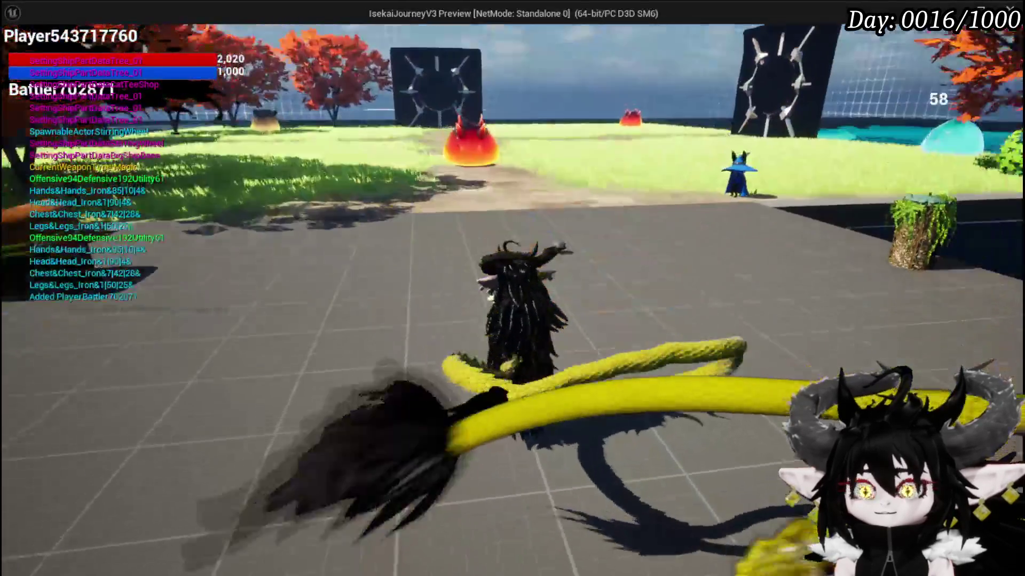
# In game, open the To Do List, edit and commit the first entry, then stop playing.
pyautogui.press('Escape')
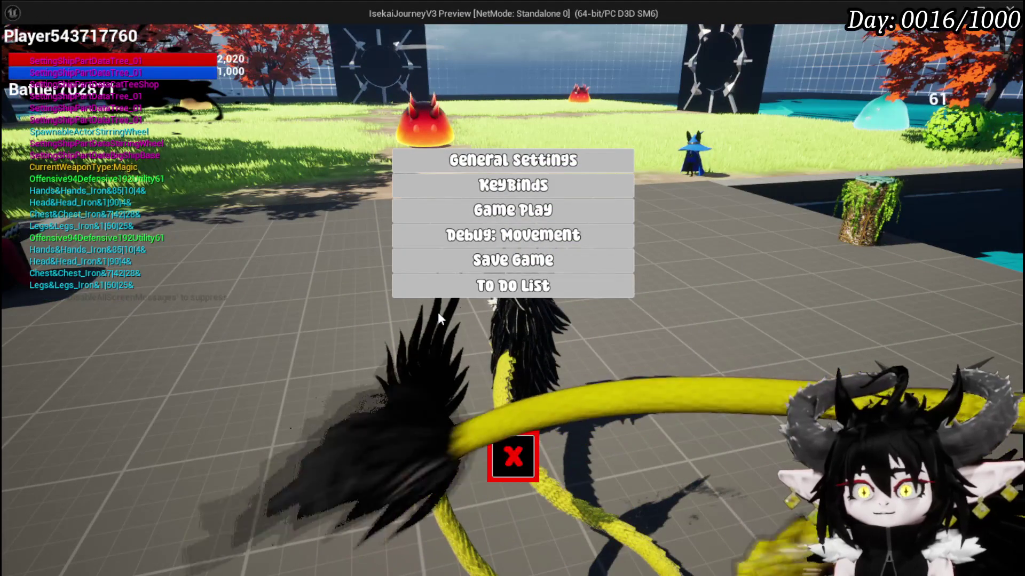
pyautogui.click(469, 289)
pyautogui.click(732, 126)
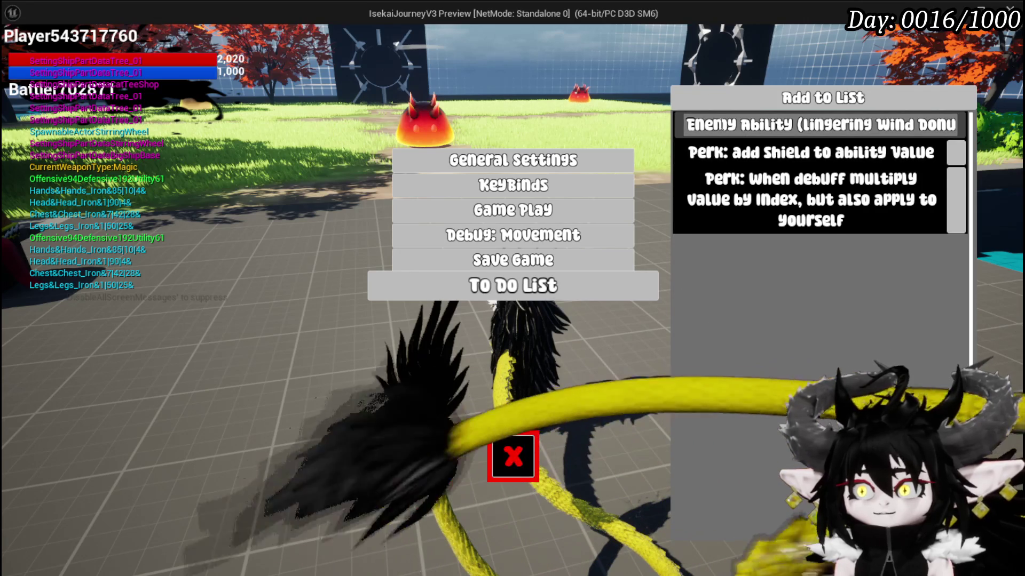
pyautogui.click(812, 370)
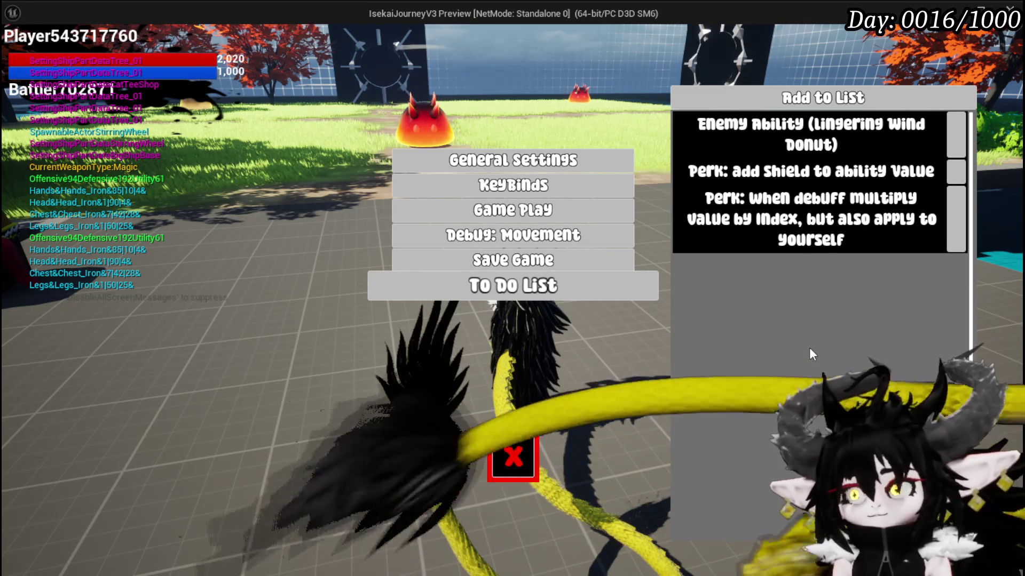
pyautogui.press('Escape')
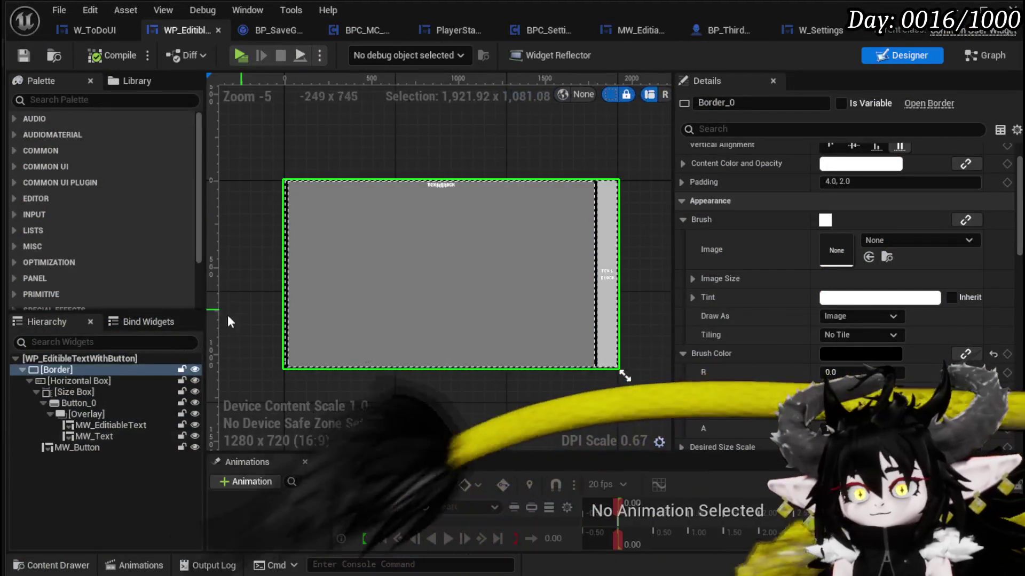
# Wrap the Border in a second Border and save the WP_EditibleTextWithButton widget.
pyautogui.rightClick(60, 369)
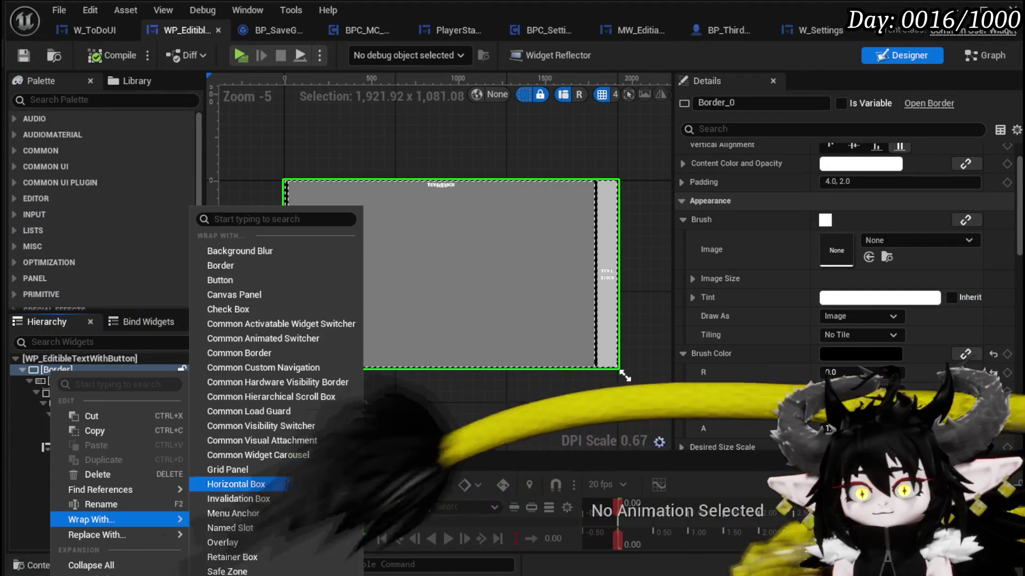
pyautogui.click(247, 266)
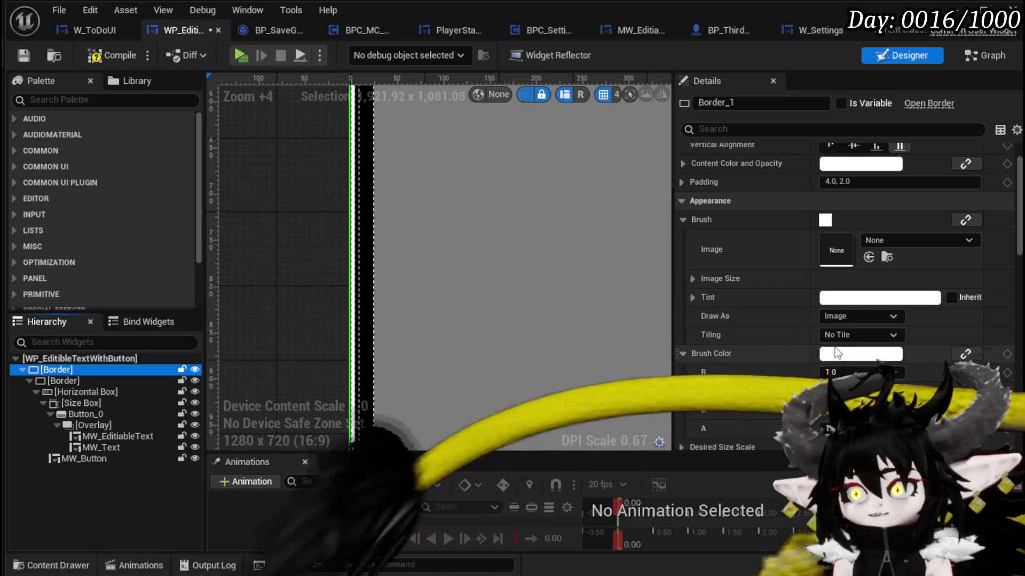
pyautogui.click(521, 319)
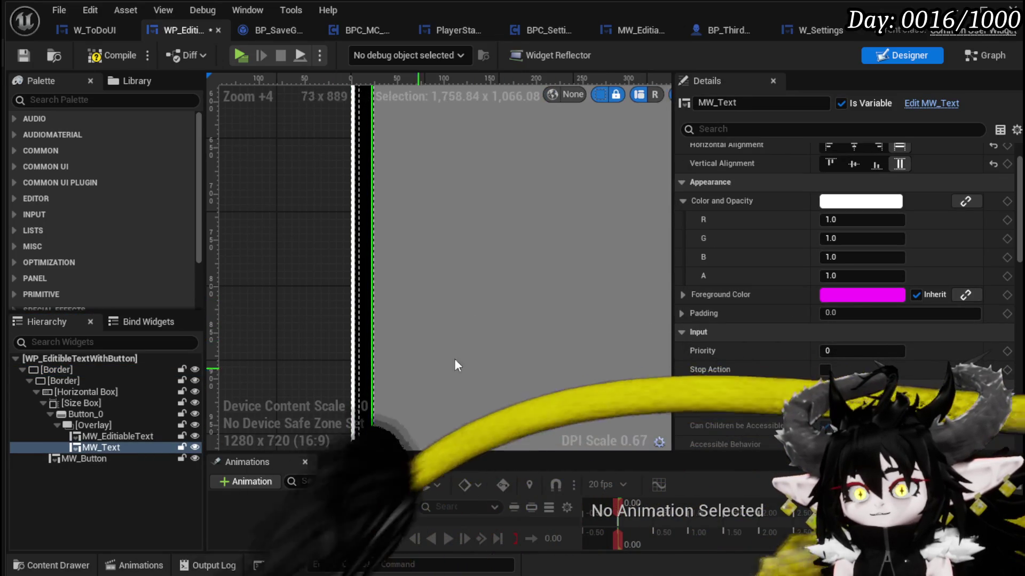
pyautogui.scroll(-4, 374, 379)
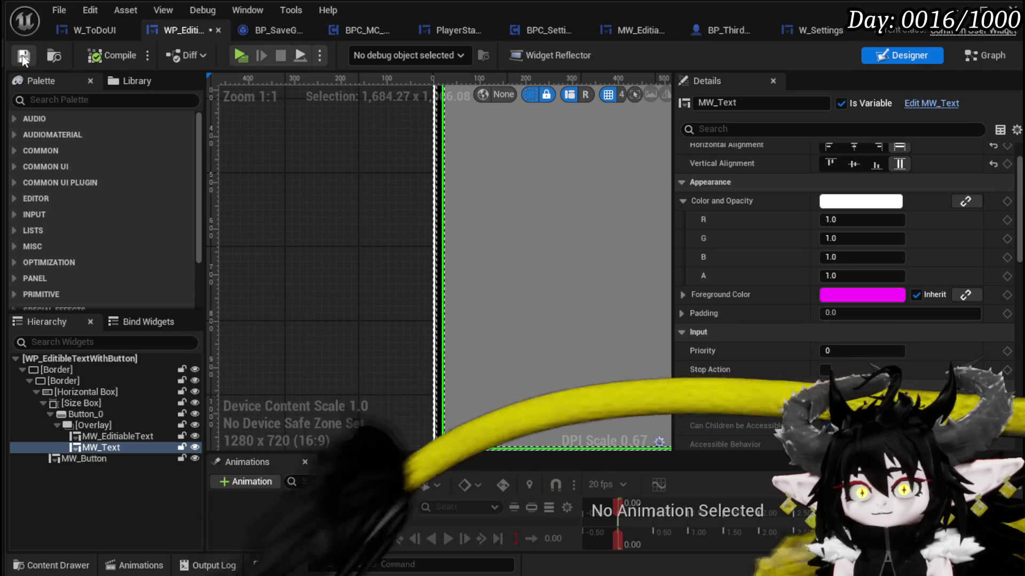
pyautogui.click(23, 56)
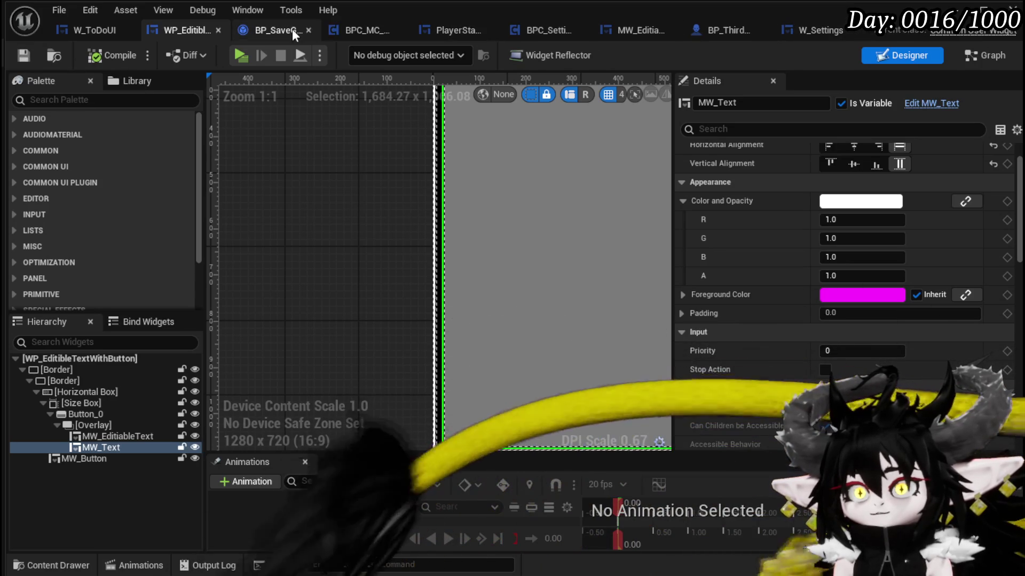
pyautogui.click(617, 34)
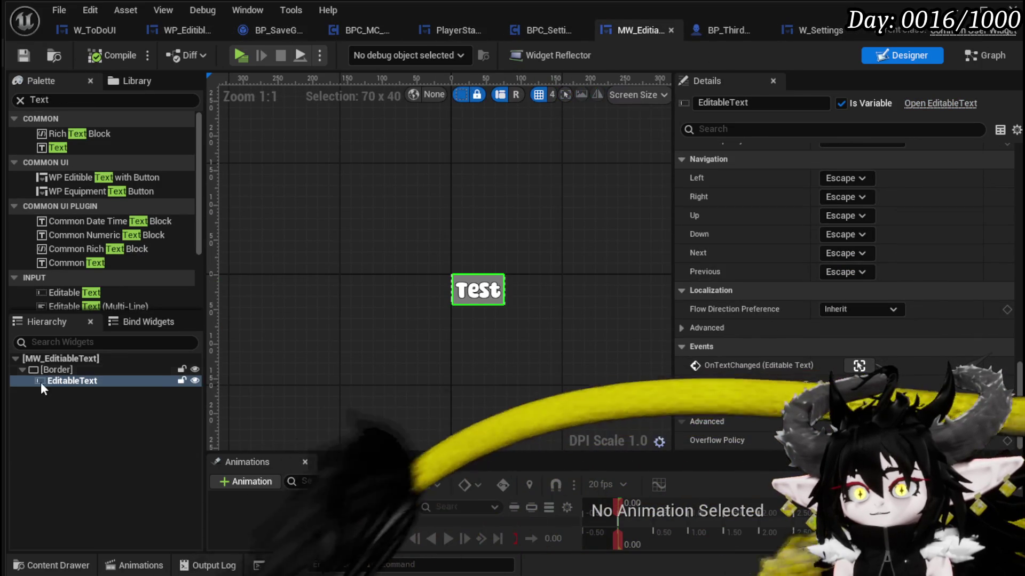
# Check the Brush Color of the Border around the editable text in MW_EditableText.
pyautogui.click(50, 372)
pyautogui.scroll(10, 837, 303)
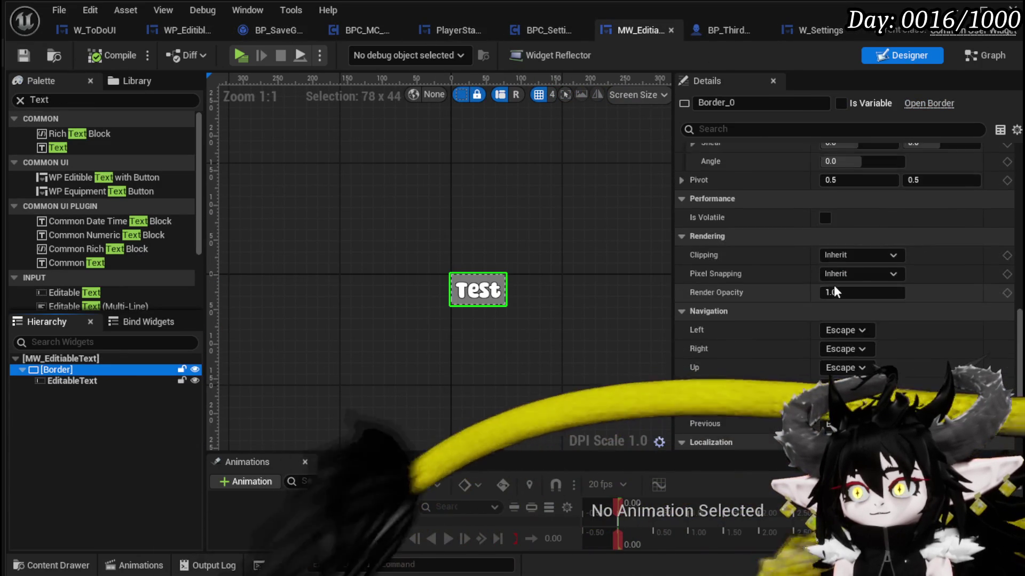
pyautogui.scroll(5, 833, 283)
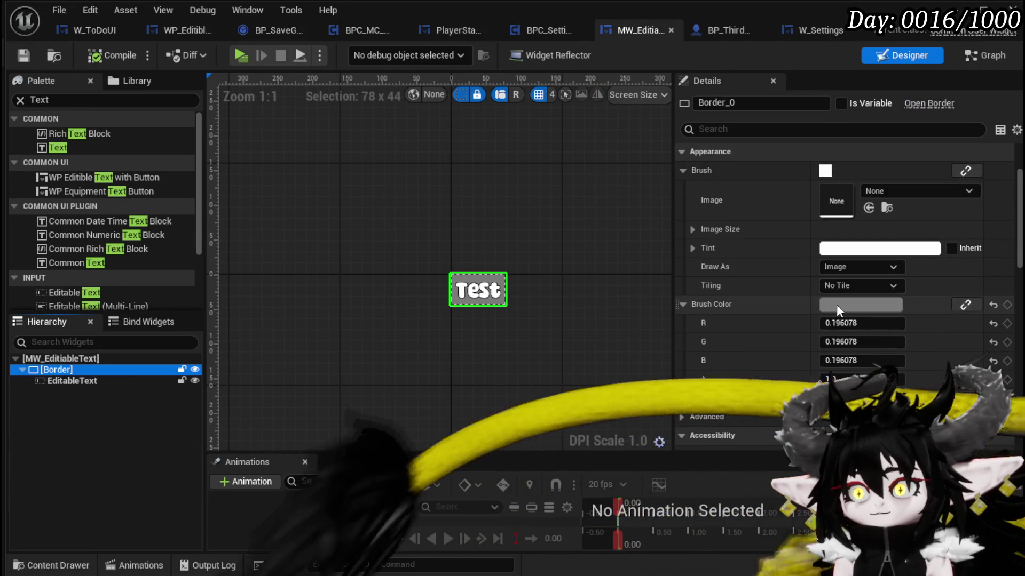
pyautogui.click(837, 304)
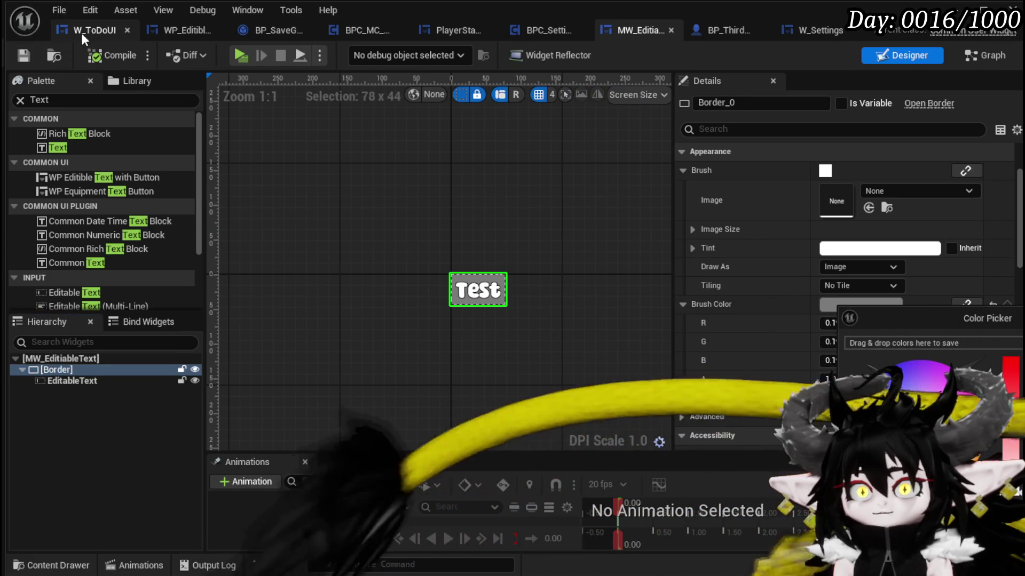
# In WP_EditibleTextWithButton, change the inner Border's Brush Color from black to grey (0.196078).
pyautogui.click(81, 31)
pyautogui.click(180, 30)
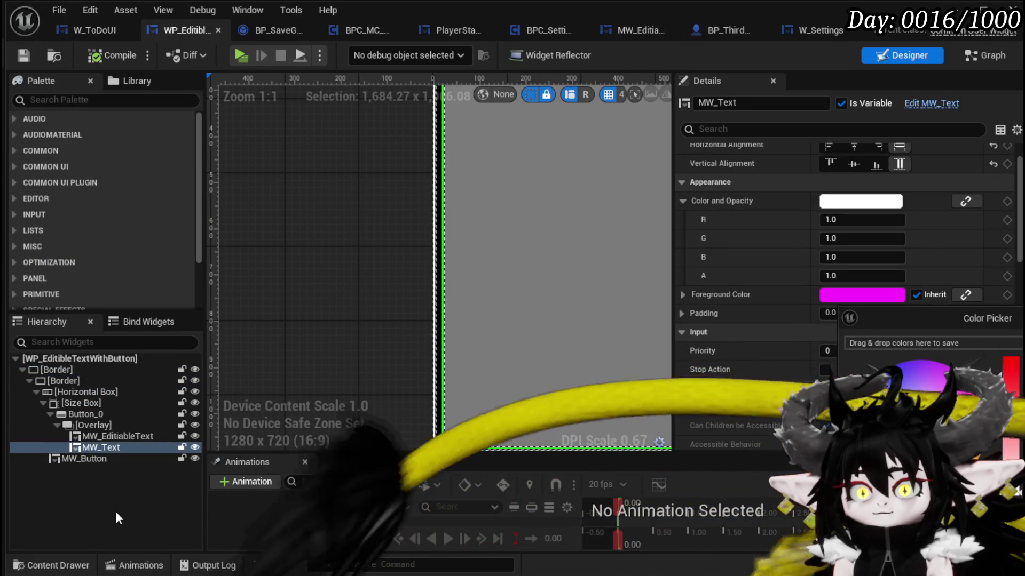
pyautogui.click(71, 381)
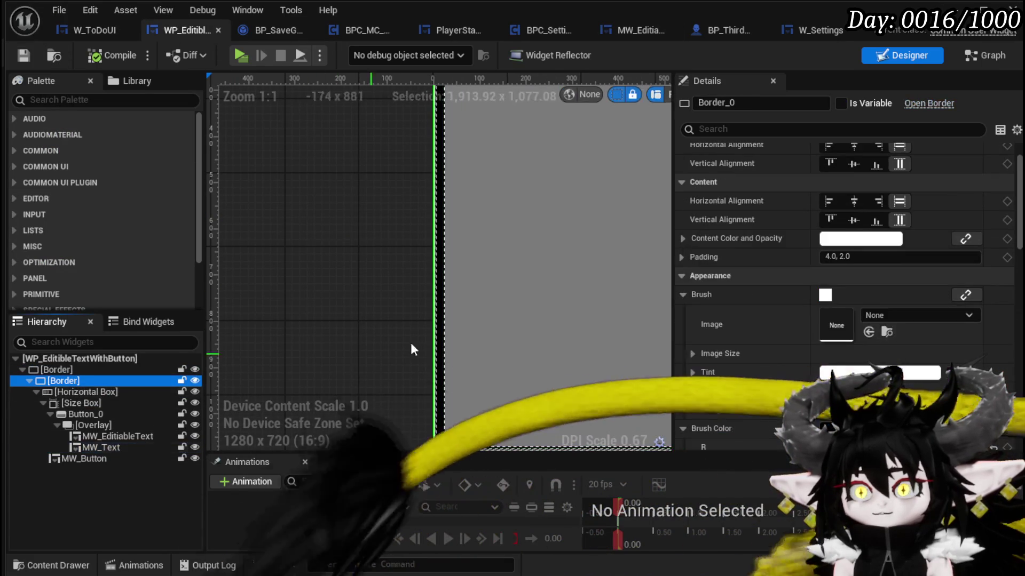
pyautogui.scroll(-3, 854, 298)
pyautogui.click(853, 341)
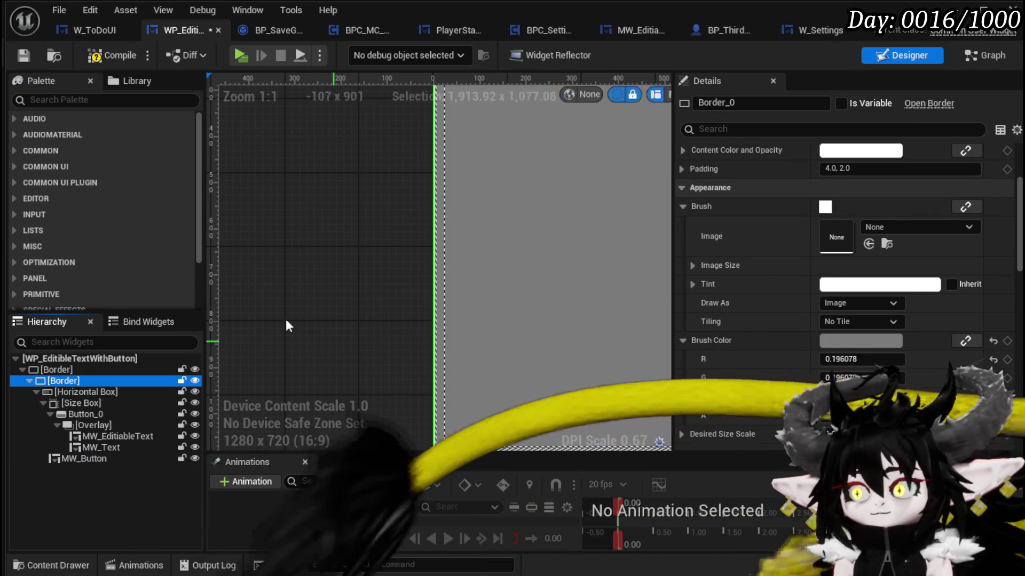
# Set the outer Border's Brush Color to black and save the widget.
pyautogui.click(56, 369)
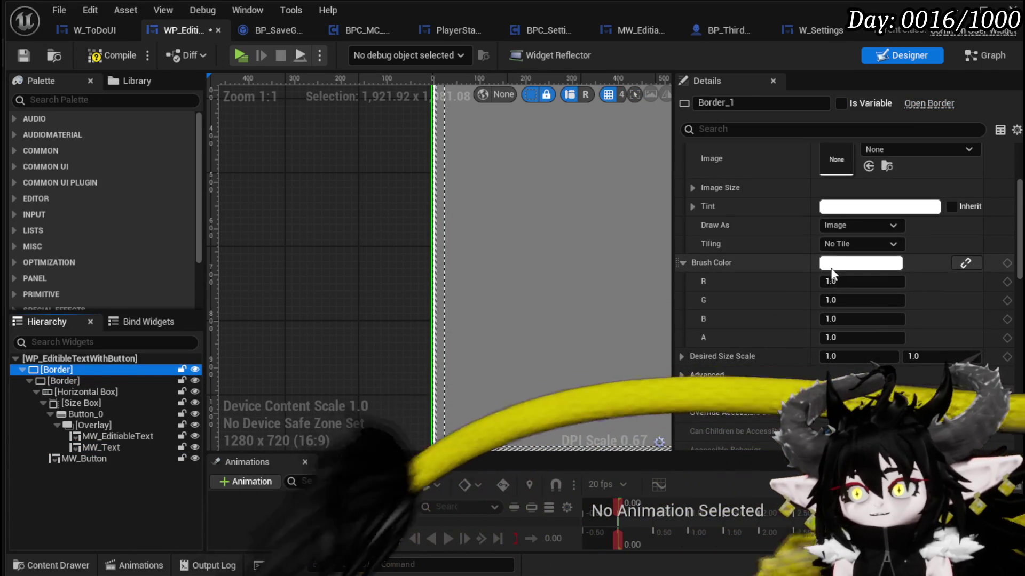
pyautogui.click(833, 264)
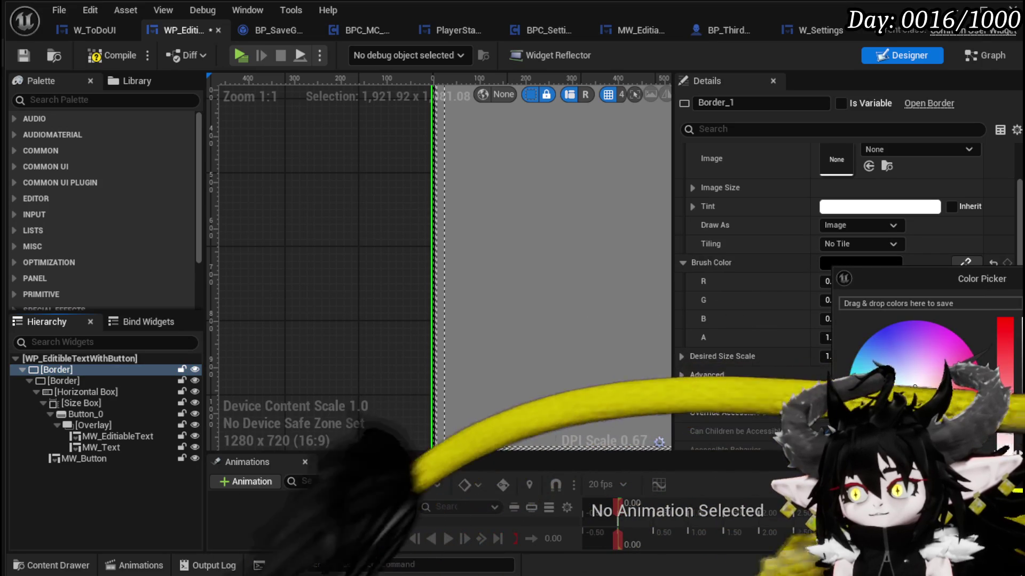
pyautogui.press('Escape')
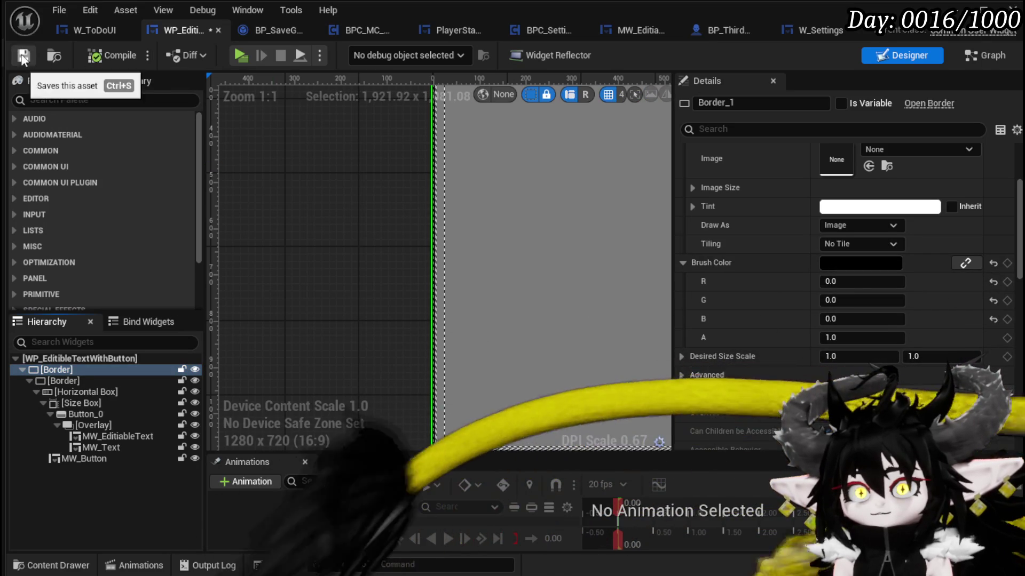
pyautogui.click(23, 56)
pyautogui.click(83, 29)
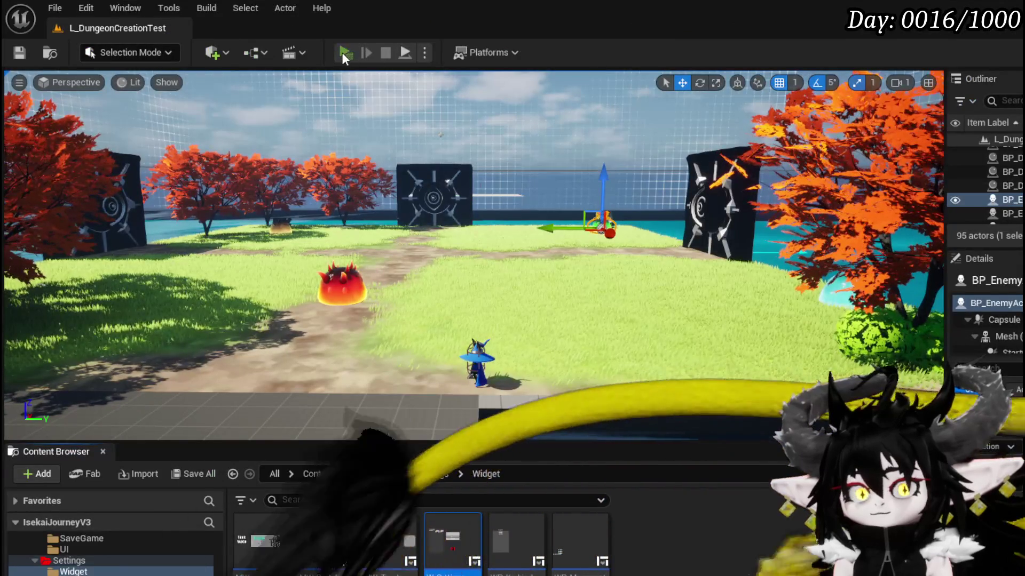
# Play-test the to-do list showing grey-backed entries, then stop and select the red enemy.
pyautogui.click(342, 52)
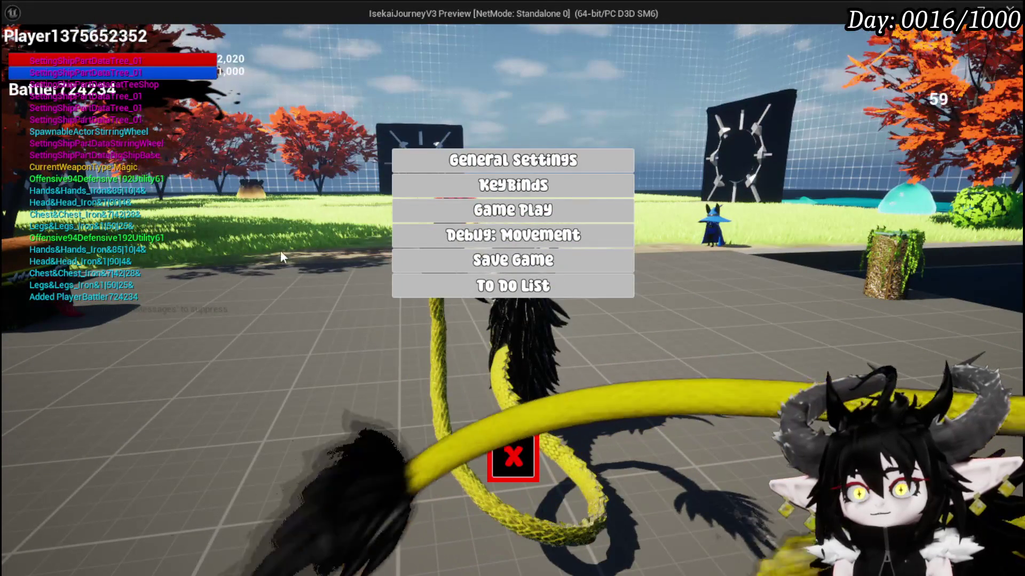
pyautogui.click(513, 286)
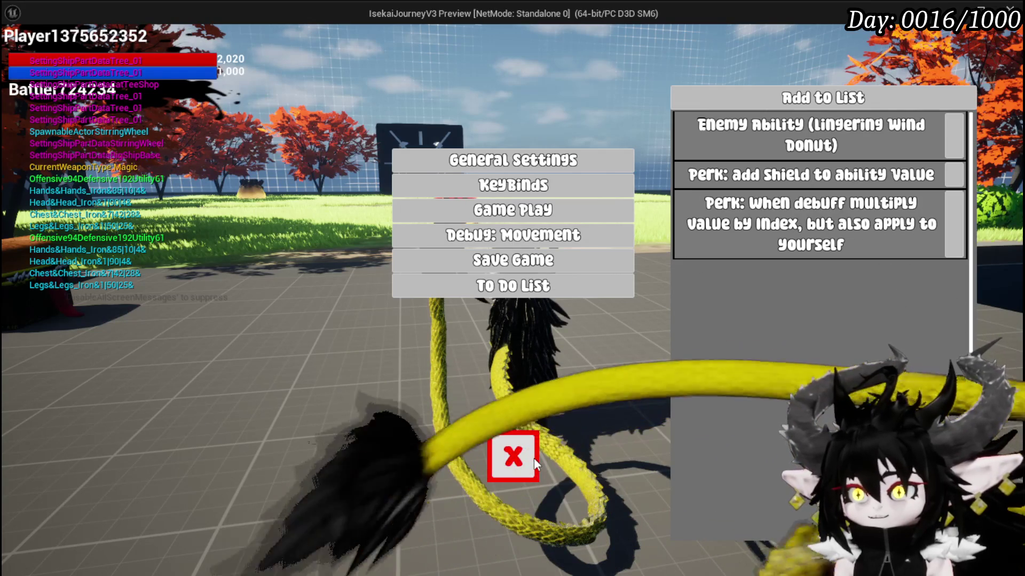
pyautogui.click(533, 458)
pyautogui.press('w')
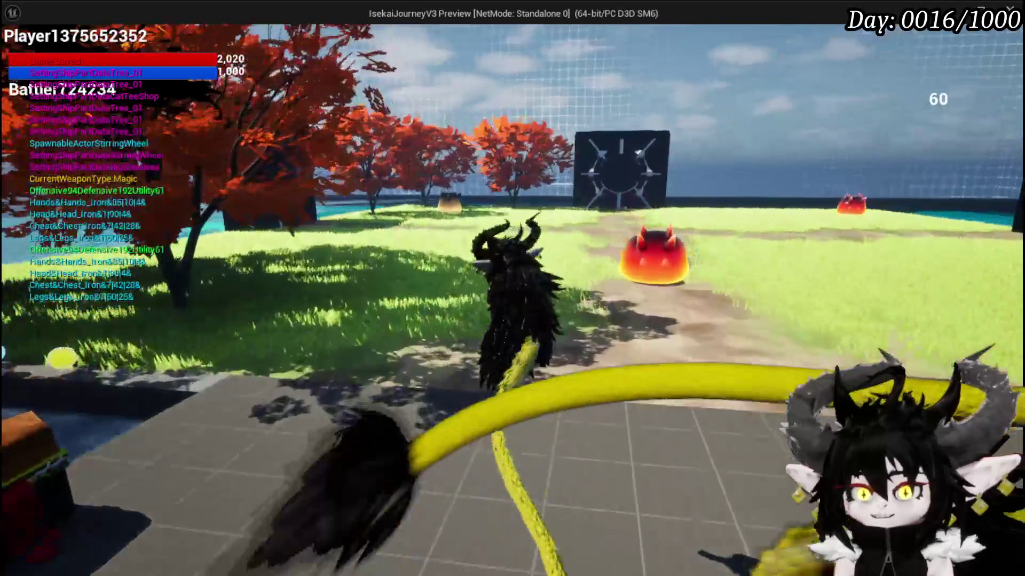
pyautogui.press('w')
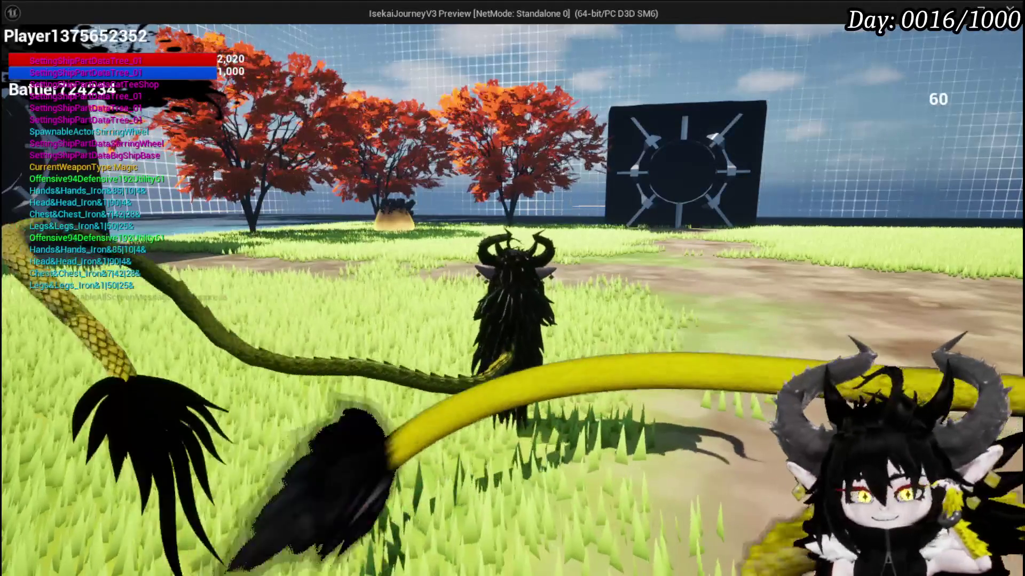
pyautogui.press('w')
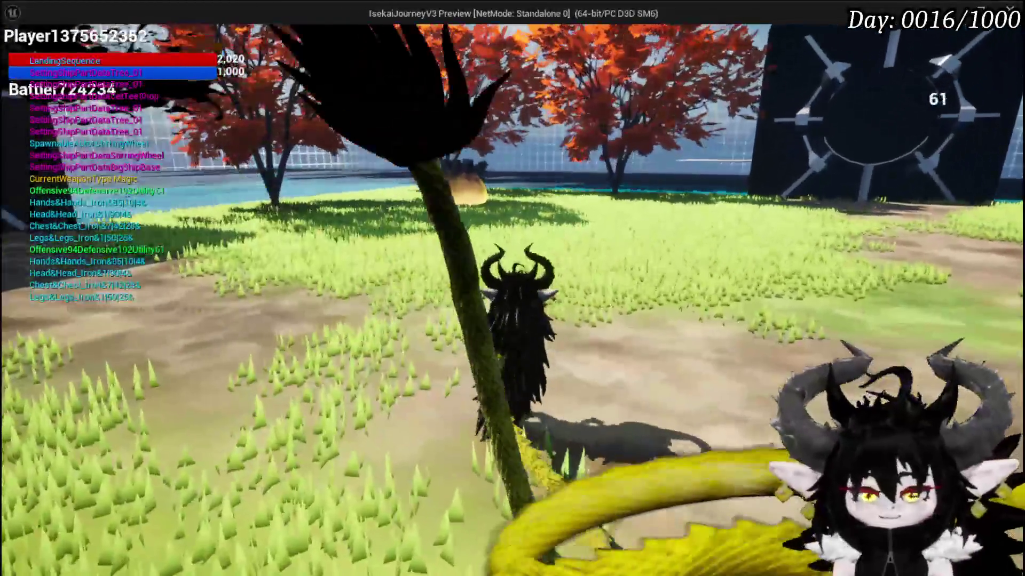
pyautogui.press('Escape')
pyautogui.click(348, 302)
pyautogui.moveTo(481, 300)
pyautogui.mouseDown()
pyautogui.moveTo(428, 281)
pyautogui.moveTo(370, 220)
pyautogui.moveTo(131, 224)
pyautogui.mouseUp()
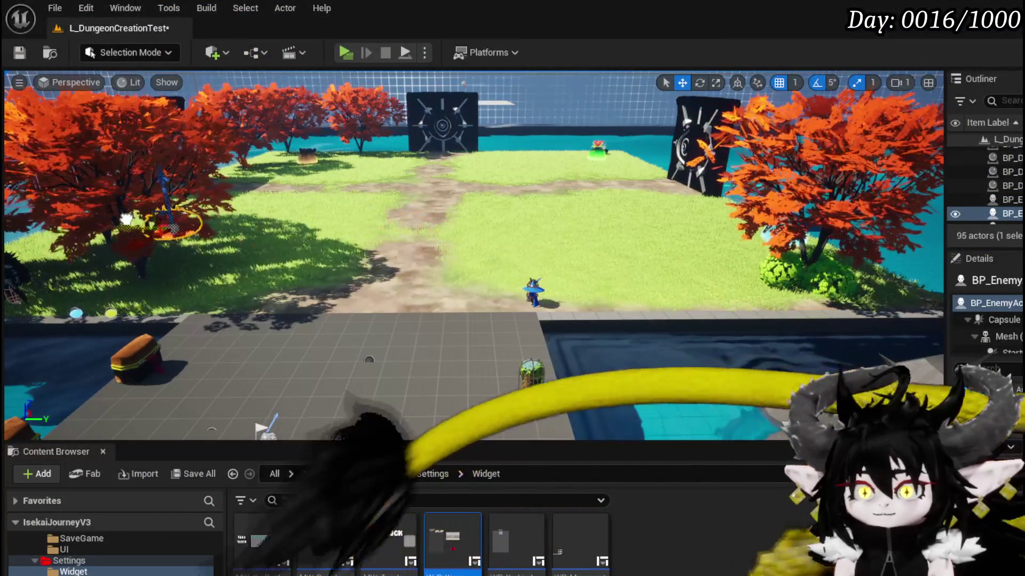
# Orbit the viewport around the selected enemy and switch to the rotate tool.
pyautogui.moveTo(580, 224); pyautogui.dragTo(580, 179)
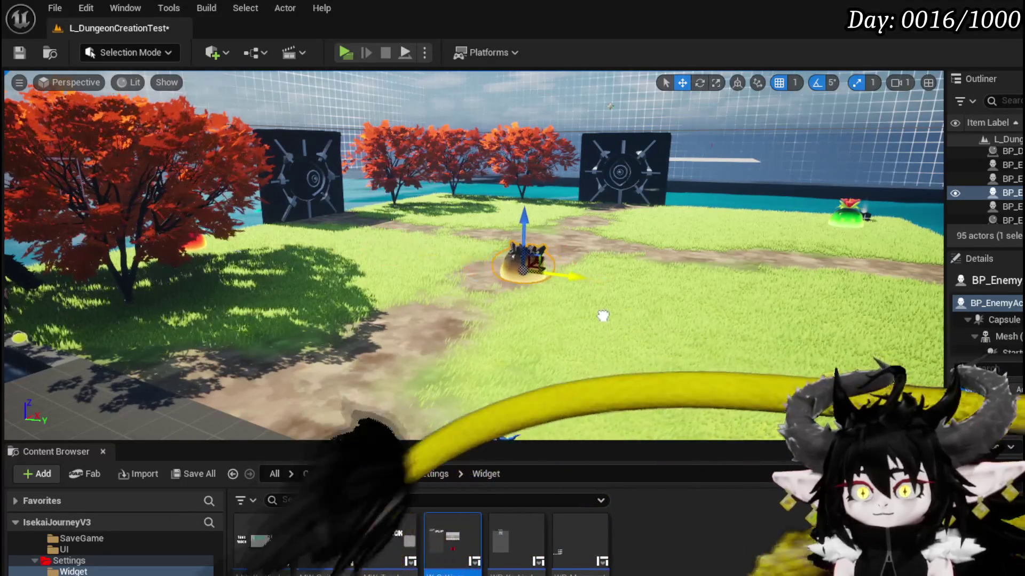
pyautogui.moveTo(573, 248); pyautogui.dragTo(610, 211)
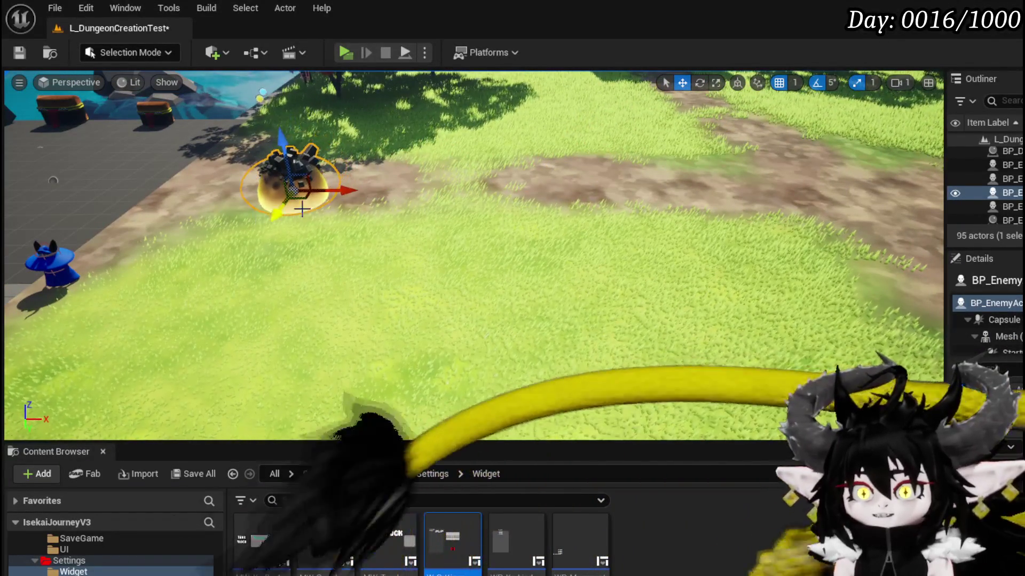
pyautogui.press('e')
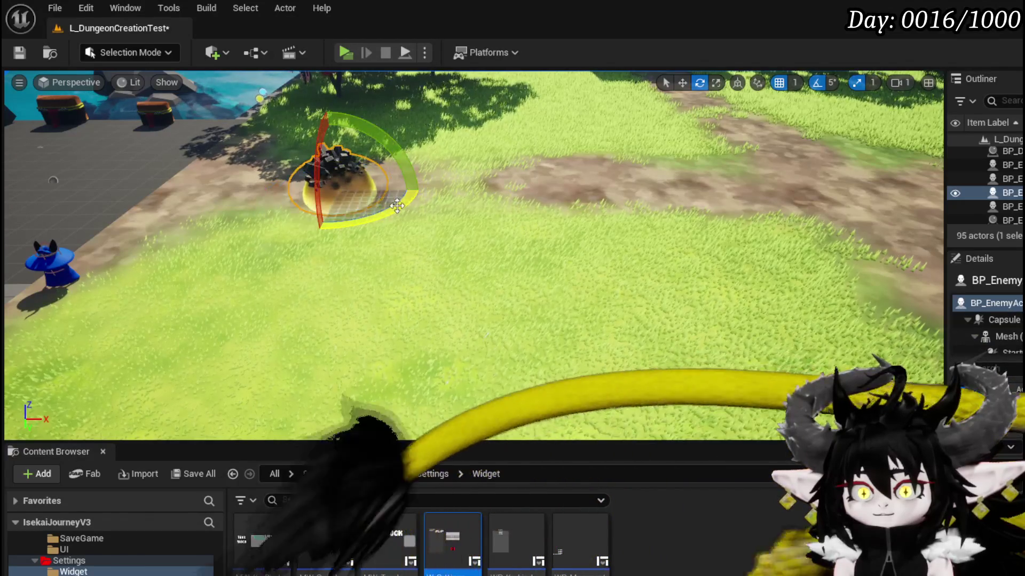
# Save and play, walk to the spiky creature, and cast water magic to start a battle.
pyautogui.click(19, 52)
pyautogui.click(346, 52)
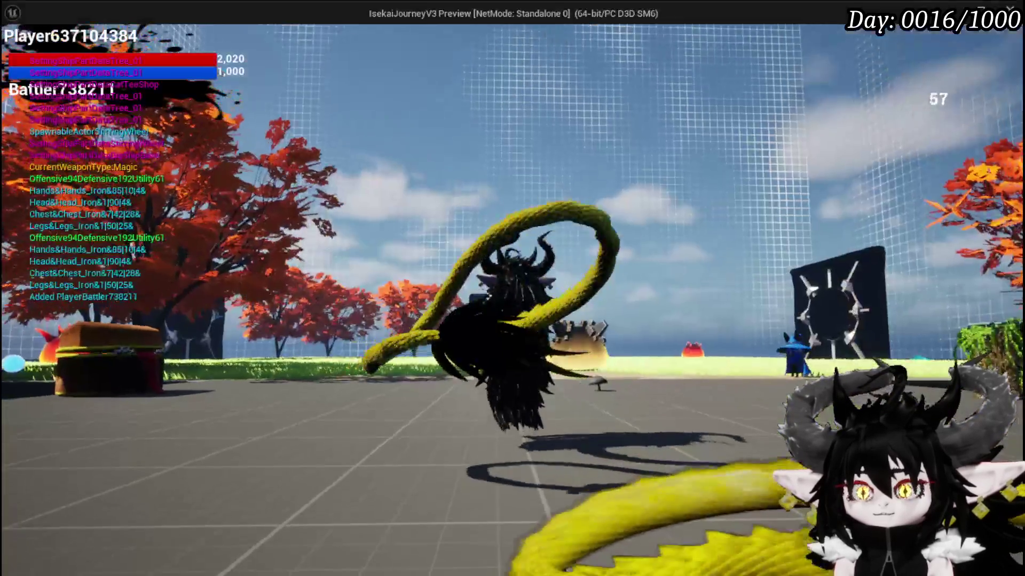
pyautogui.press('w')
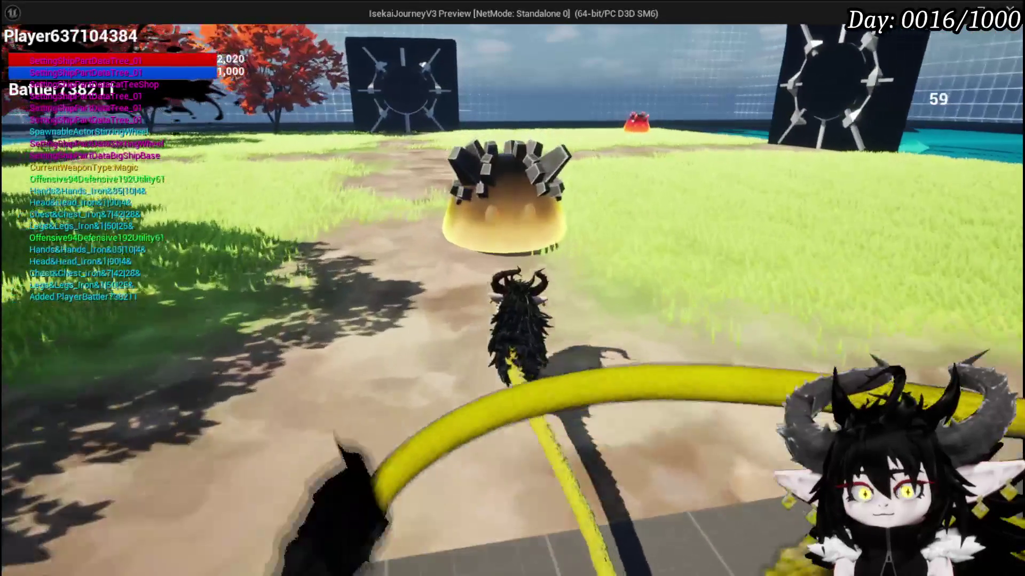
pyautogui.click(513, 289)
pyautogui.click(512, 288)
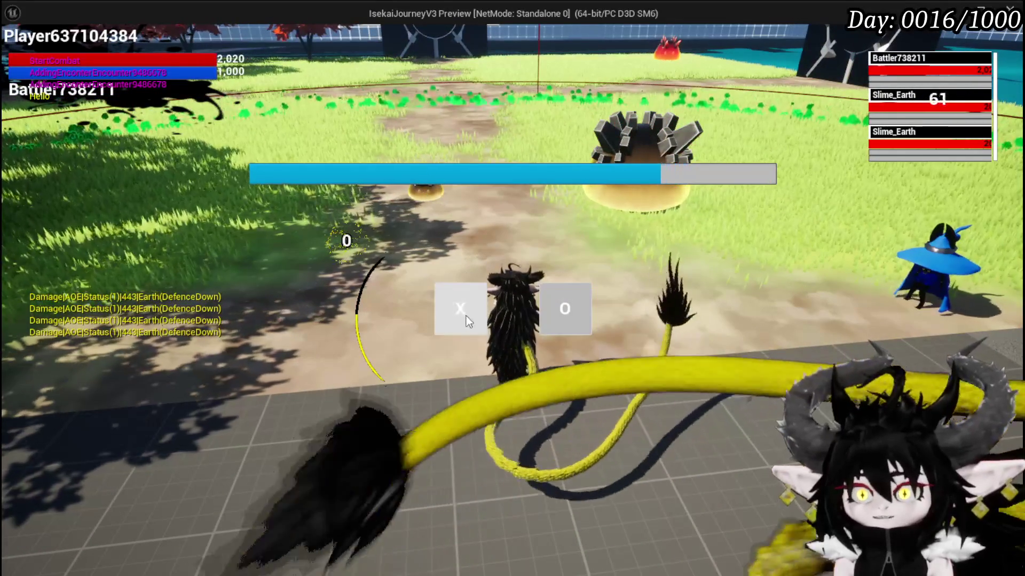
# Land the timed attack, then cast Splash Move on the Normal and Elite Slime_Earth enemies to finish them.
pyautogui.click(467, 304)
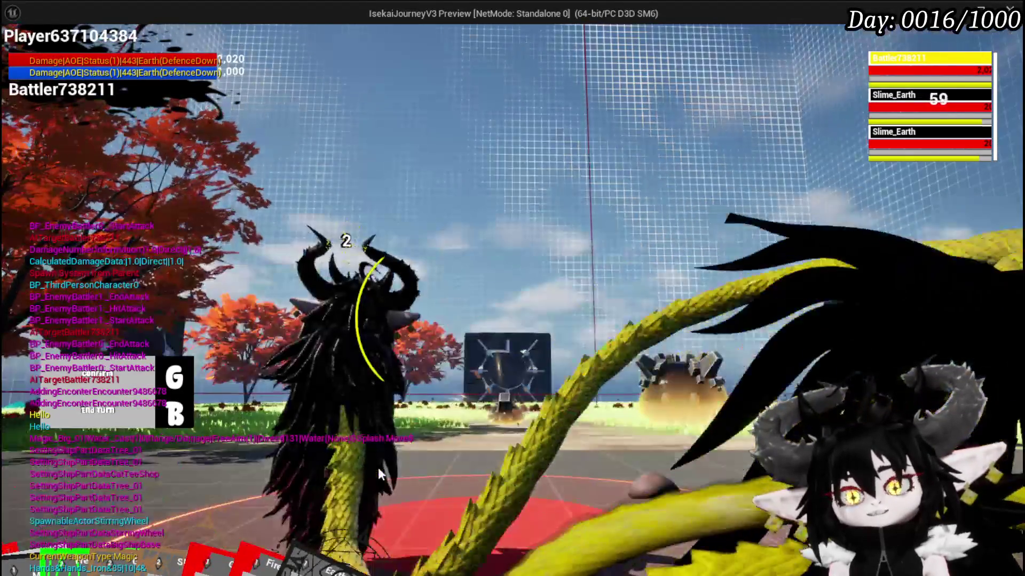
pyautogui.click(377, 468)
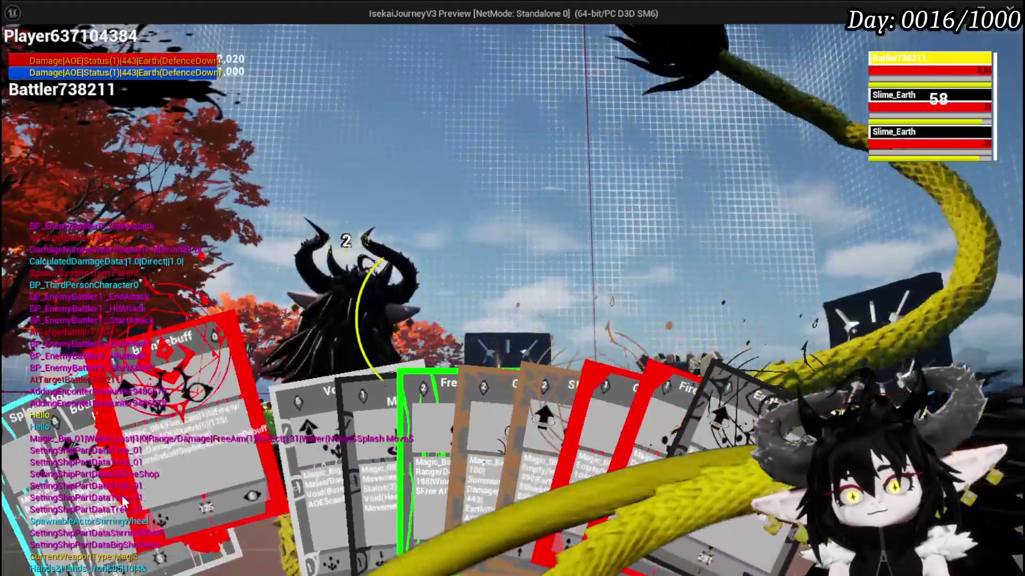
pyautogui.click(192, 497)
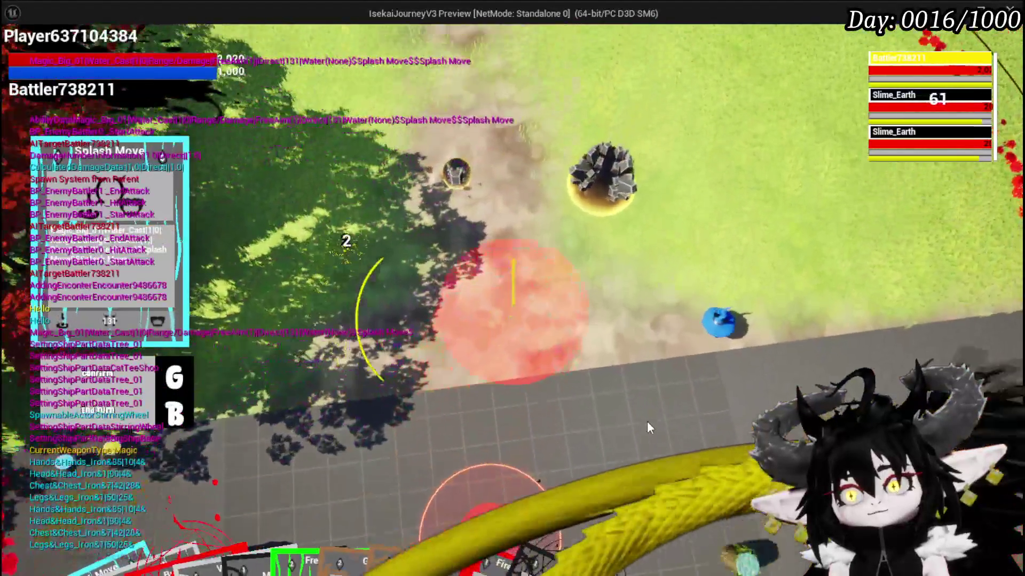
pyautogui.click(647, 421)
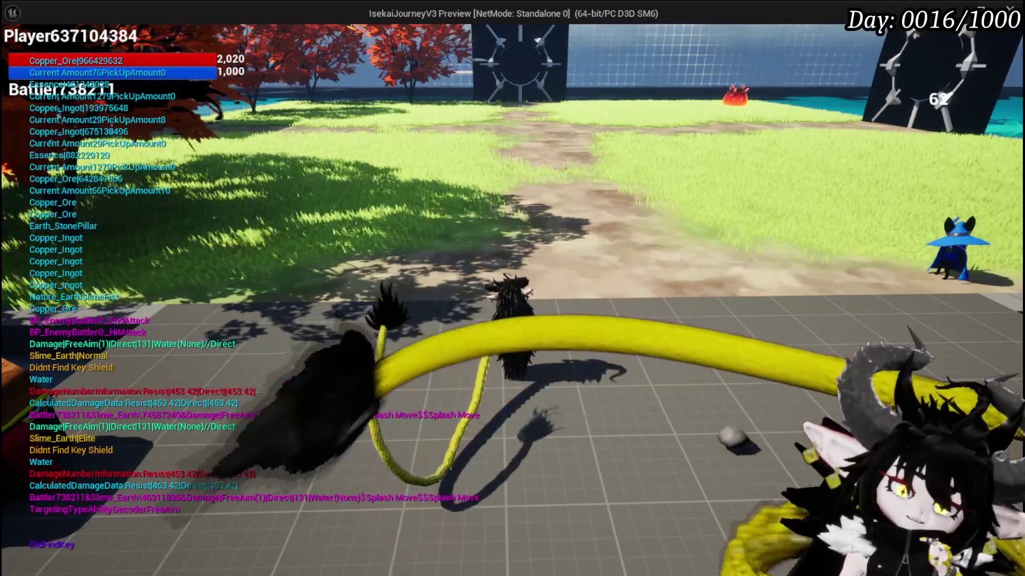
# Save the game from the in-game menu, stop the play session, and return to the W_ToDoUI widget editor.
pyautogui.press('Escape')
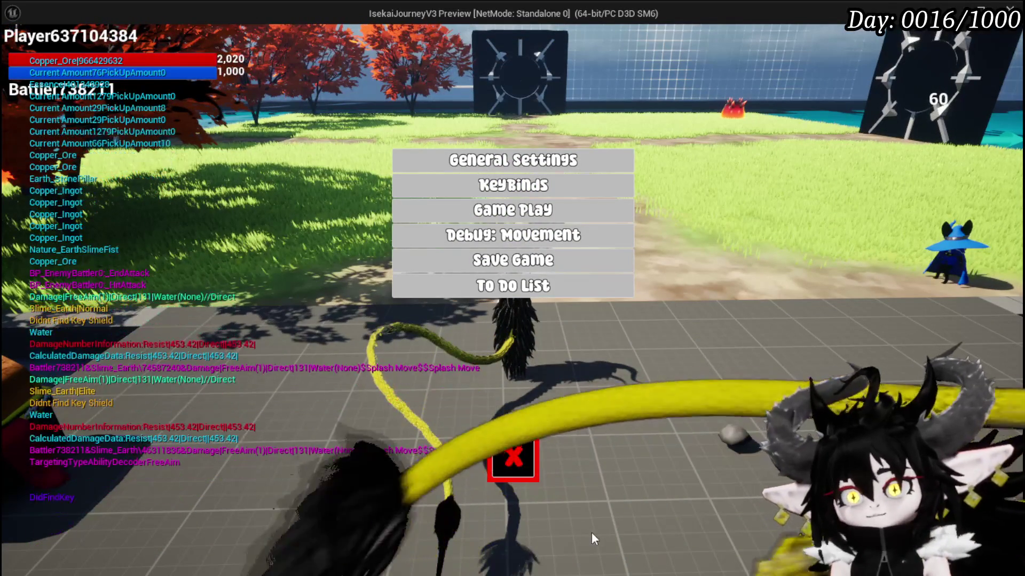
pyautogui.click(598, 261)
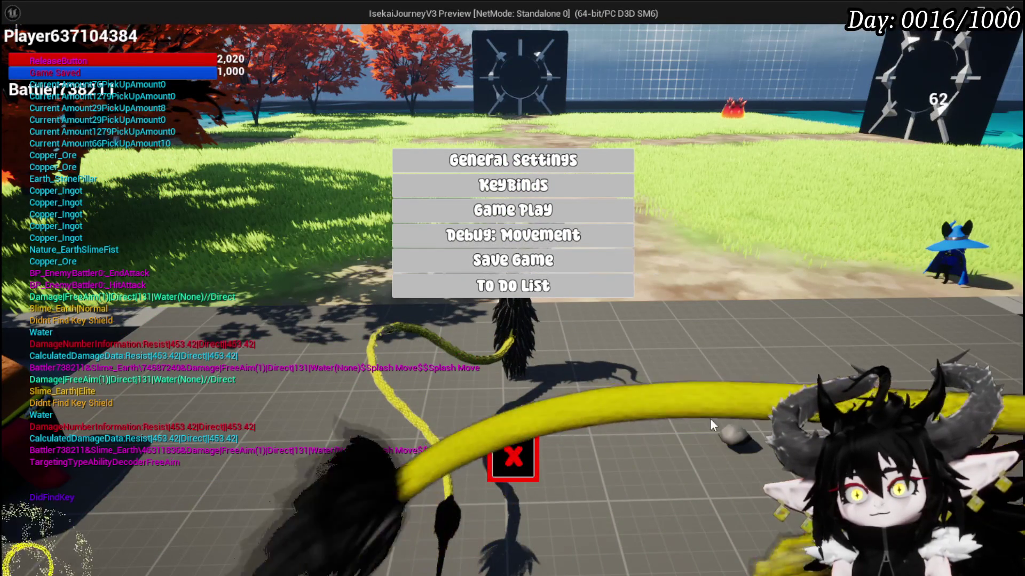
pyautogui.click(518, 455)
pyautogui.press('Escape')
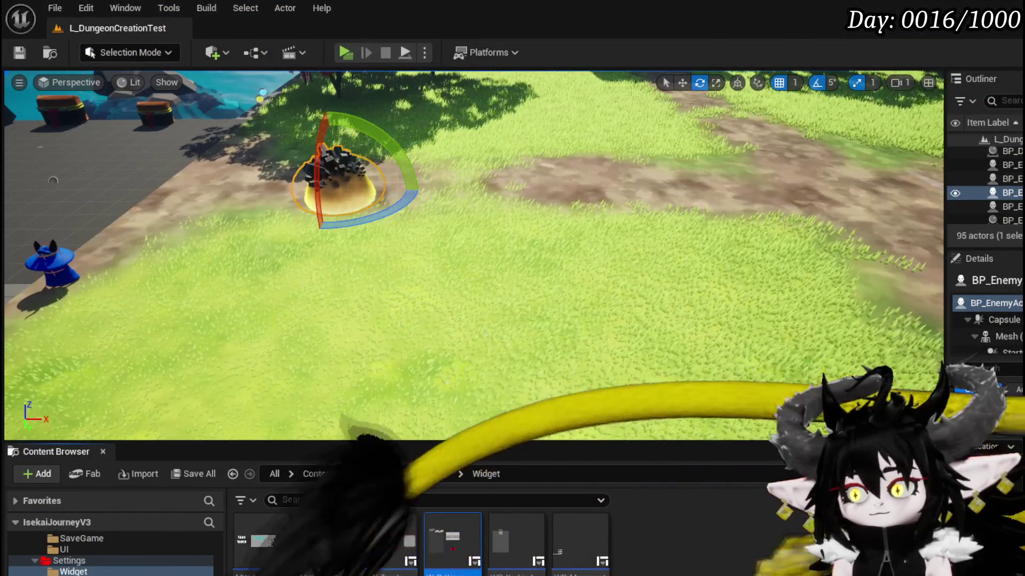
pyautogui.hotkey('alt', 'Tab')
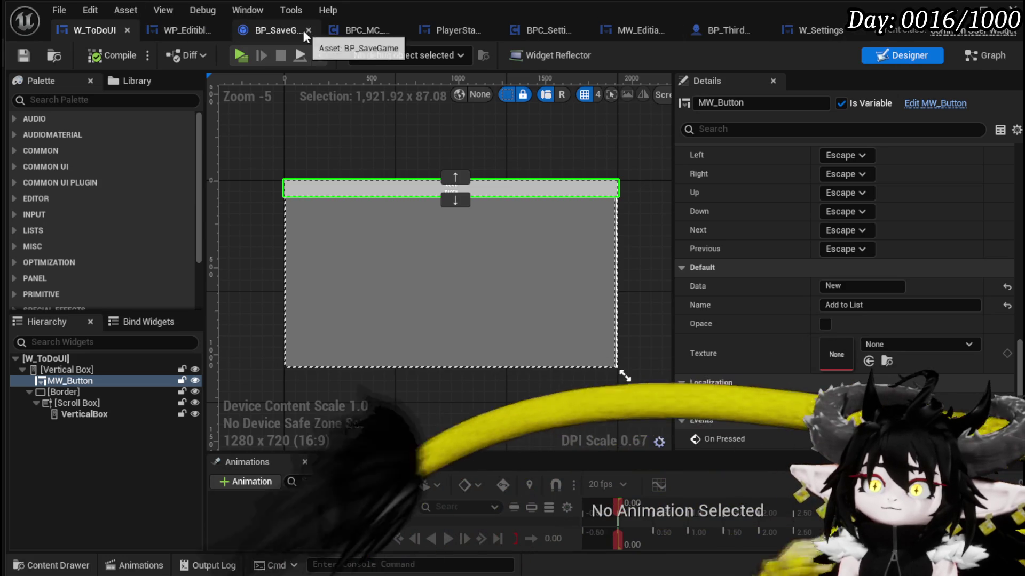
# In W_Settings' Designer, move MW_Button_Save and a Spacer below MW_Button_ToDo.
pyautogui.click(790, 31)
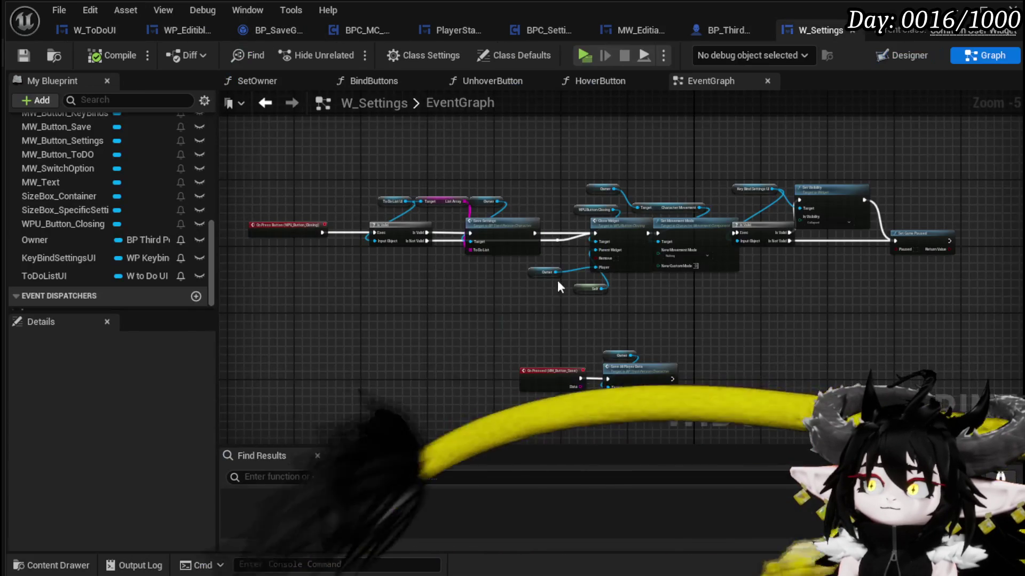
pyautogui.click(916, 61)
pyautogui.scroll(5, 438, 303)
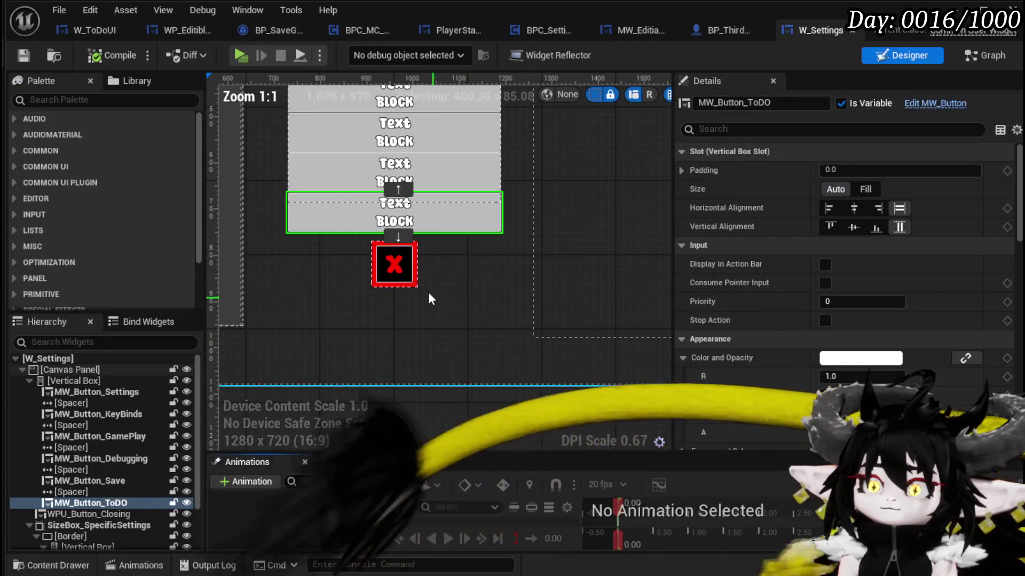
pyautogui.click(347, 181)
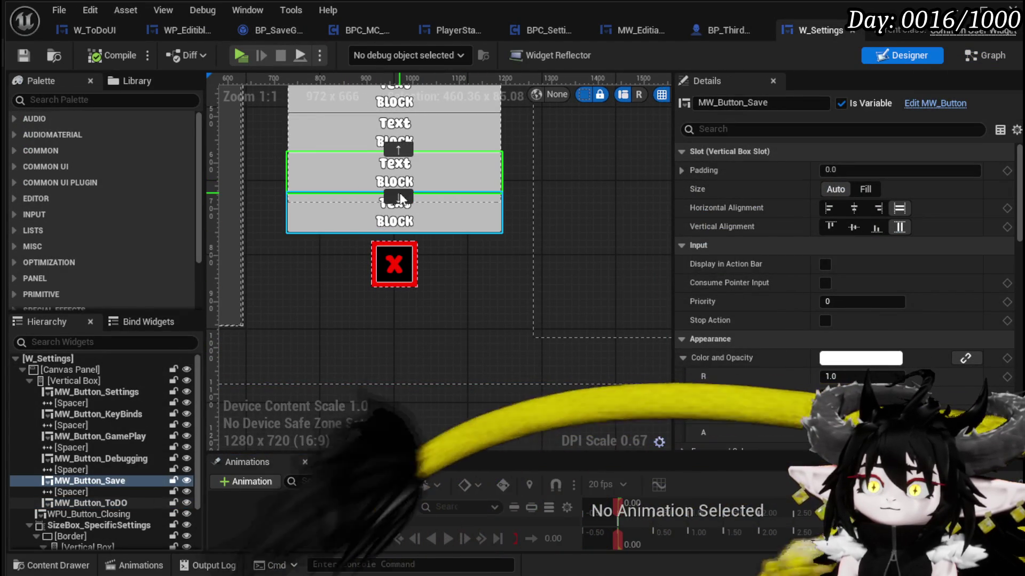
pyautogui.click(399, 198)
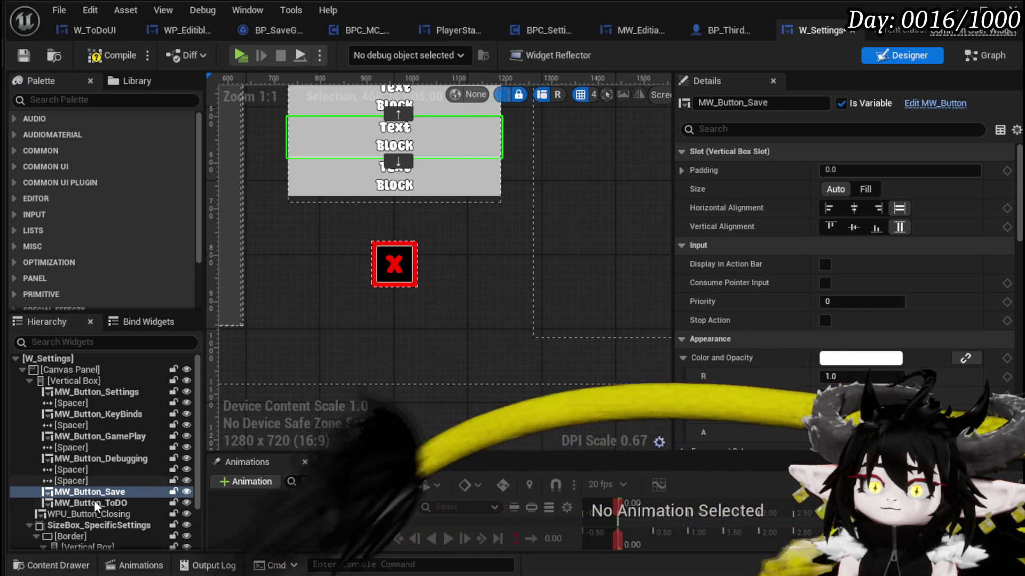
pyautogui.click(398, 163)
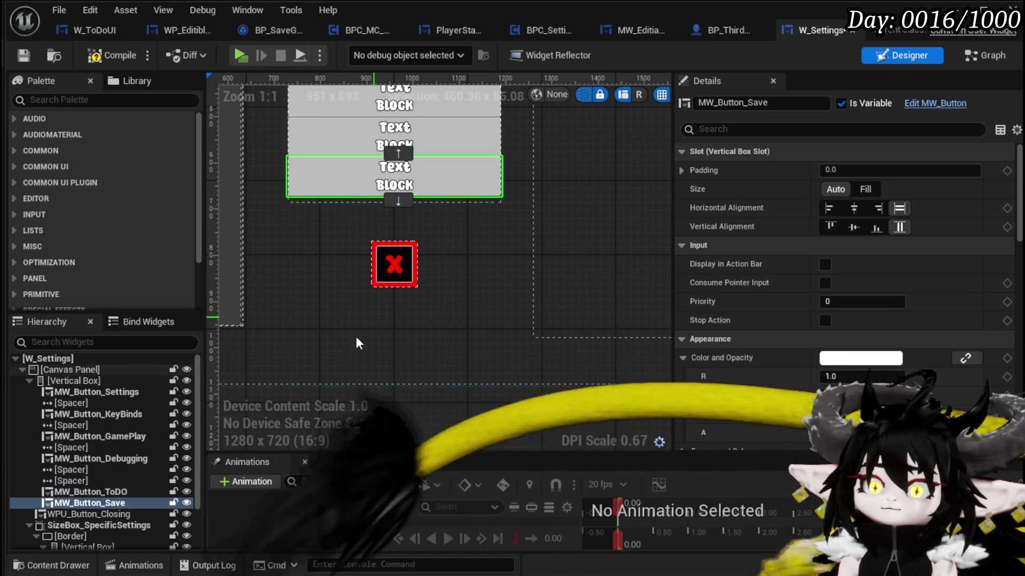
pyautogui.click(82, 480)
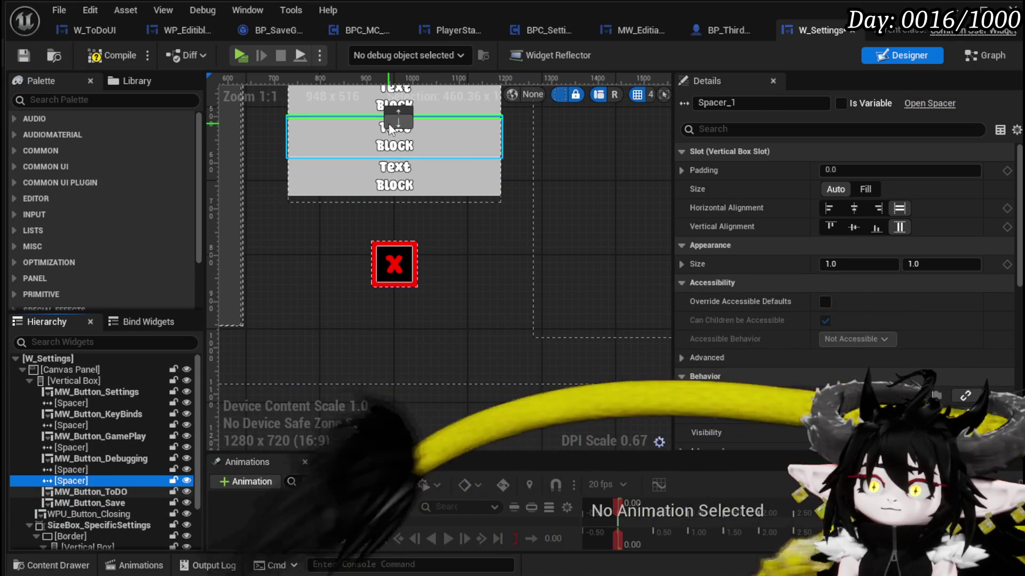
pyautogui.click(398, 123)
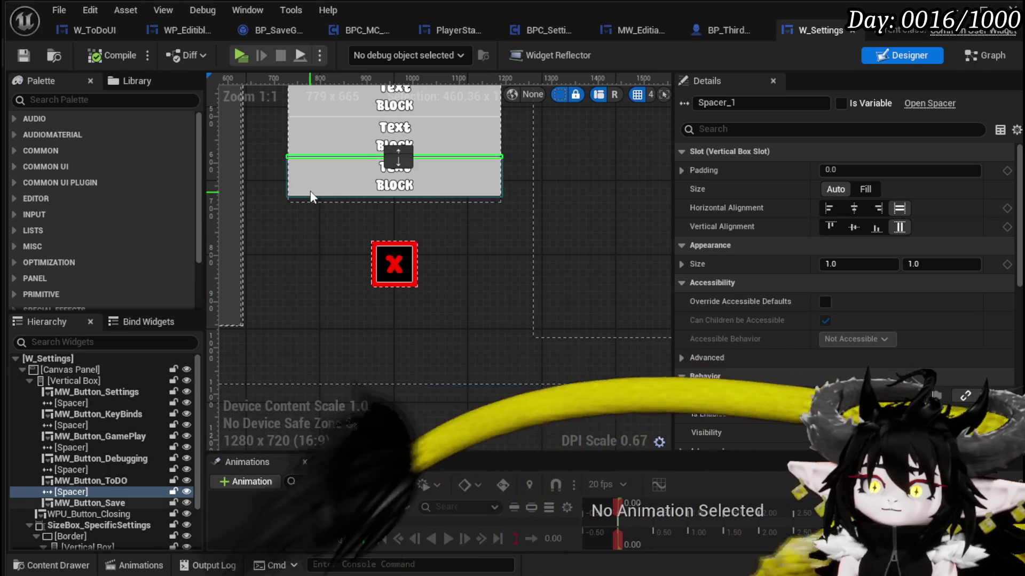
# Shorten SizeBox_Container's height from 864.82 to 762.72 and compile the widget.
pyautogui.click(309, 186)
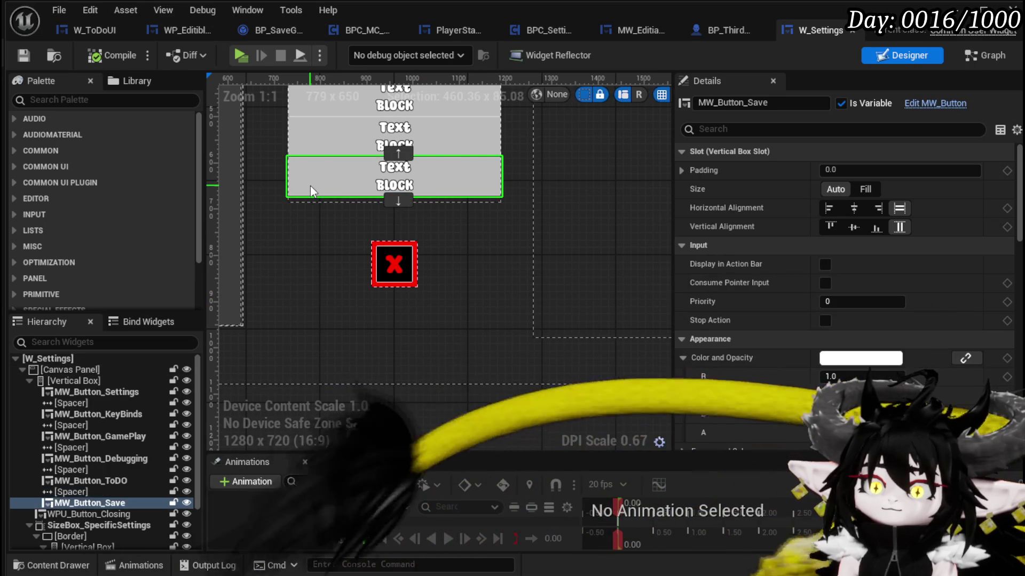
pyautogui.scroll(-2, 858, 253)
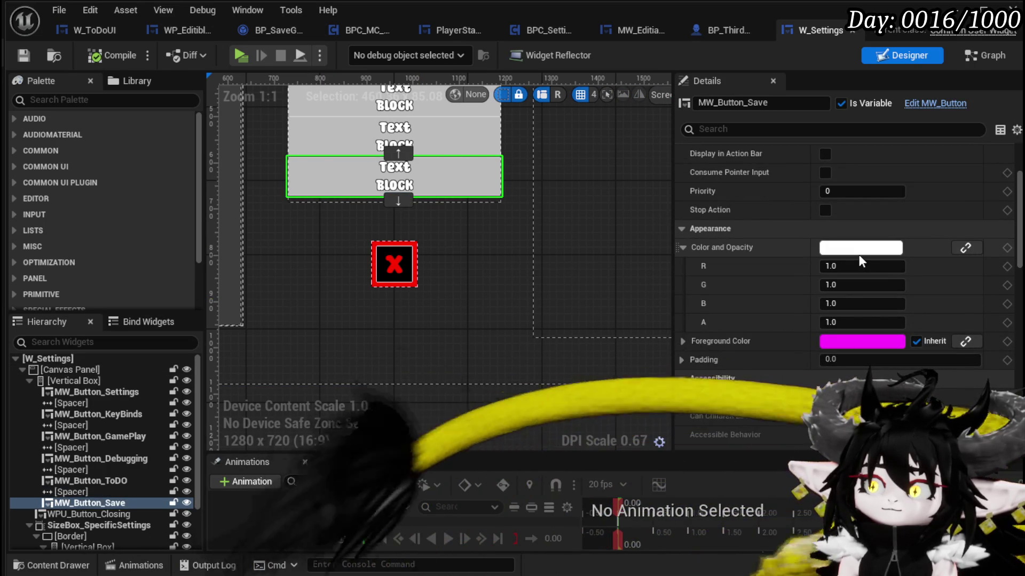
pyautogui.scroll(2, 803, 216)
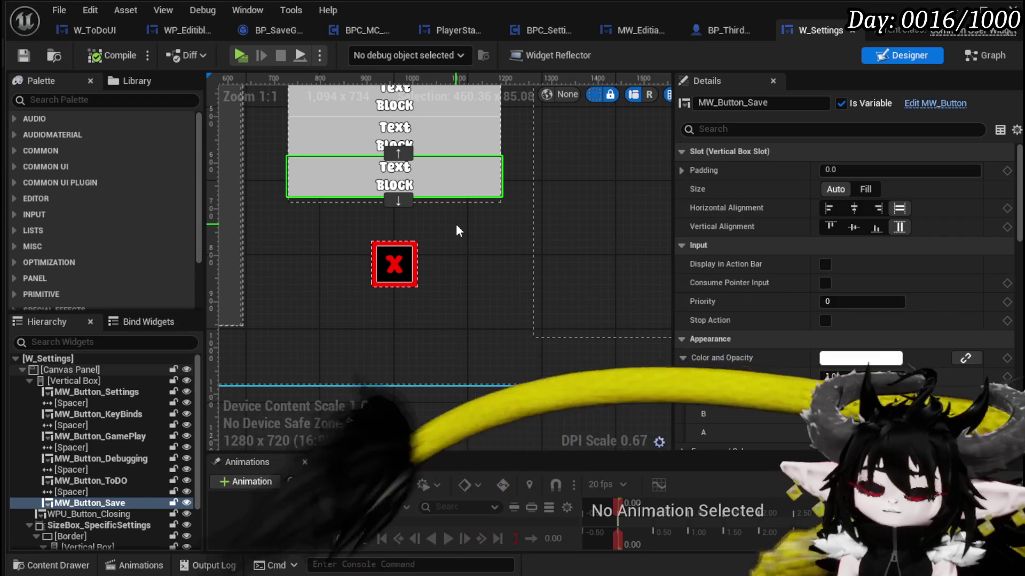
pyautogui.click(622, 312)
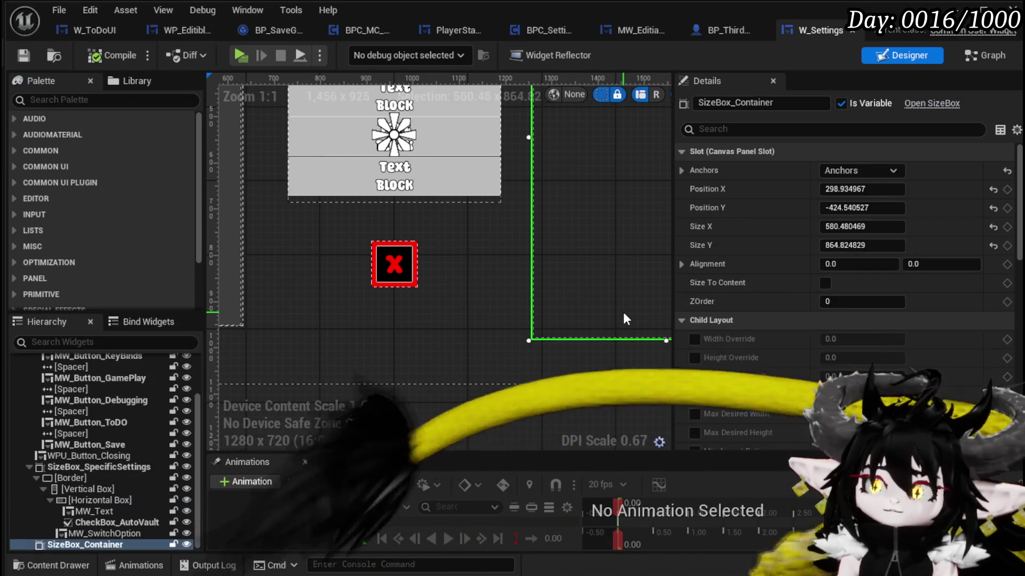
pyautogui.scroll(-4, 591, 336)
pyautogui.moveTo(560, 338); pyautogui.dragTo(560, 312)
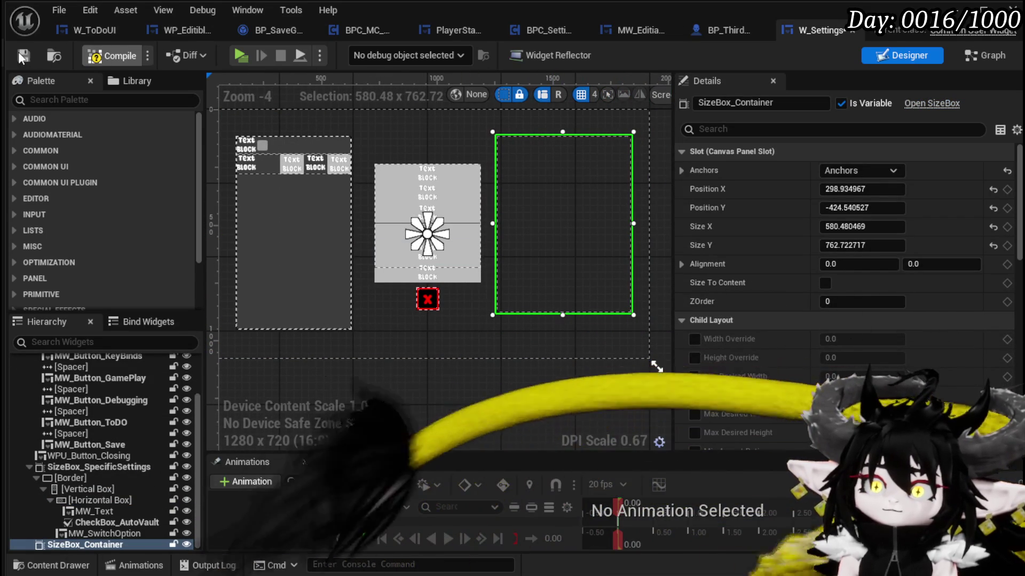
pyautogui.press('F7')
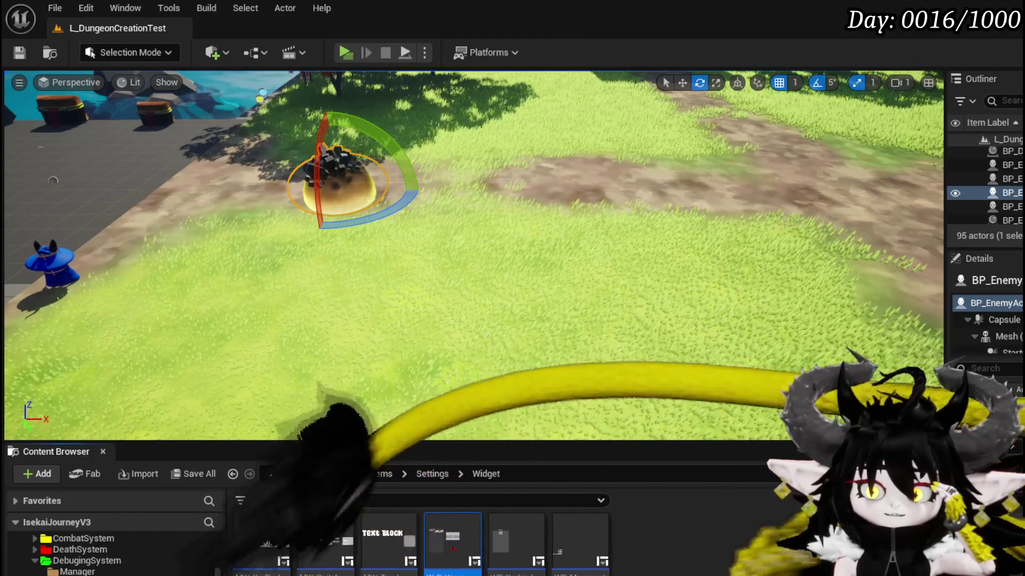
# Open the CombatSystem > Object folder and the BattlerAI_Object blueprint in it.
pyautogui.scroll(3, 33, 562)
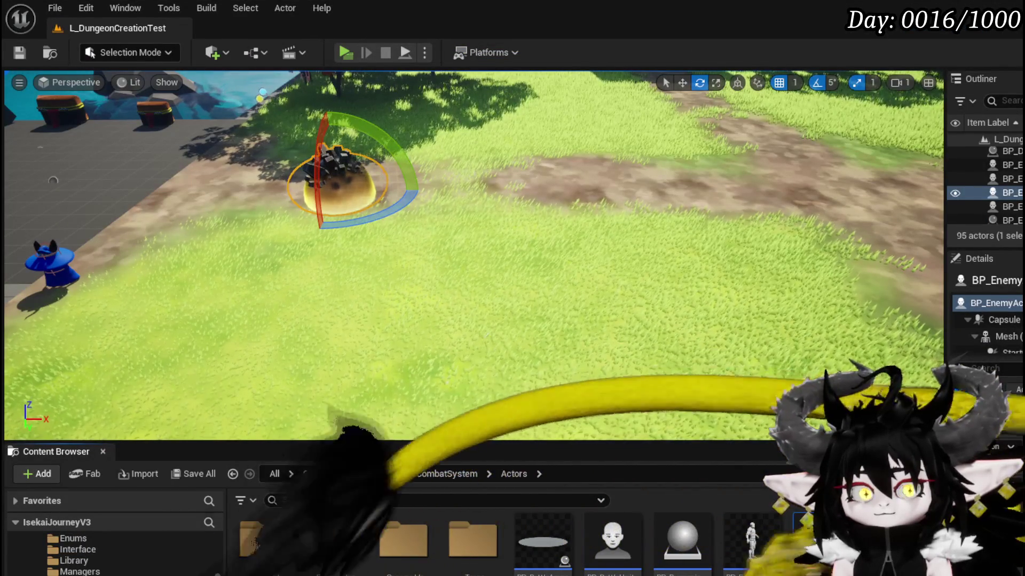
pyautogui.doubleClick(403, 539)
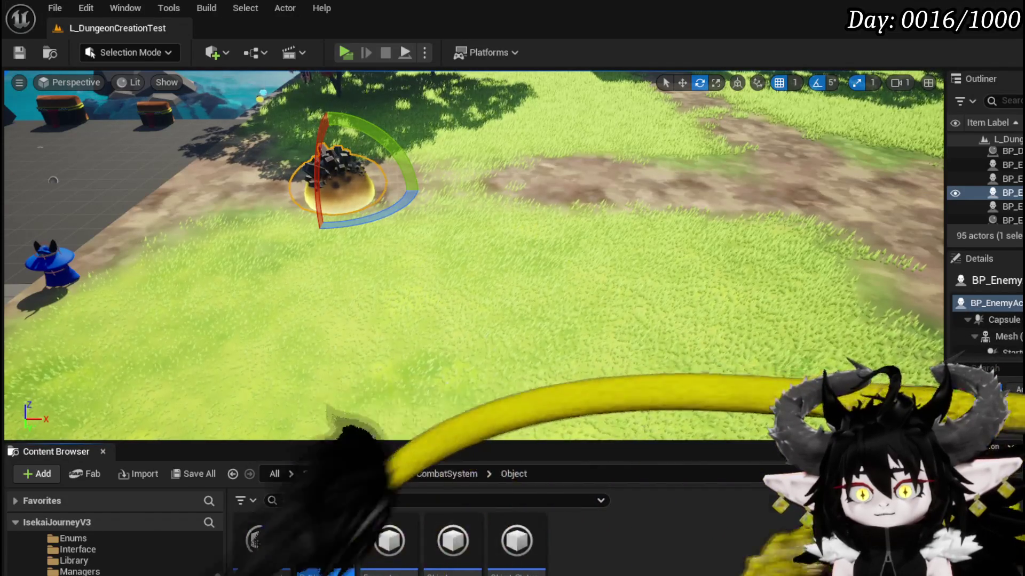
pyautogui.doubleClick(302, 557)
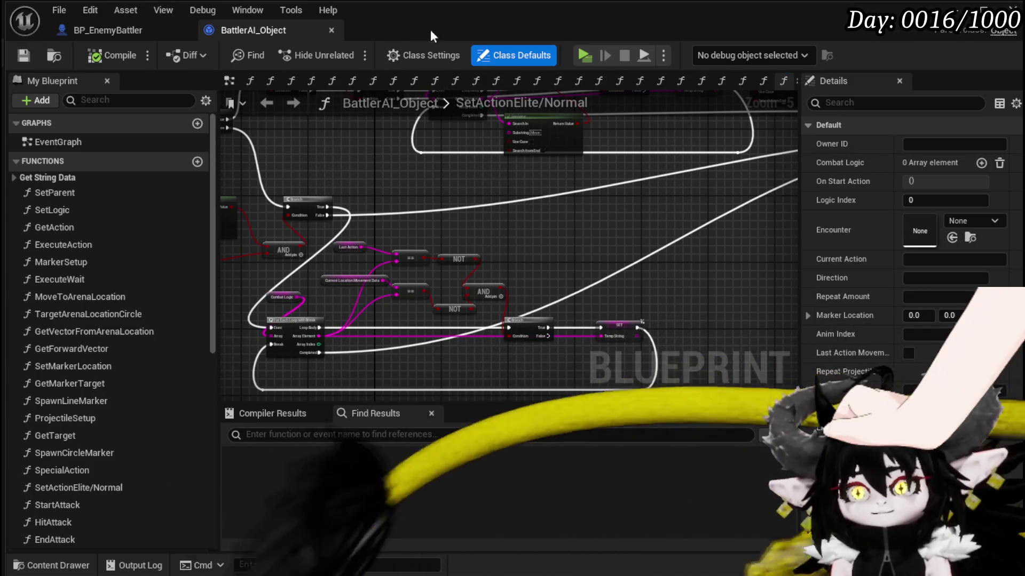
# Save BattlerAI_Object, check BP_EnemyBattler's Play Montage nodes, then open DT_BattlerInfo from DataBase.
pyautogui.scroll(-5, 553, 222)
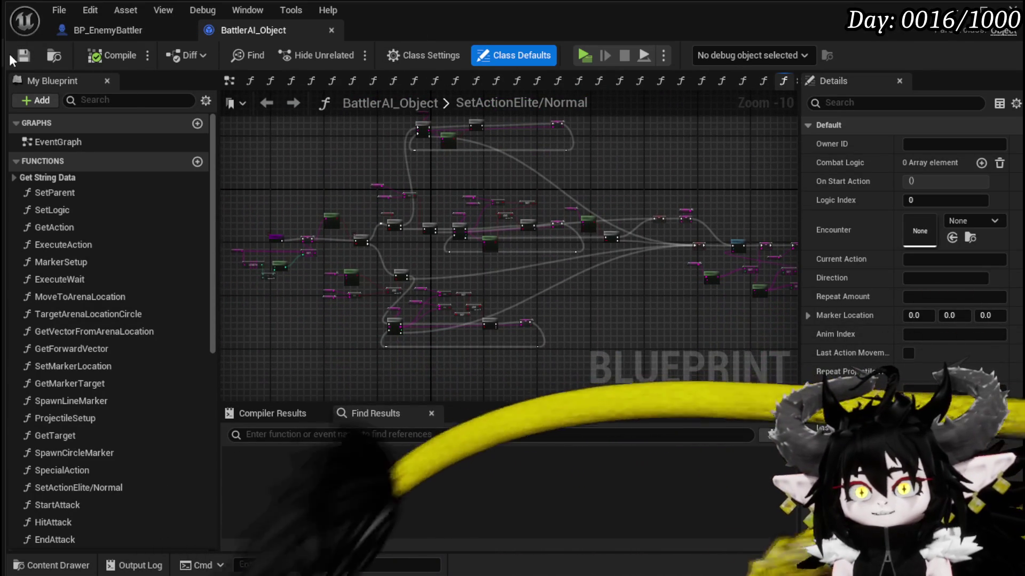
pyautogui.click(23, 55)
pyautogui.click(94, 32)
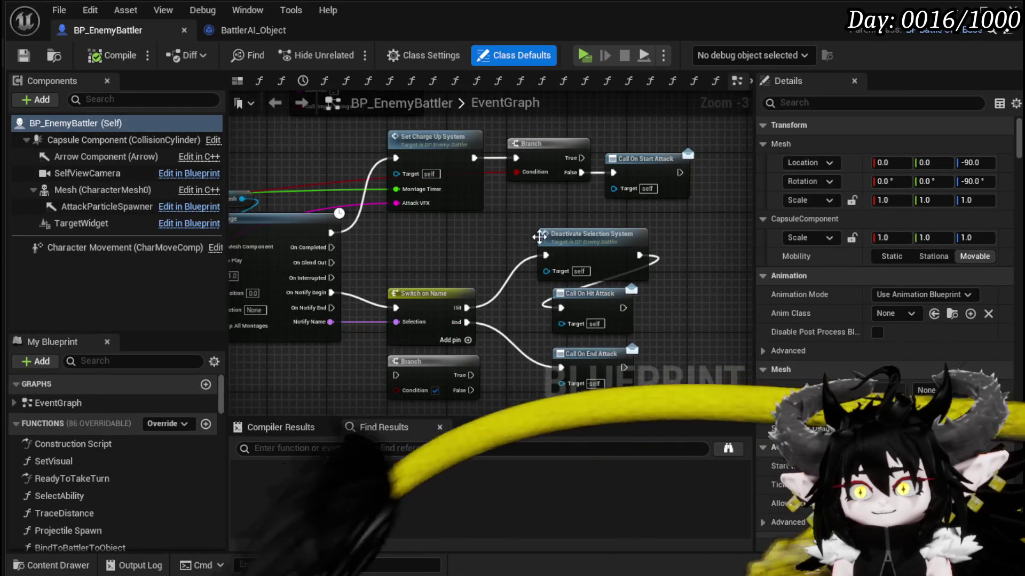
pyautogui.moveTo(547, 236); pyautogui.dragTo(685, 256)
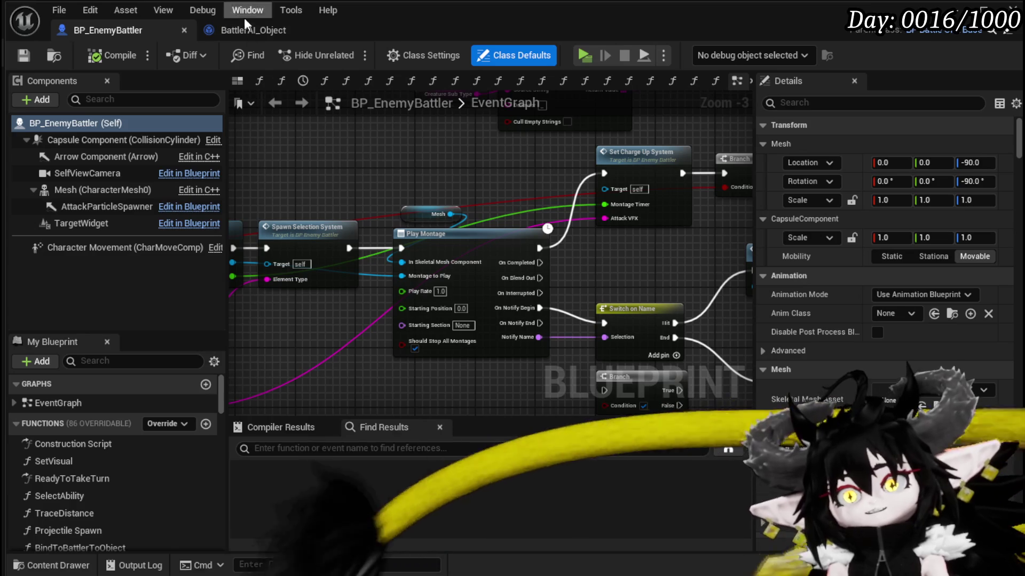
pyautogui.click(283, 26)
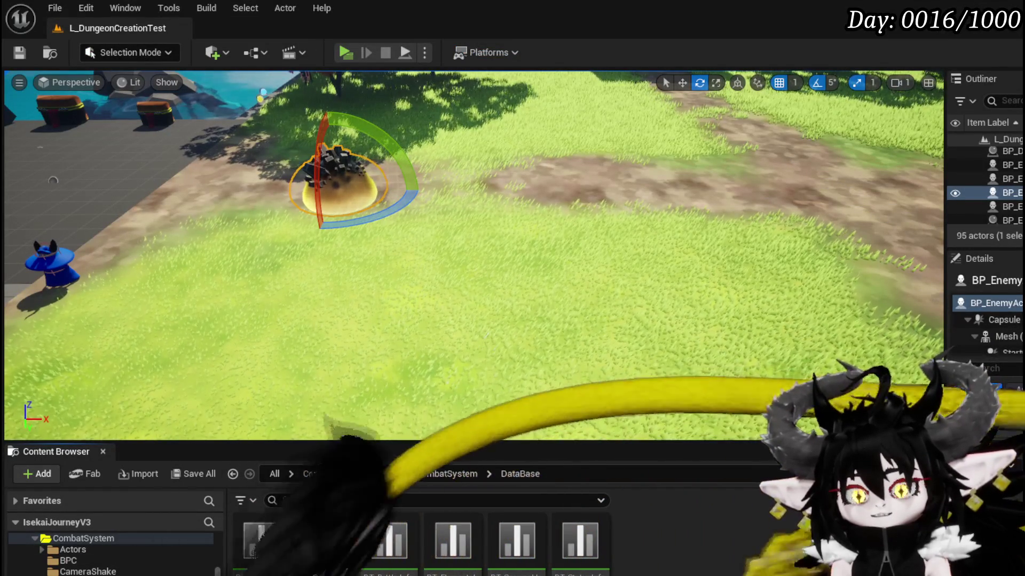
pyautogui.doubleClick(380, 535)
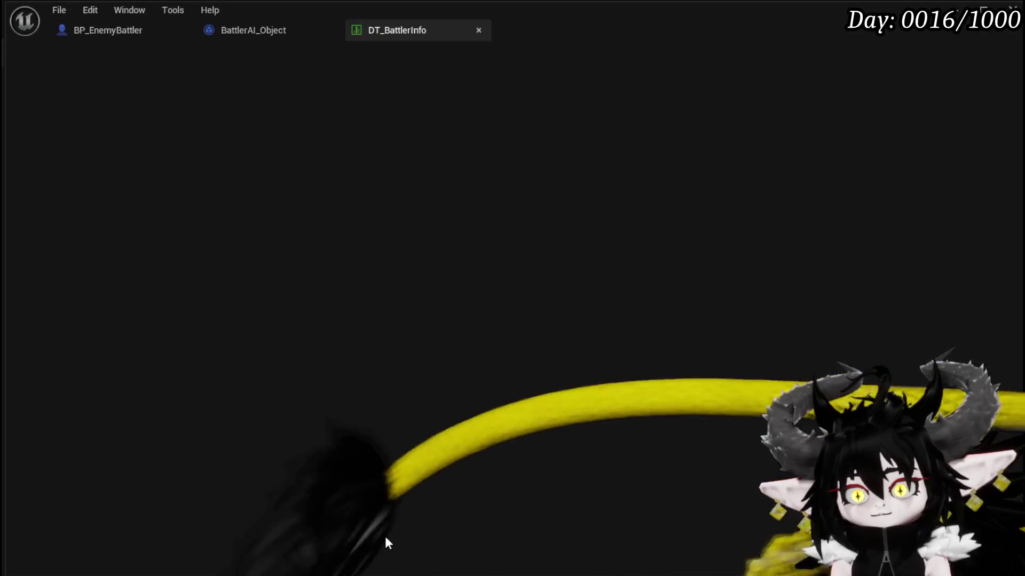
# Compare the Slime_Earth Elite and Normal rows, select Normal's second CombatLogic move entry, then return to BattlerAI_Object.
pyautogui.scroll(-2, 121, 184)
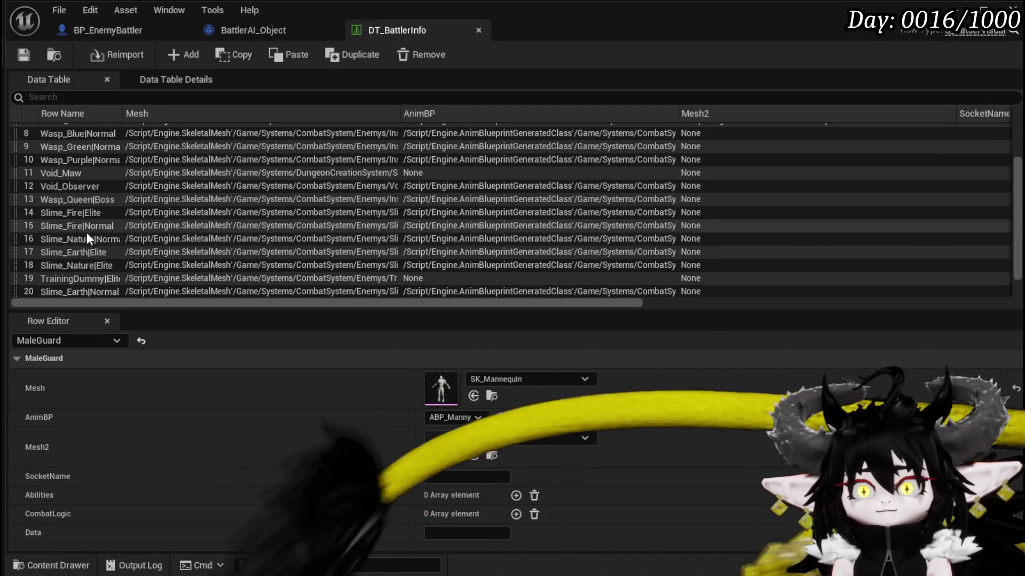
pyautogui.click(78, 262)
pyautogui.click(81, 255)
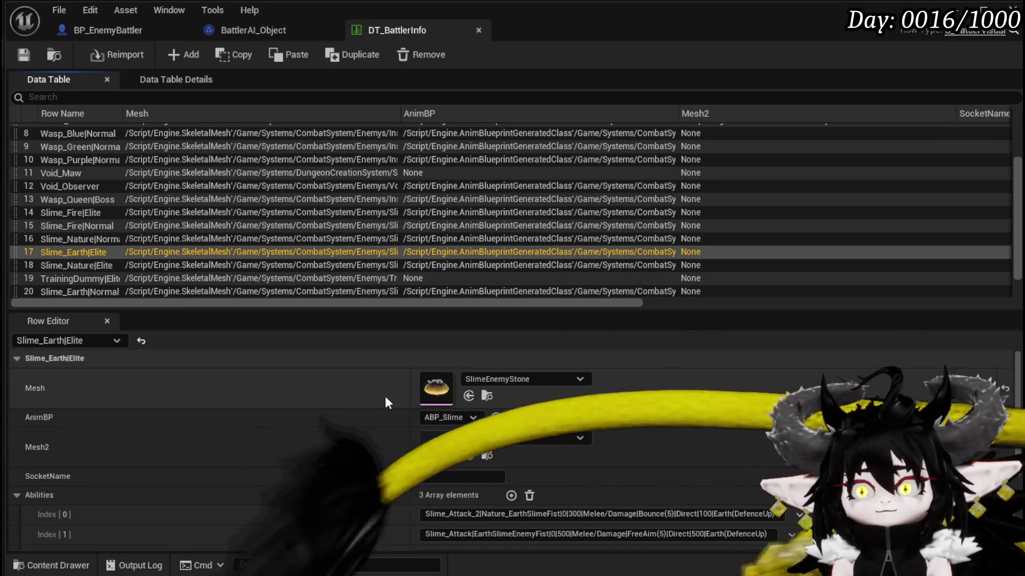
pyautogui.scroll(-3, 380, 398)
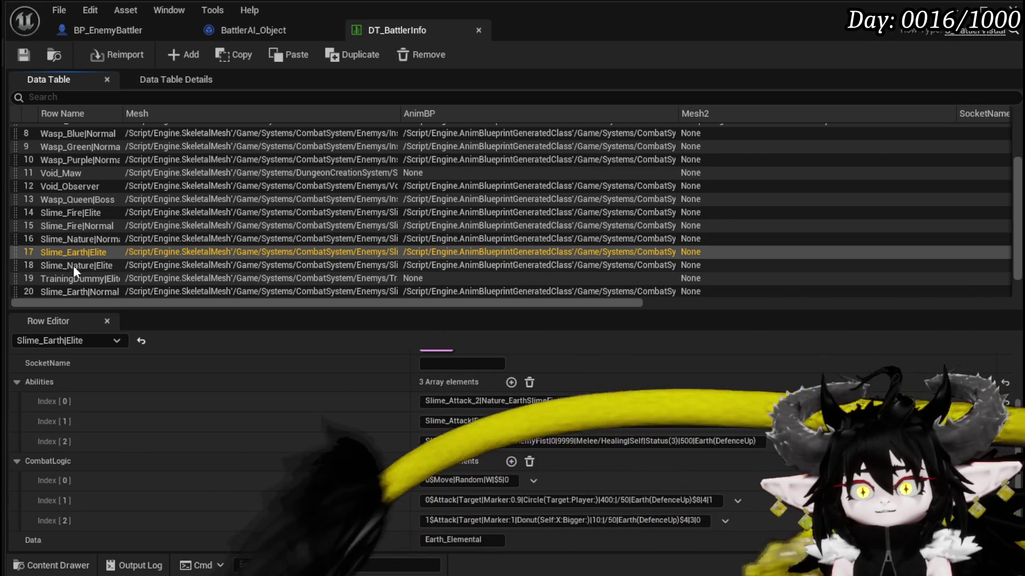
pyautogui.click(84, 290)
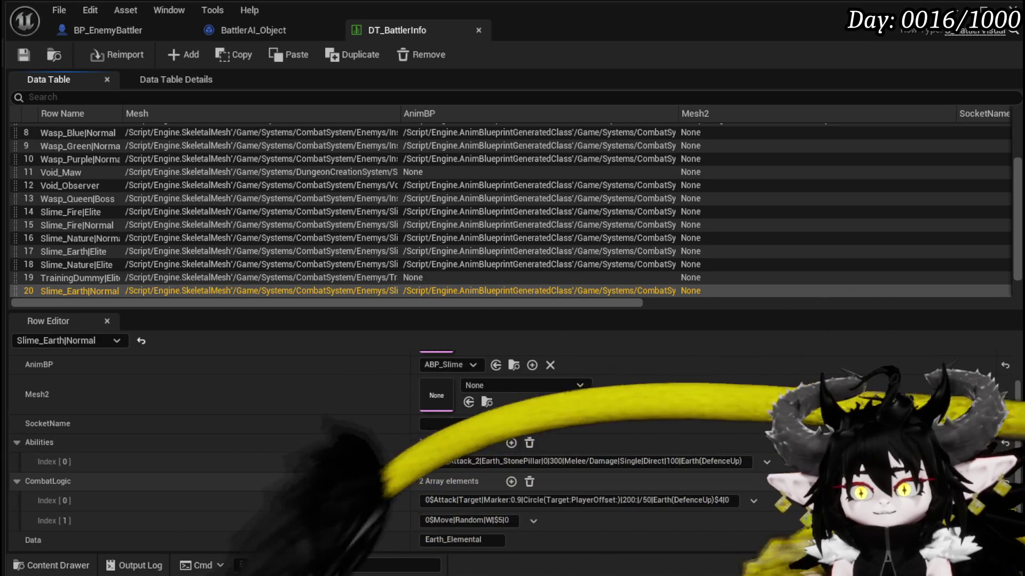
pyautogui.click(436, 521)
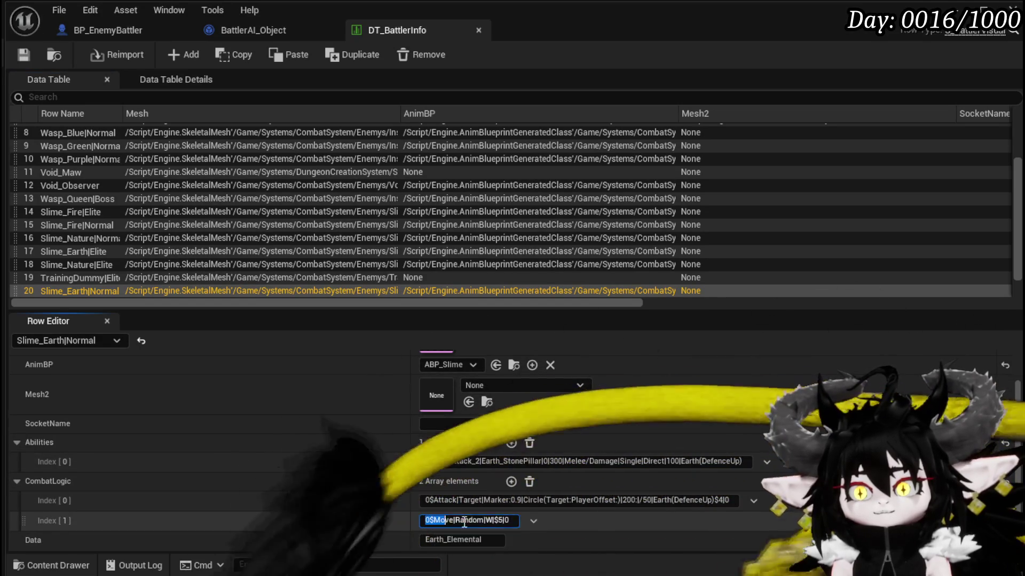
pyautogui.click(427, 520)
pyautogui.moveTo(426, 521); pyautogui.dragTo(510, 519)
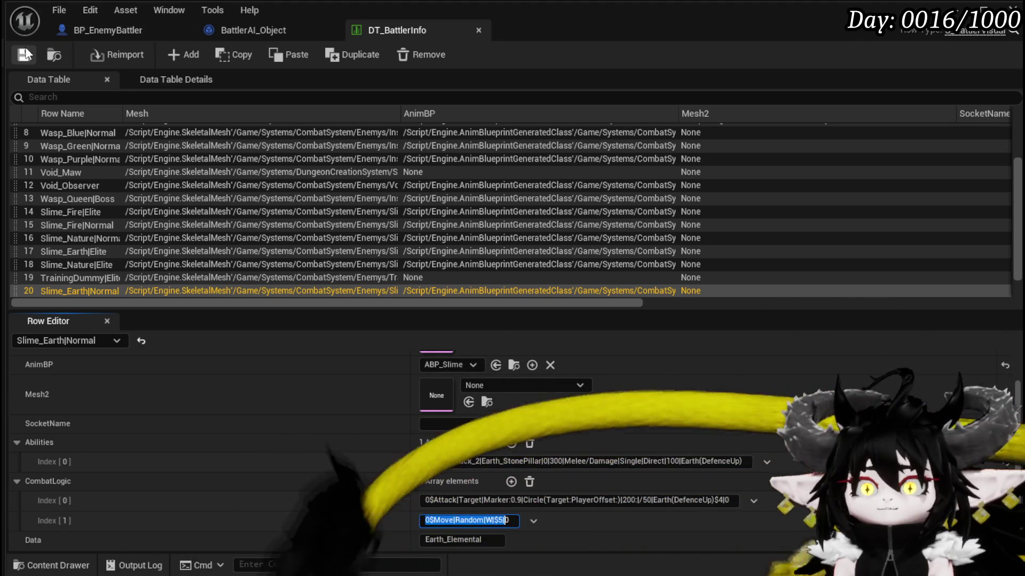
pyautogui.click(223, 33)
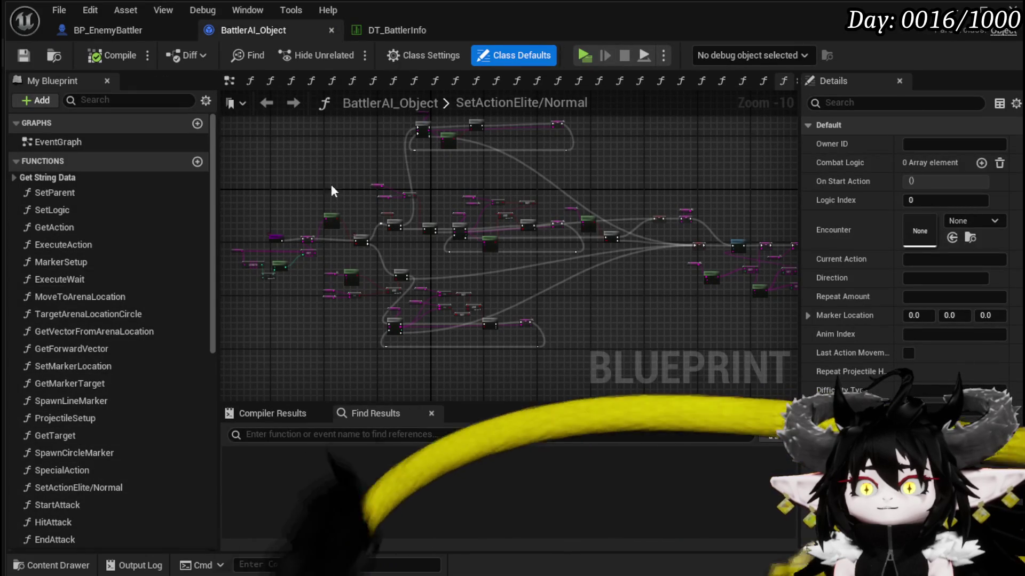
# Go from GetAction through the SetActionElite/Normal graph into the ExecuteAction function.
pyautogui.doubleClick(90, 226)
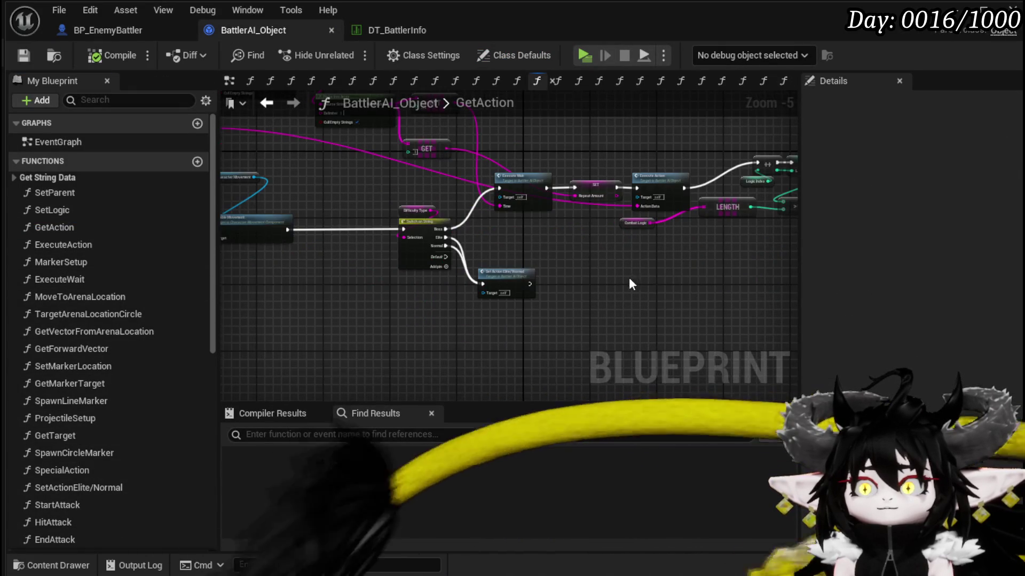
pyautogui.scroll(4, 598, 294)
pyautogui.doubleClick(478, 275)
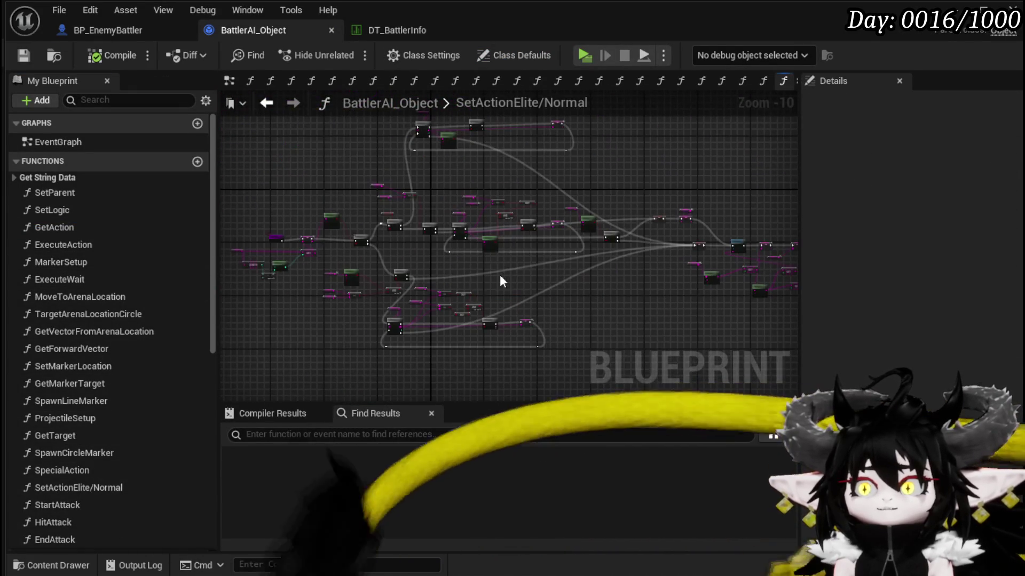
pyautogui.scroll(8, 597, 276)
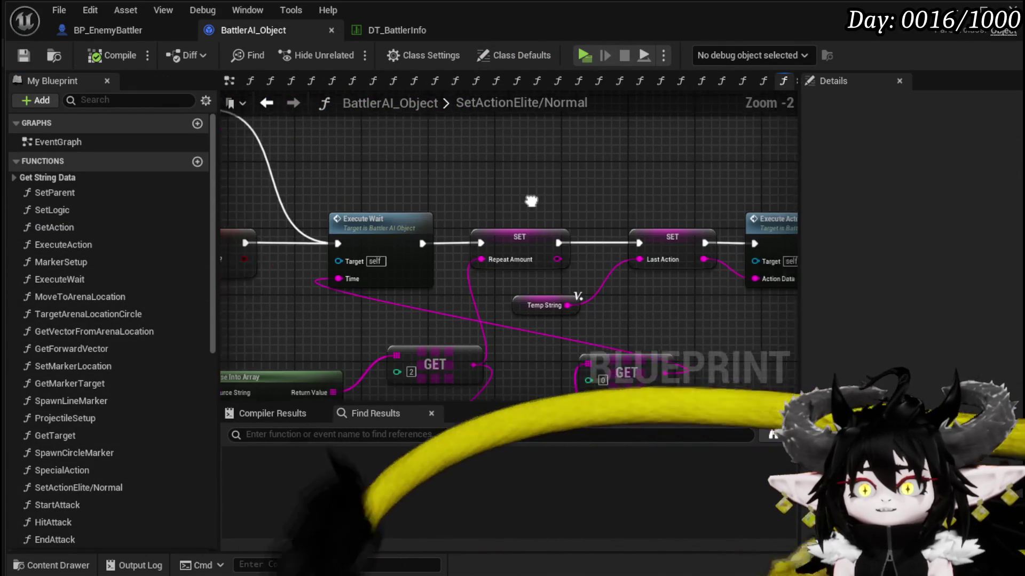
pyautogui.moveTo(543, 203); pyautogui.dragTo(326, 176)
pyautogui.moveTo(497, 141); pyautogui.dragTo(629, 258)
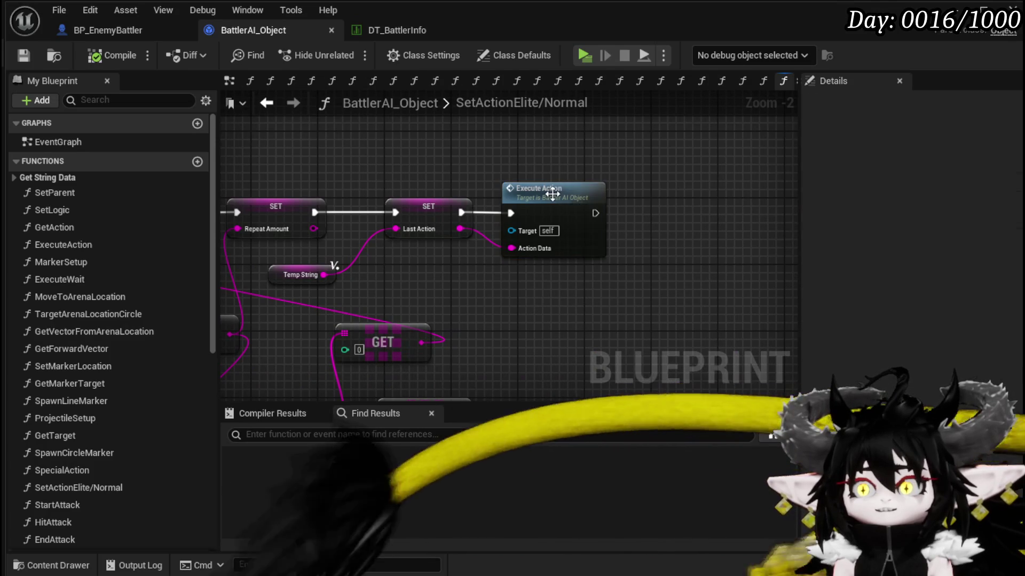
pyautogui.doubleClick(552, 193)
# Inspect the two Switch on String nodes and select the Get Target node.
pyautogui.scroll(-4, 518, 222)
pyautogui.scroll(5, 518, 221)
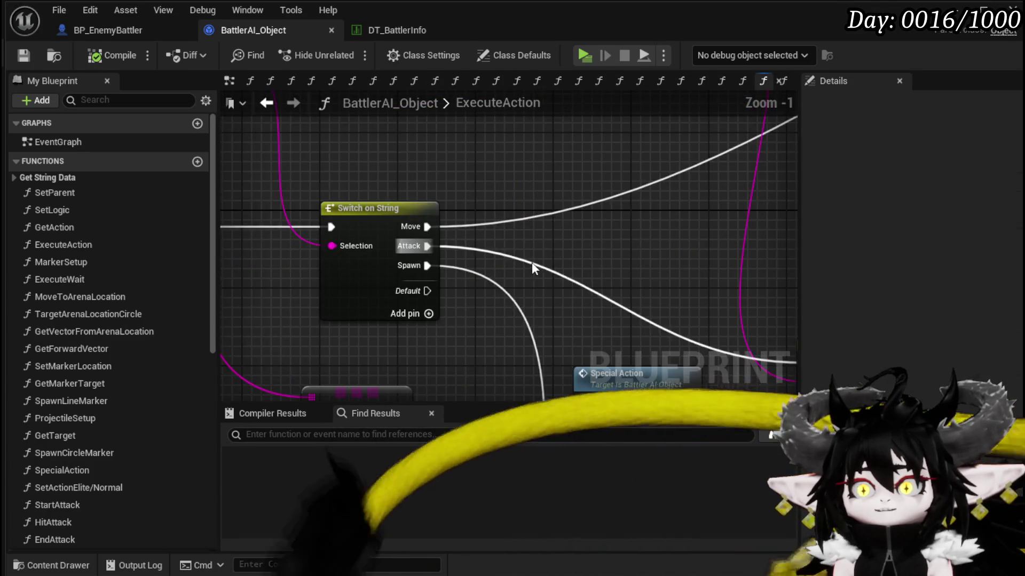
pyautogui.moveTo(523, 233); pyautogui.dragTo(541, 272)
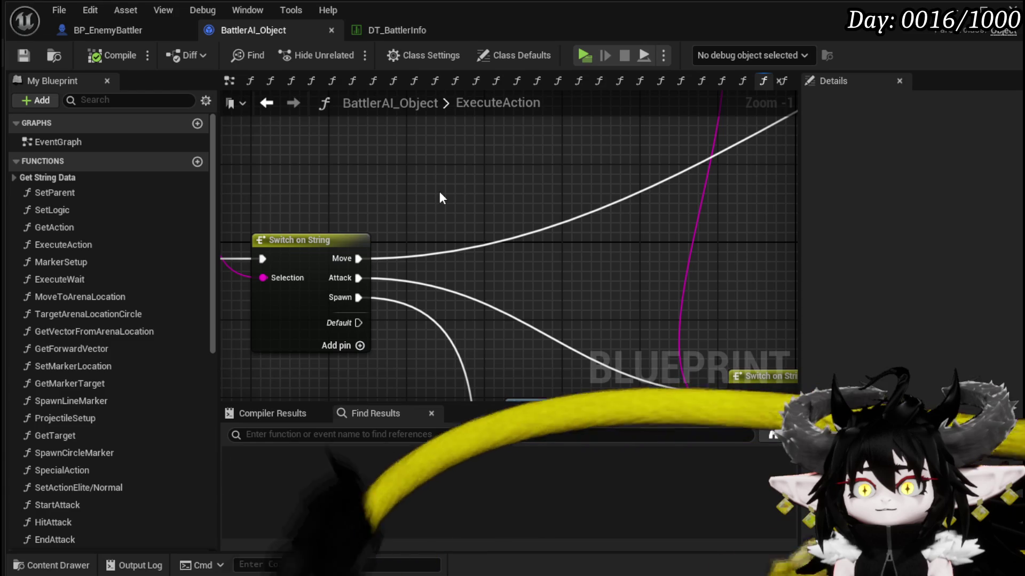
pyautogui.scroll(-2, 439, 193)
pyautogui.moveTo(486, 206)
pyautogui.mouseDown()
pyautogui.moveTo(561, 172)
pyautogui.moveTo(557, 163)
pyautogui.moveTo(681, 215)
pyautogui.moveTo(415, 181)
pyautogui.mouseUp()
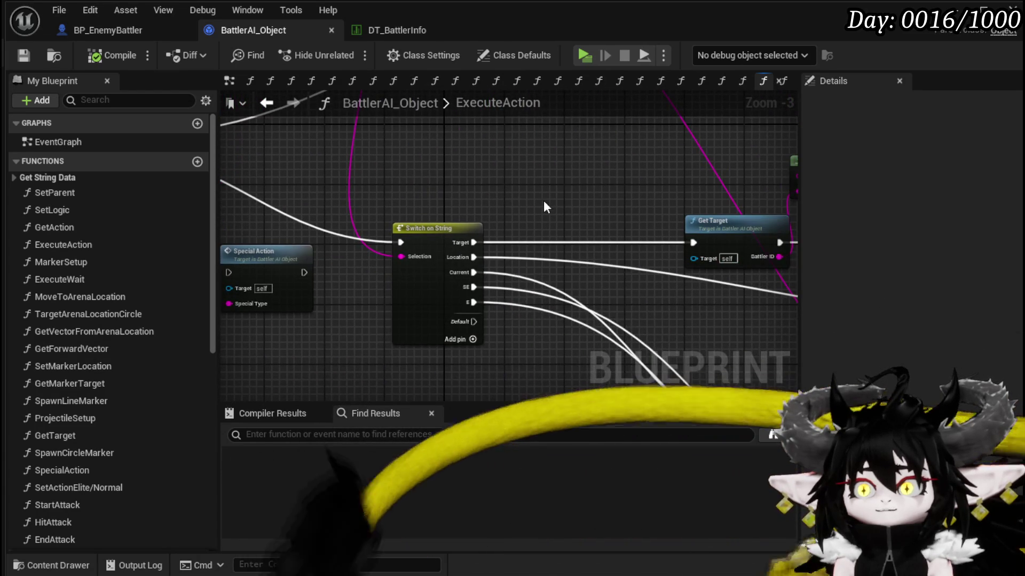
pyautogui.moveTo(544, 200); pyautogui.dragTo(451, 203)
pyautogui.click(496, 212)
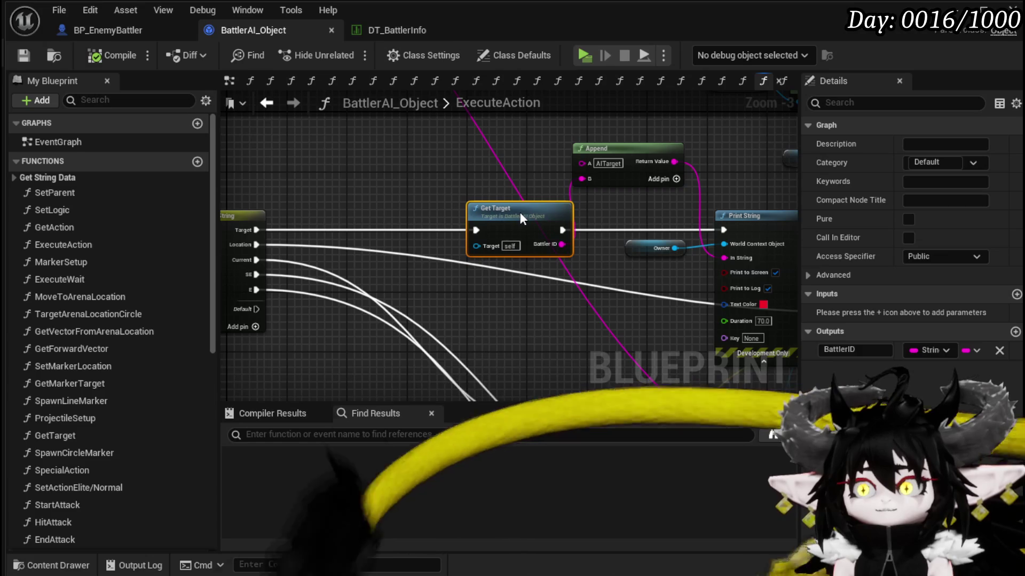
# Bring the Ability Montage nodes into view and raise the Owner reference node.
pyautogui.moveTo(341, 216); pyautogui.dragTo(255, 213)
pyautogui.scroll(-3, 551, 197)
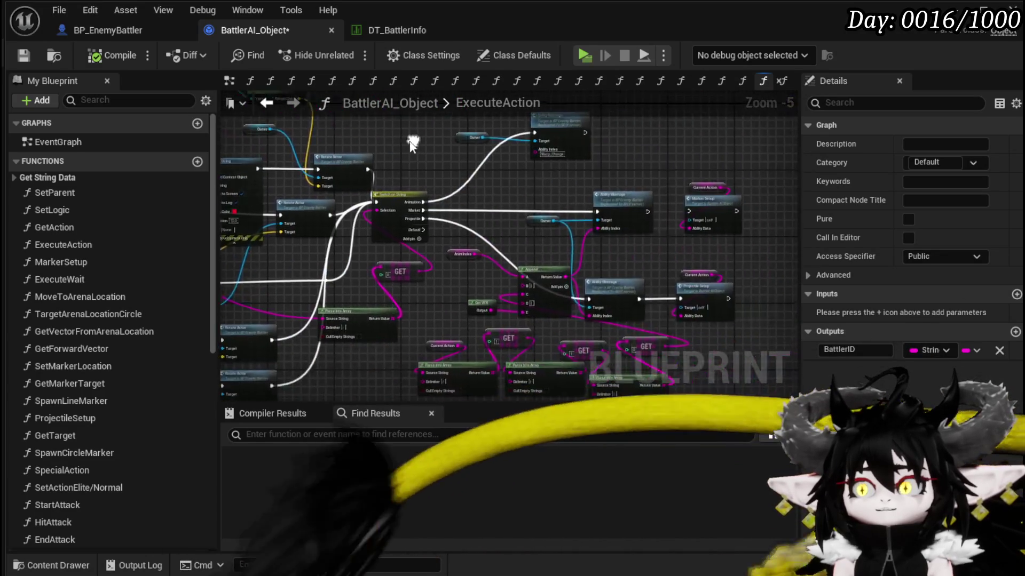
pyautogui.scroll(3, 434, 179)
pyautogui.moveTo(433, 185)
pyautogui.mouseDown()
pyautogui.moveTo(272, 156)
pyautogui.moveTo(623, 187)
pyautogui.moveTo(438, 183)
pyautogui.moveTo(514, 190)
pyautogui.mouseUp()
pyautogui.scroll(1, 622, 188)
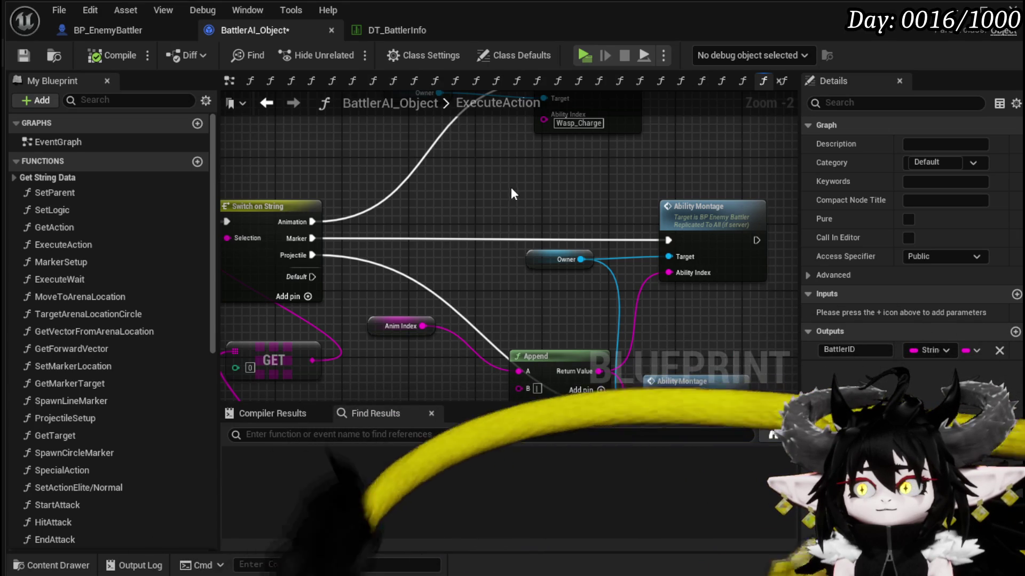
pyautogui.click(689, 213)
pyautogui.moveTo(539, 251); pyautogui.dragTo(543, 204)
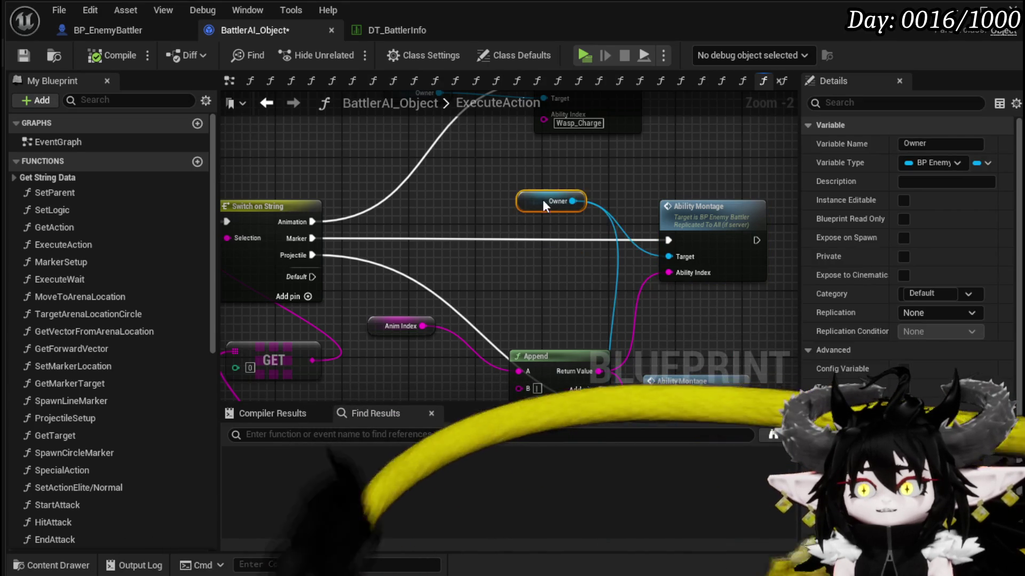
pyautogui.click(531, 283)
# Check the Rotate Actor area, then place the Owner node beside the first Ability Montage call.
pyautogui.moveTo(529, 287)
pyautogui.mouseDown()
pyautogui.moveTo(559, 182)
pyautogui.moveTo(608, 277)
pyautogui.moveTo(625, 279)
pyautogui.moveTo(474, 222)
pyautogui.moveTo(392, 162)
pyautogui.moveTo(478, 133)
pyautogui.mouseUp()
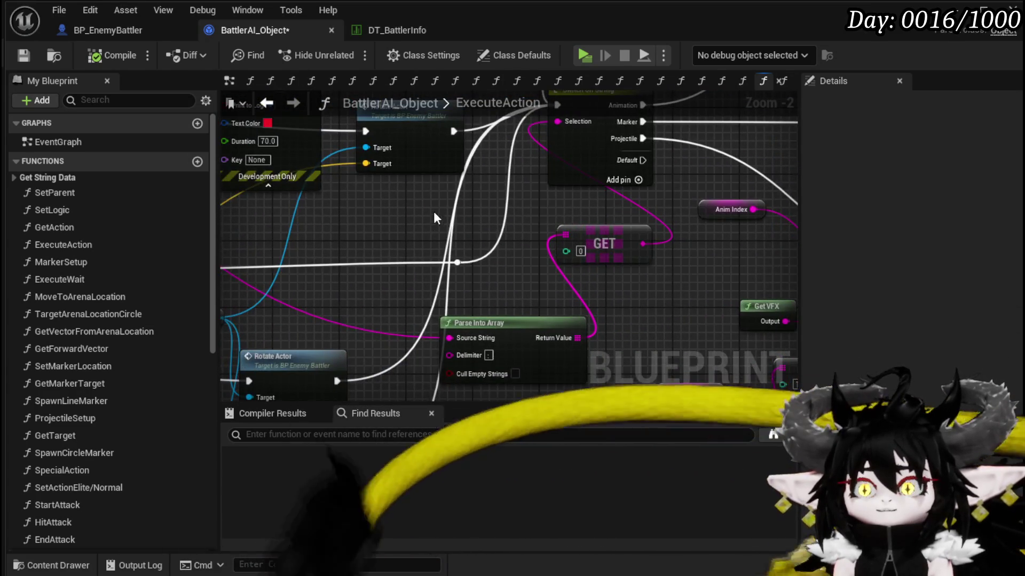
pyautogui.scroll(-4, 436, 219)
pyautogui.scroll(3, 394, 164)
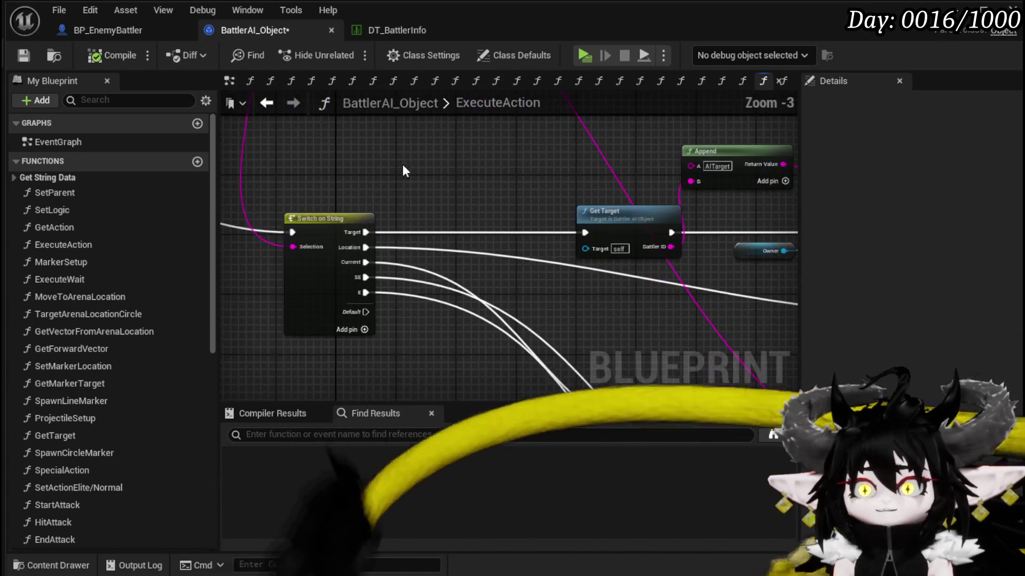
pyautogui.scroll(-2, 400, 211)
pyautogui.moveTo(401, 211)
pyautogui.mouseDown()
pyautogui.moveTo(672, 209)
pyautogui.moveTo(523, 159)
pyautogui.mouseUp()
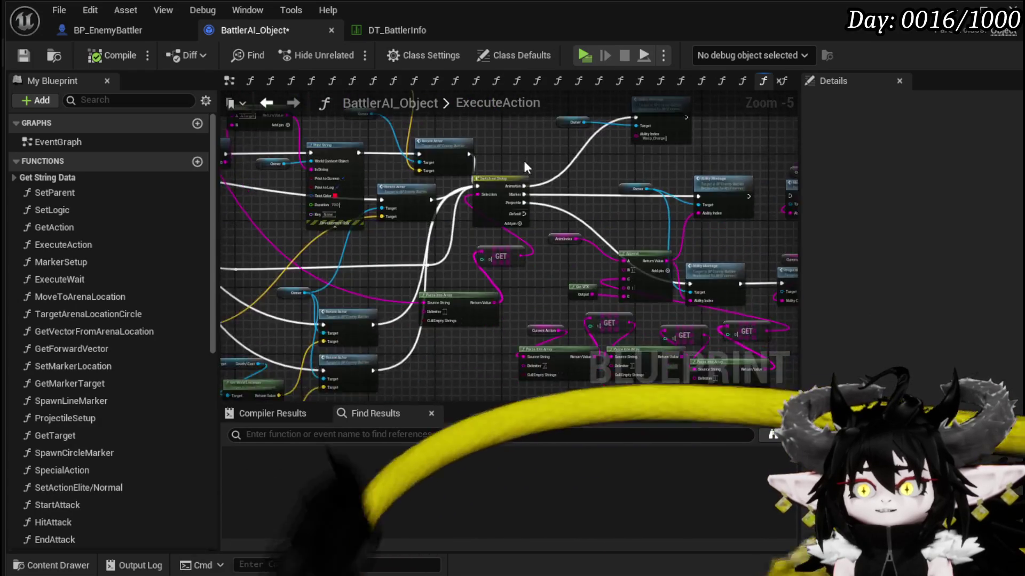
pyautogui.scroll(2, 613, 185)
pyautogui.moveTo(615, 190); pyautogui.dragTo(416, 264)
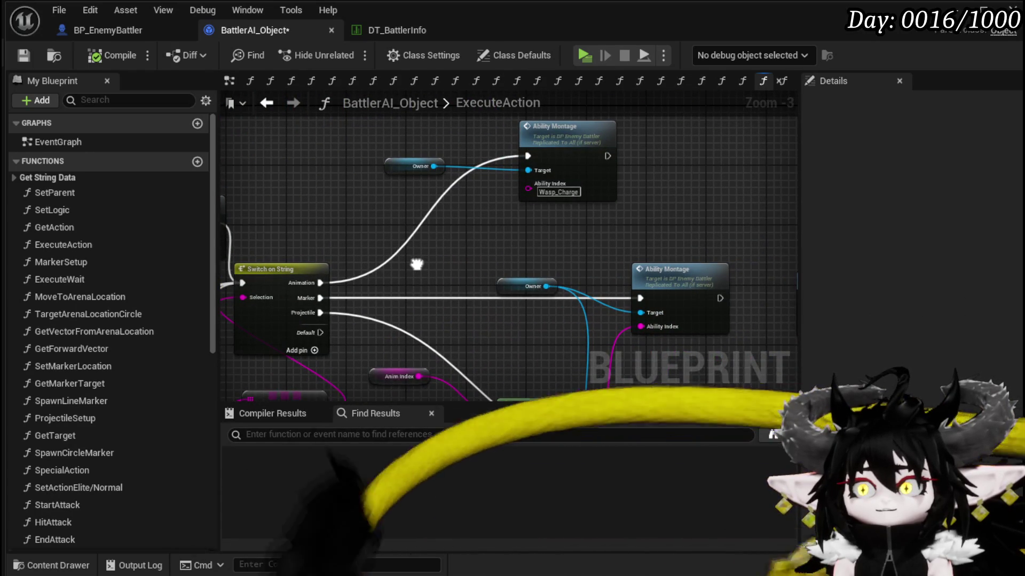
pyautogui.moveTo(385, 167)
pyautogui.mouseDown()
pyautogui.moveTo(494, 101)
pyautogui.moveTo(534, 149)
pyautogui.moveTo(553, 150)
pyautogui.mouseUp()
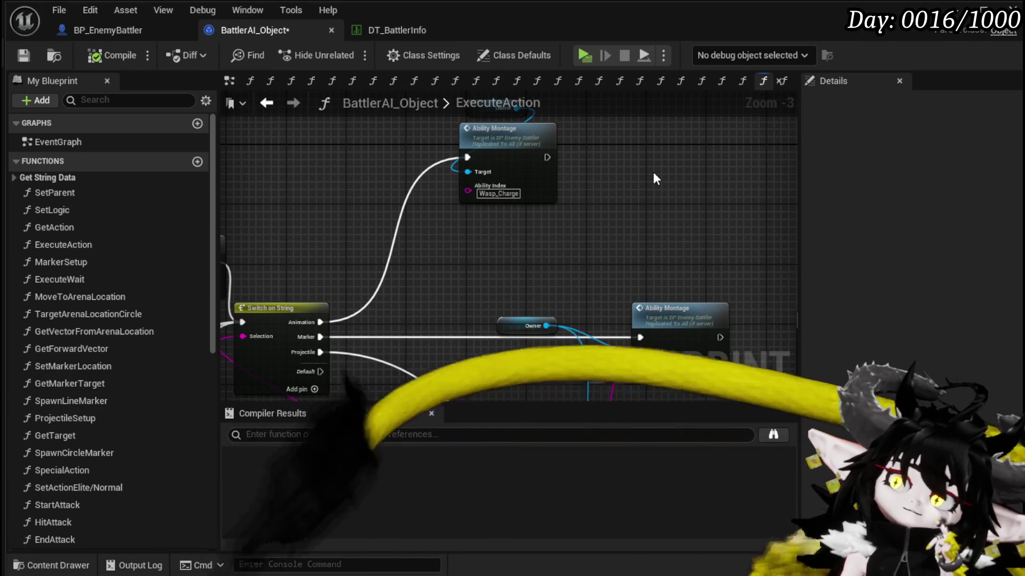
# Survey the rest of ExecuteAction, then move through BP_EnemyBattler and BattlerAI_Object to DT_BattlerInfo.
pyautogui.scroll(-2, 501, 178)
pyautogui.moveTo(433, 188); pyautogui.dragTo(693, 182)
pyautogui.moveTo(321, 165)
pyautogui.mouseDown()
pyautogui.moveTo(453, 179)
pyautogui.moveTo(634, 237)
pyautogui.mouseUp()
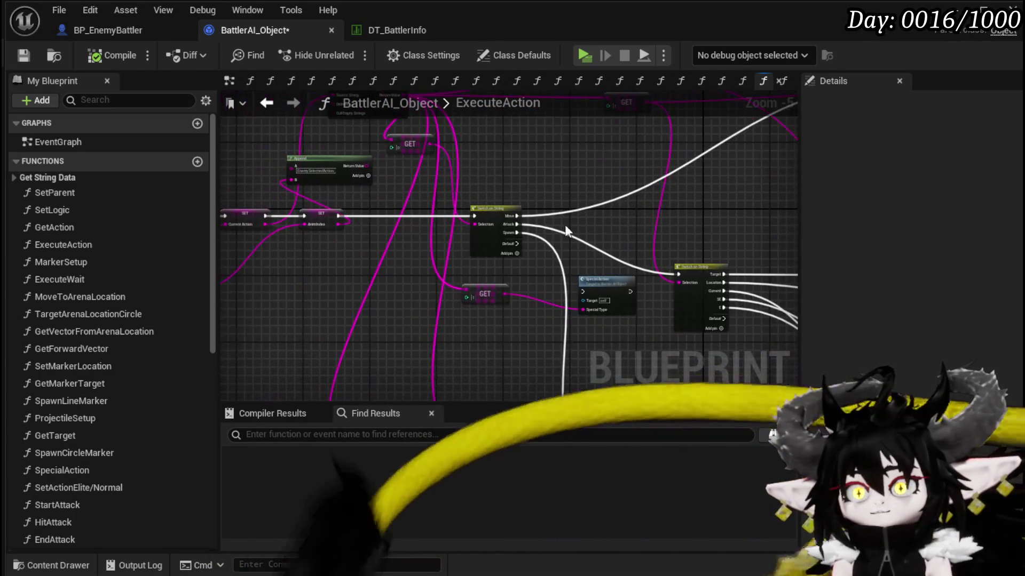
pyautogui.scroll(3, 537, 186)
pyautogui.click(104, 27)
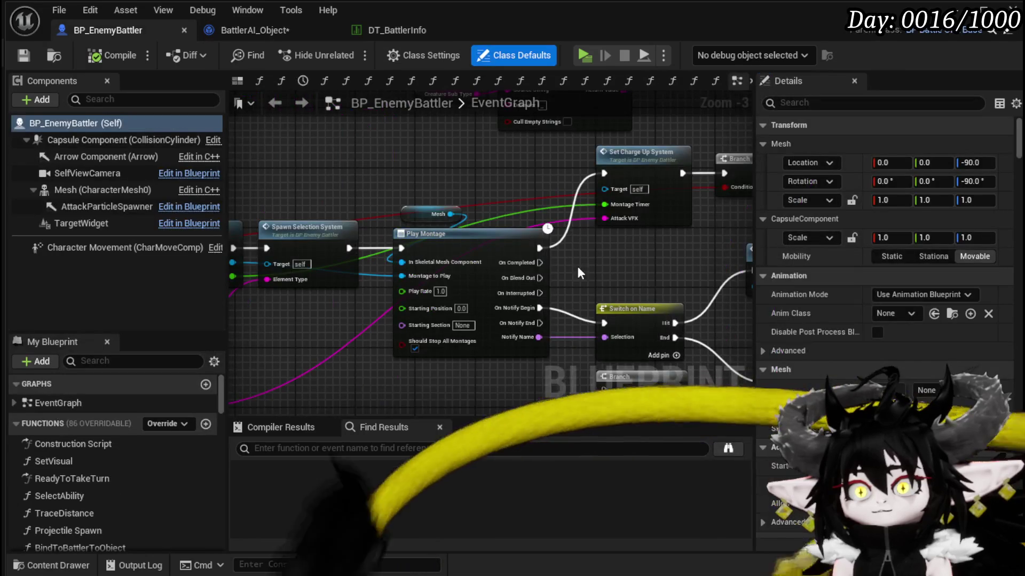
pyautogui.click(270, 29)
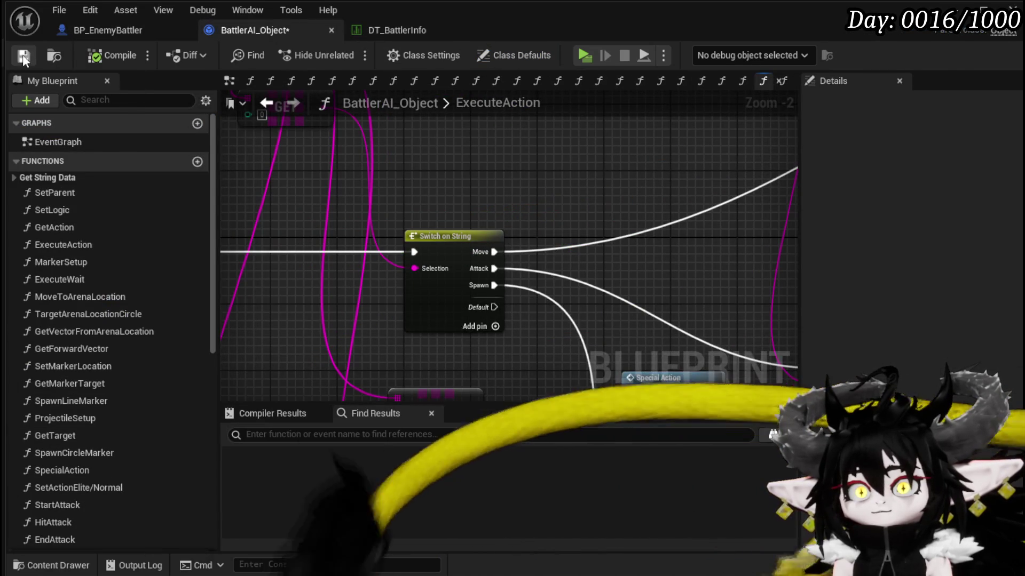
pyautogui.click(361, 30)
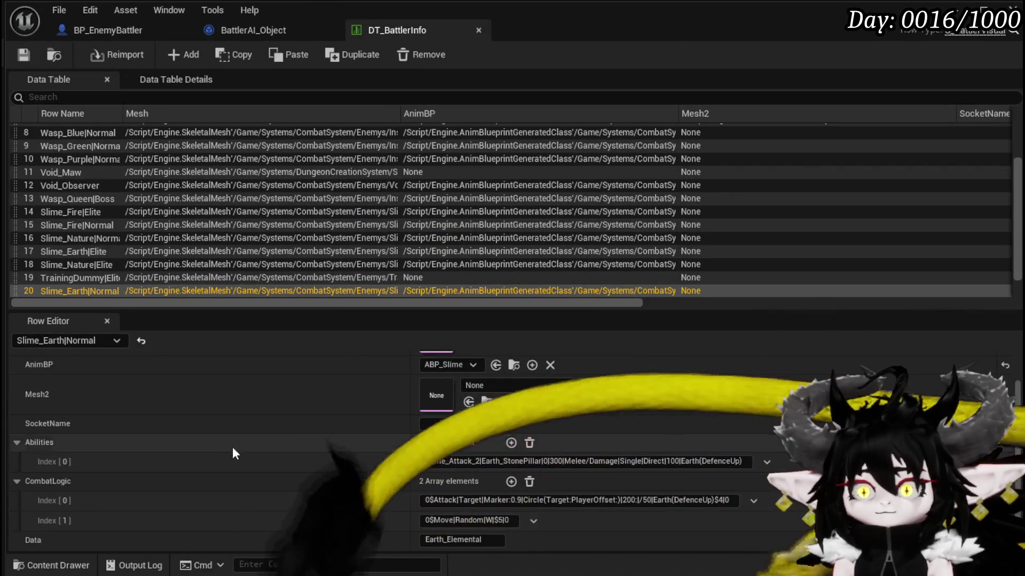
# Add a third CombatLogic entry to Slime_Earth|Normal and start filling it with 1.
pyautogui.click(511, 481)
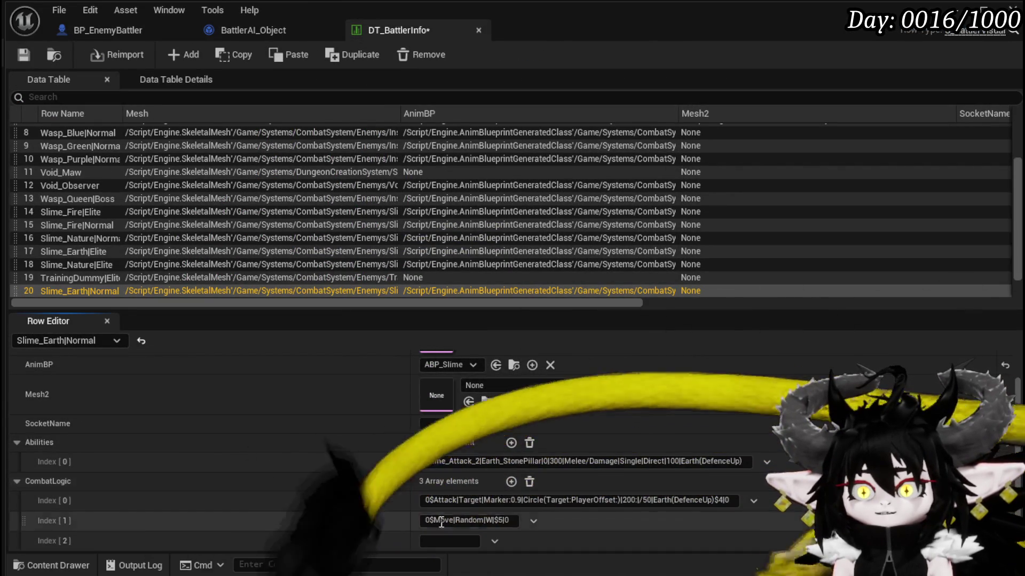
pyautogui.scroll(-1, 445, 523)
pyautogui.click(445, 523)
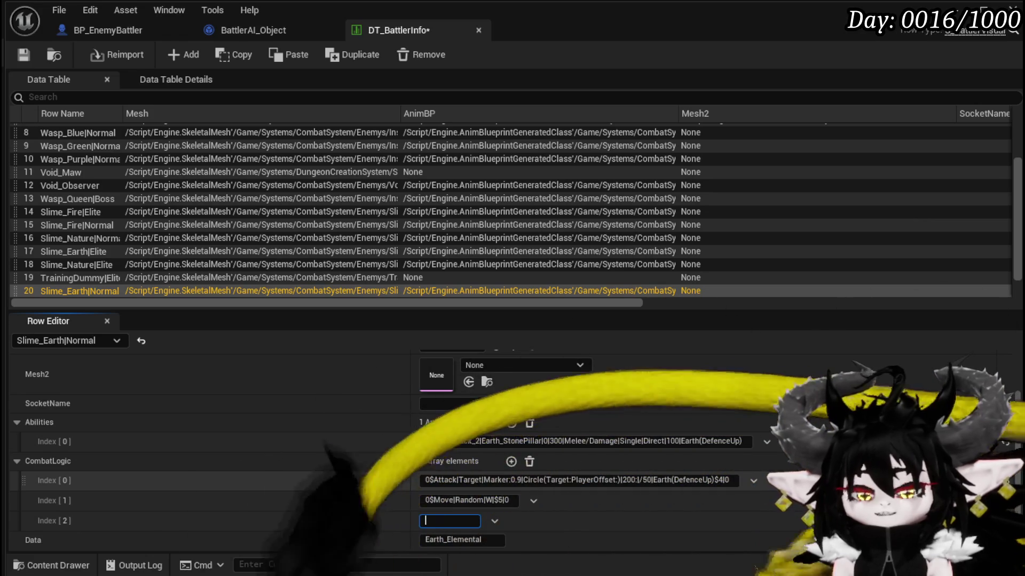
pyautogui.write('1')
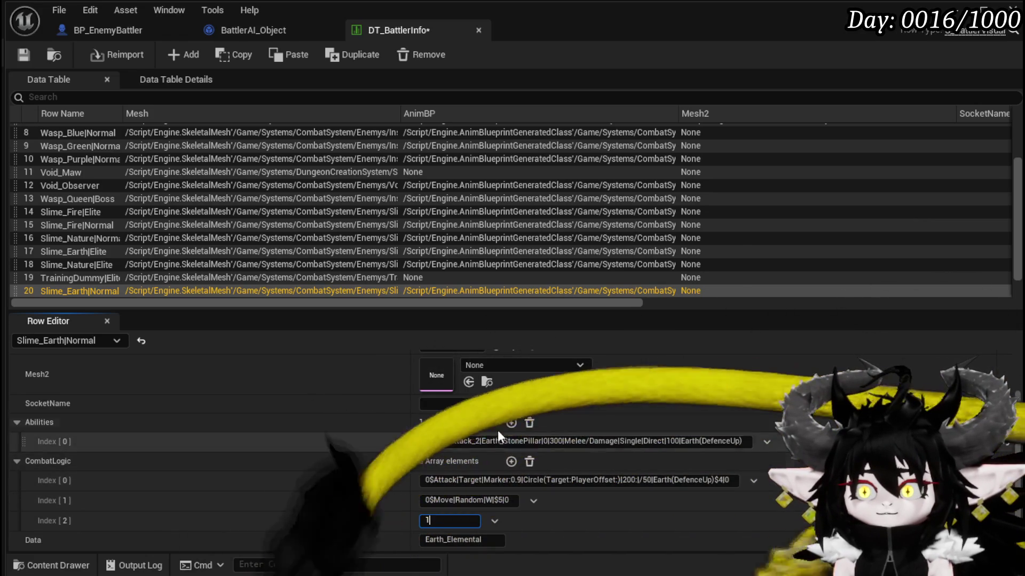
# Add a second Abilities entry named Slime_Attack and save the table.
pyautogui.click(511, 423)
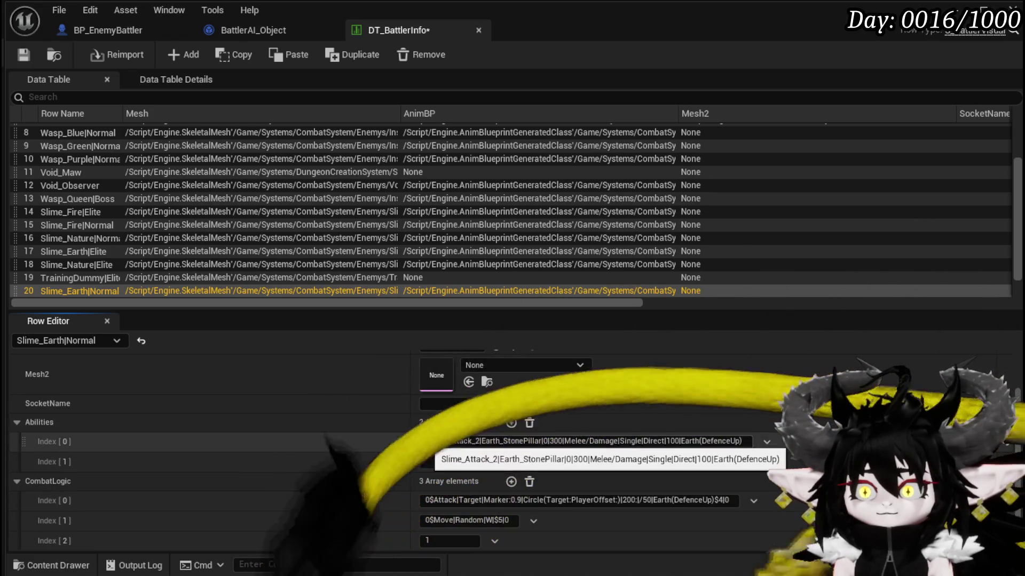
pyautogui.doubleClick(477, 442)
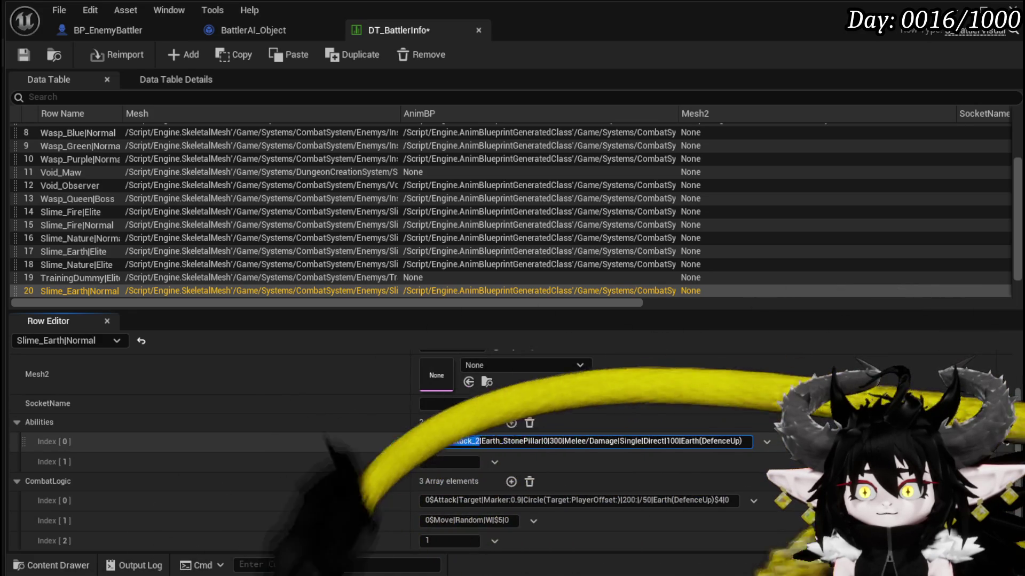
pyautogui.press('BackSpace')
pyautogui.press('BackSpace')
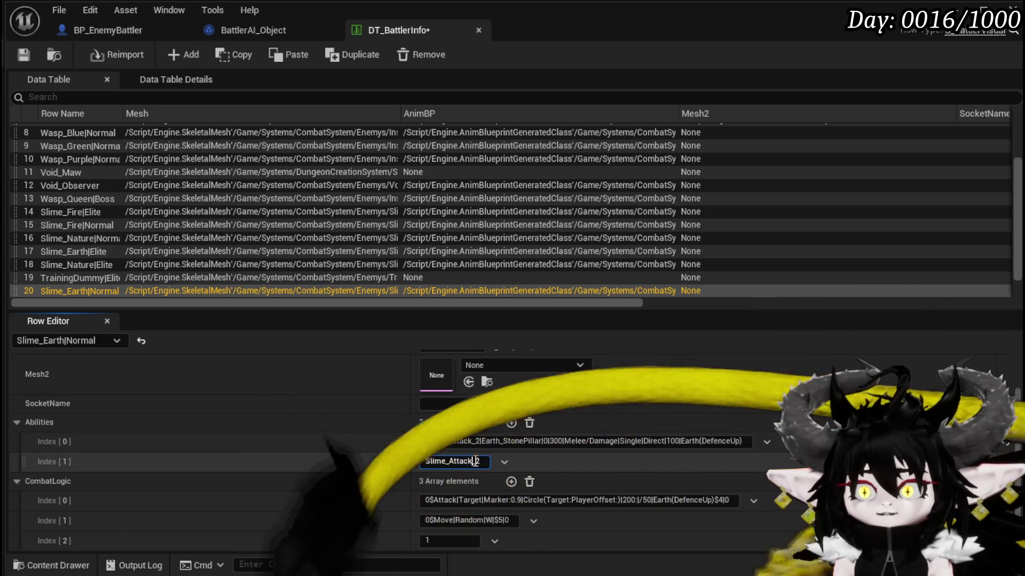
pyautogui.hotkey('ctrl', 'a')
pyautogui.click(23, 54)
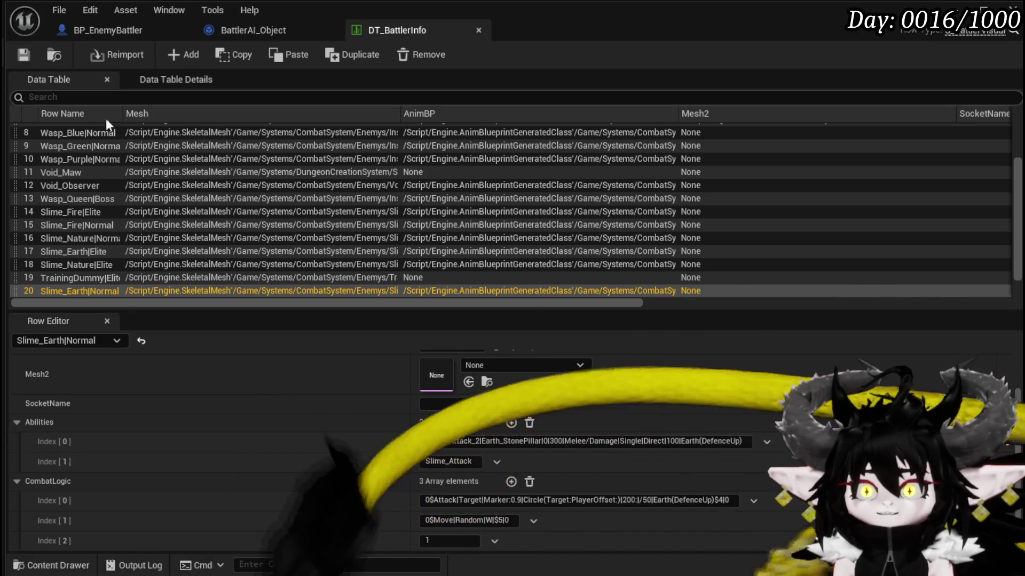
# Enter 1$Attack as the third CombatLogic entry and commit it.
pyautogui.scroll(-1, 345, 380)
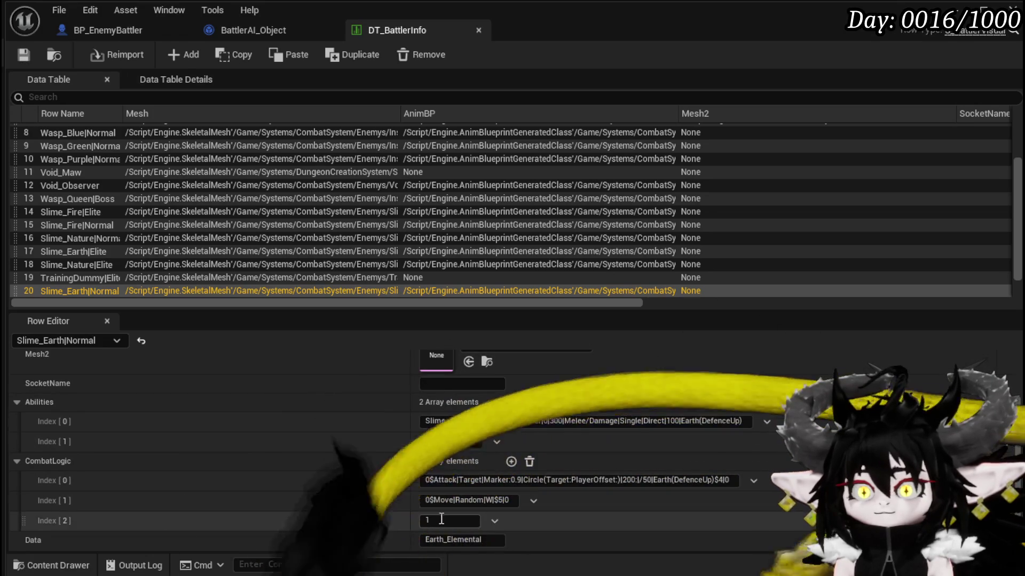
pyautogui.write('1')
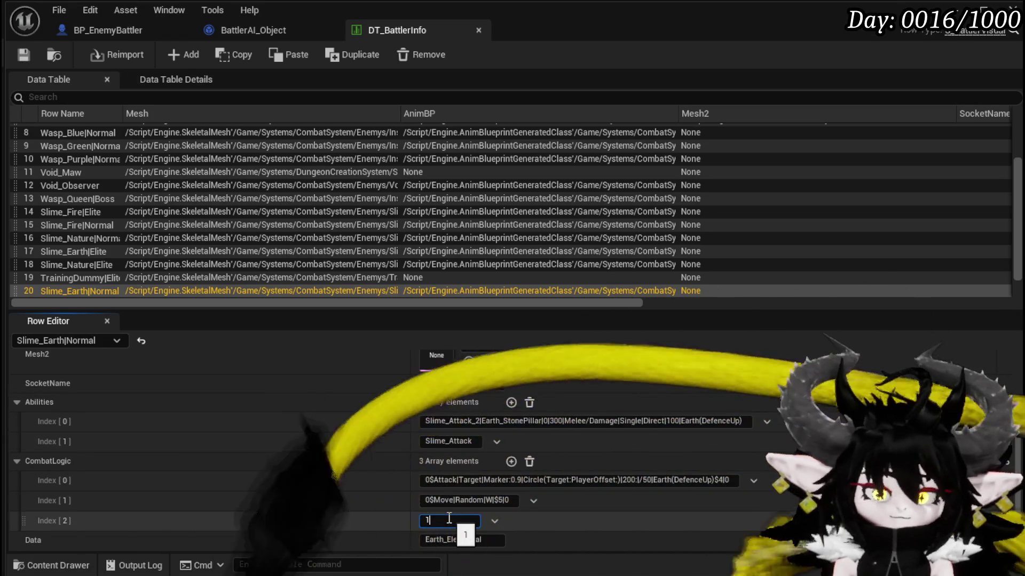
pyautogui.write('$')
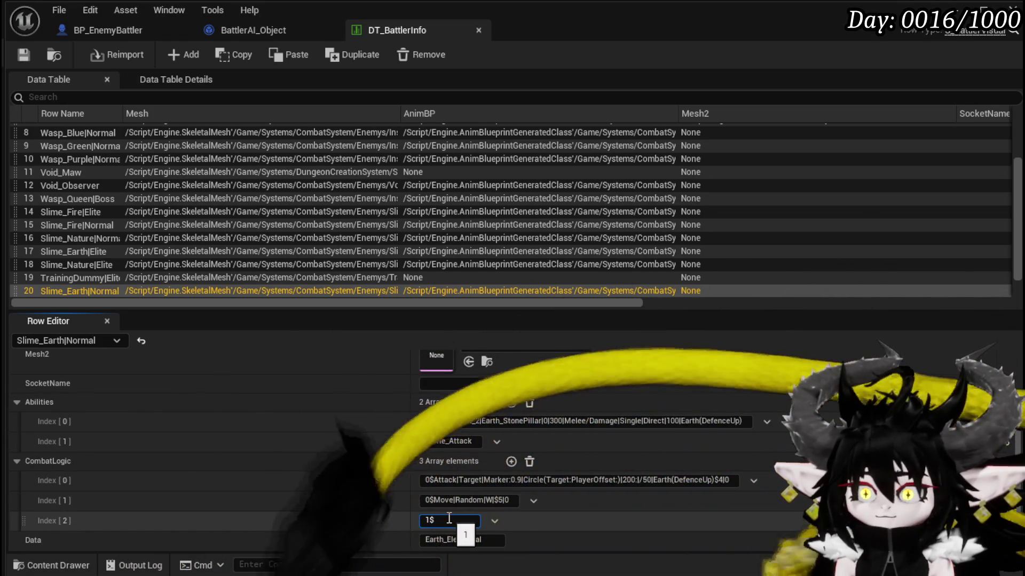
pyautogui.write('Atta')
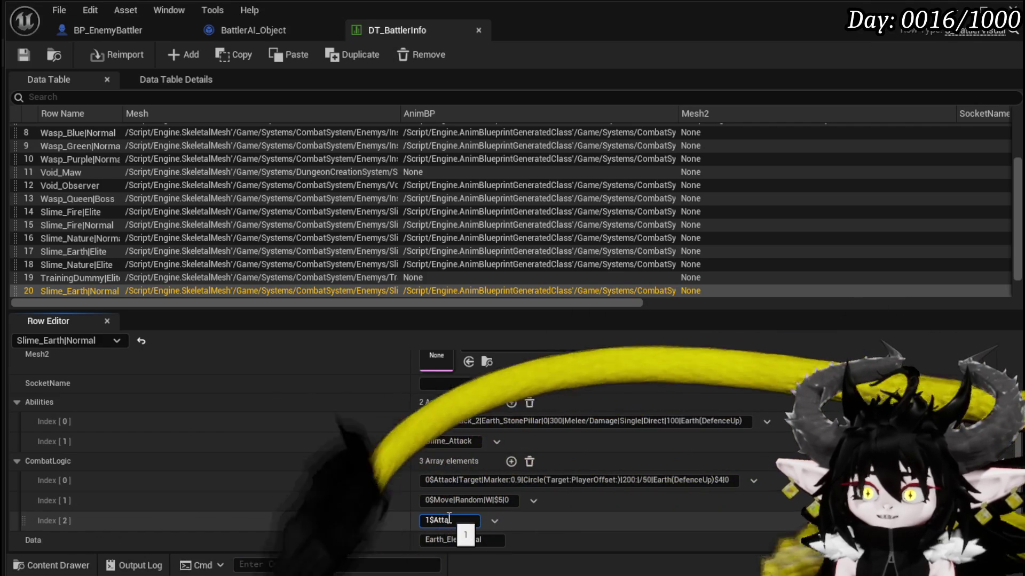
pyautogui.write('ck')
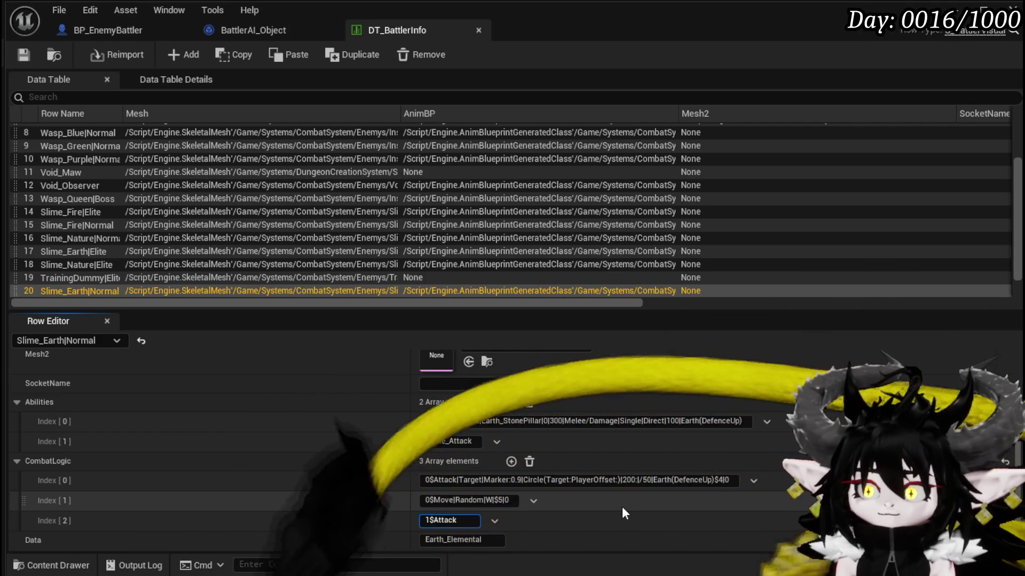
pyautogui.click(25, 55)
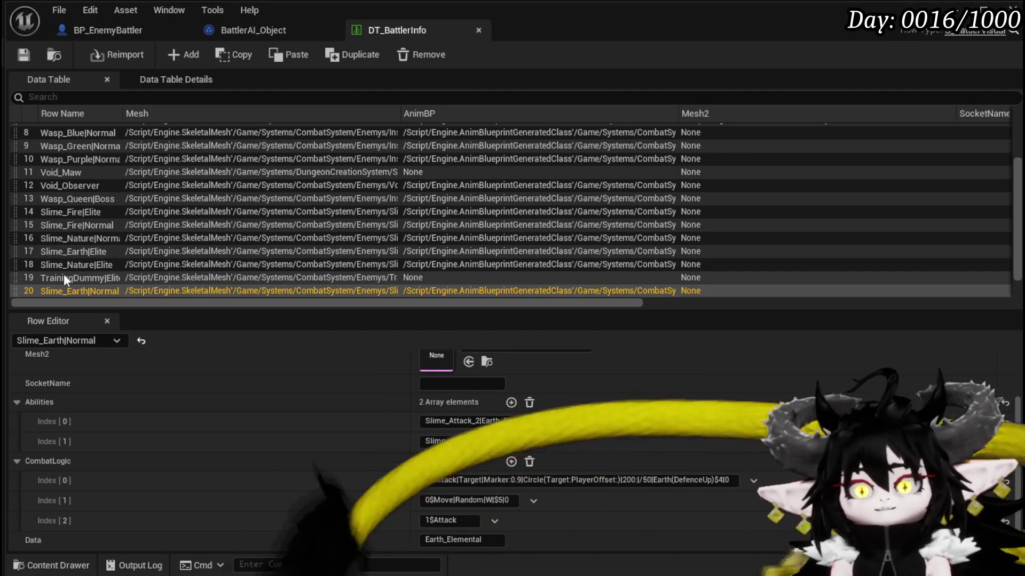
# Compare the Slime_Earth|Elite, Slime_Nature|Normal and Slime_Water|Normal rows, then edit Slime_Earth|Normal's third CombatLogic entry.
pyautogui.scroll(3, 75, 283)
pyautogui.scroll(-3, 99, 280)
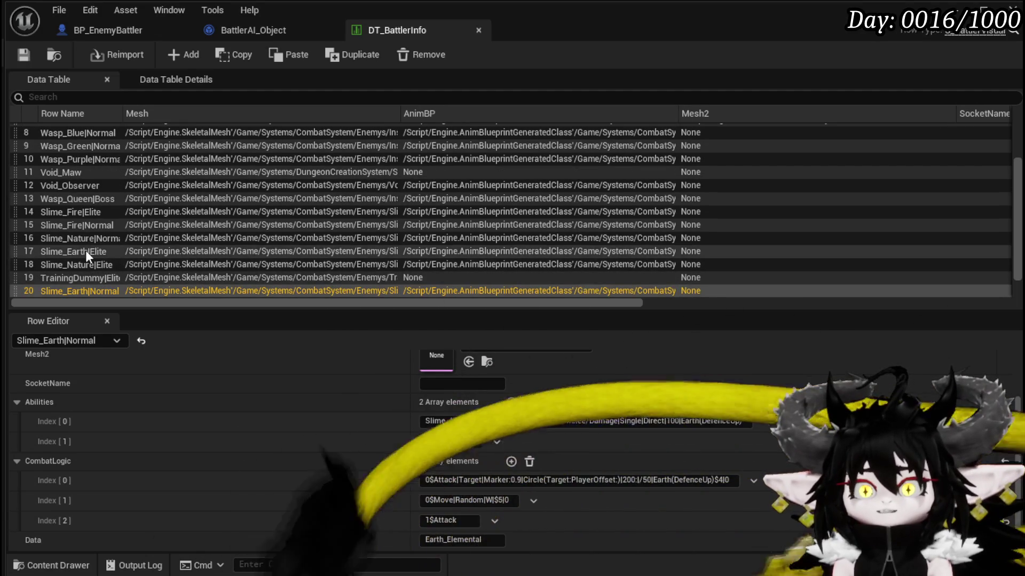
pyautogui.click(85, 251)
pyautogui.scroll(-1, 388, 499)
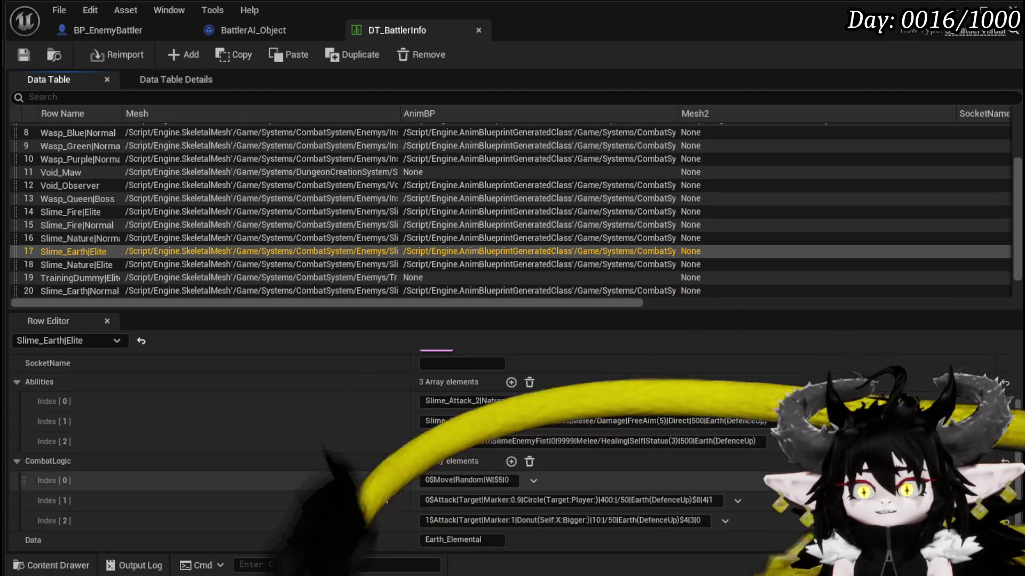
pyautogui.click(67, 239)
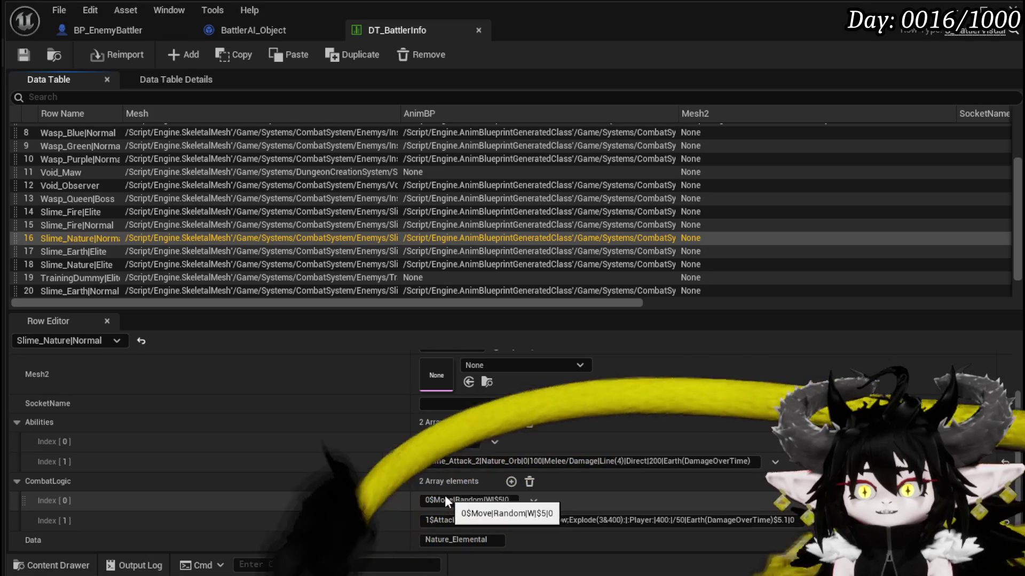
pyautogui.scroll(-1, 102, 283)
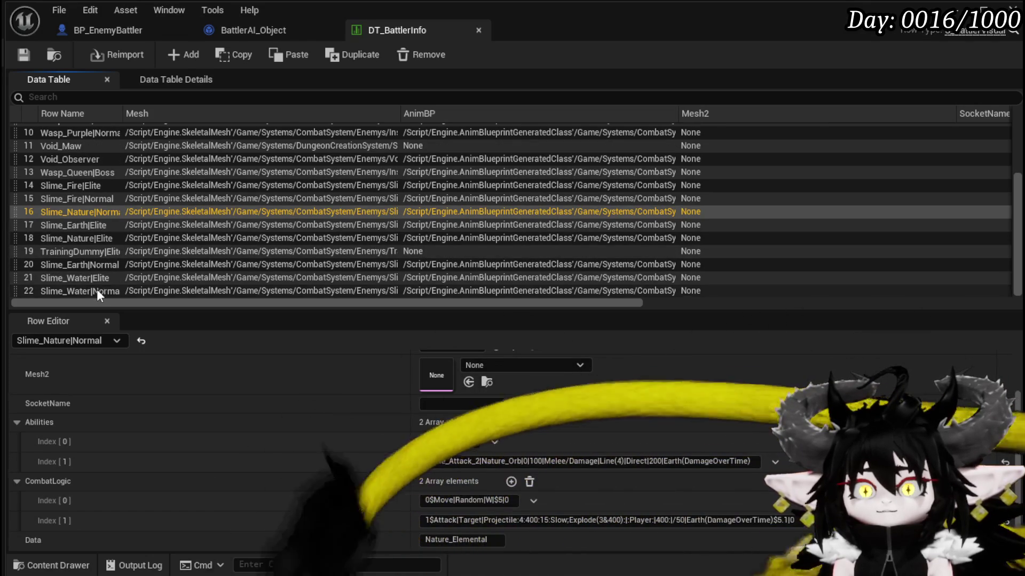
pyautogui.click(97, 291)
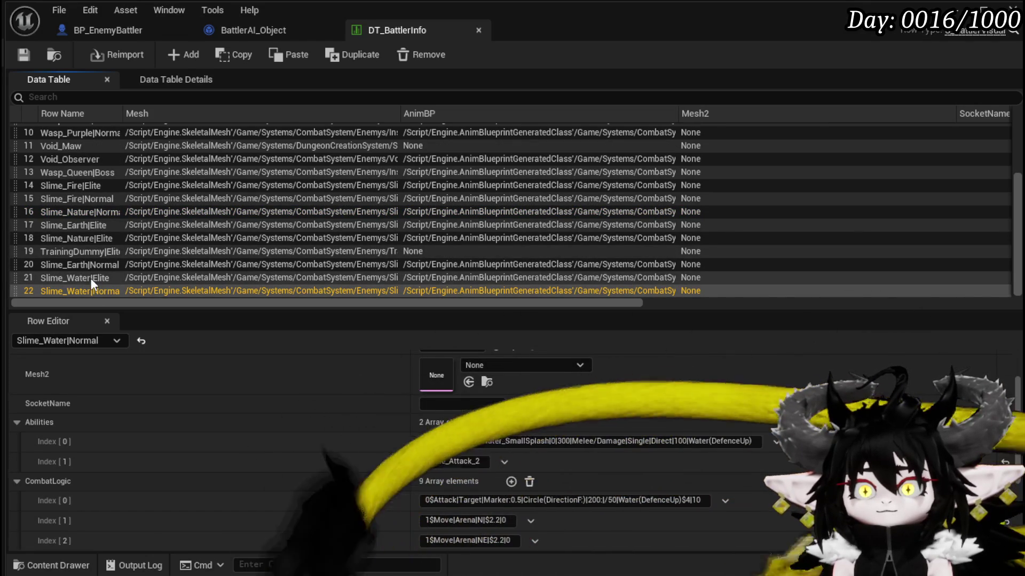
pyautogui.click(91, 265)
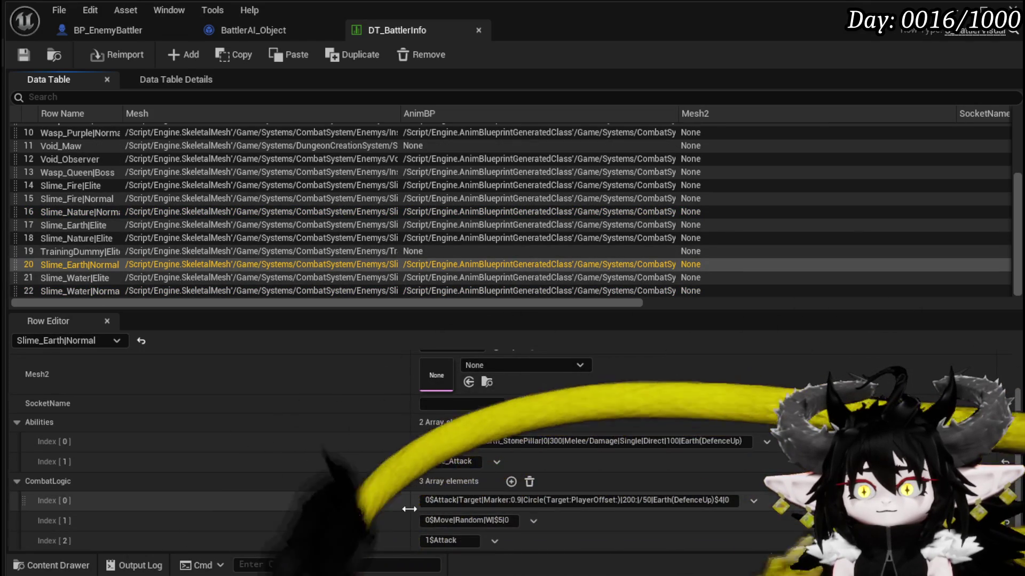
pyautogui.scroll(-1, 323, 484)
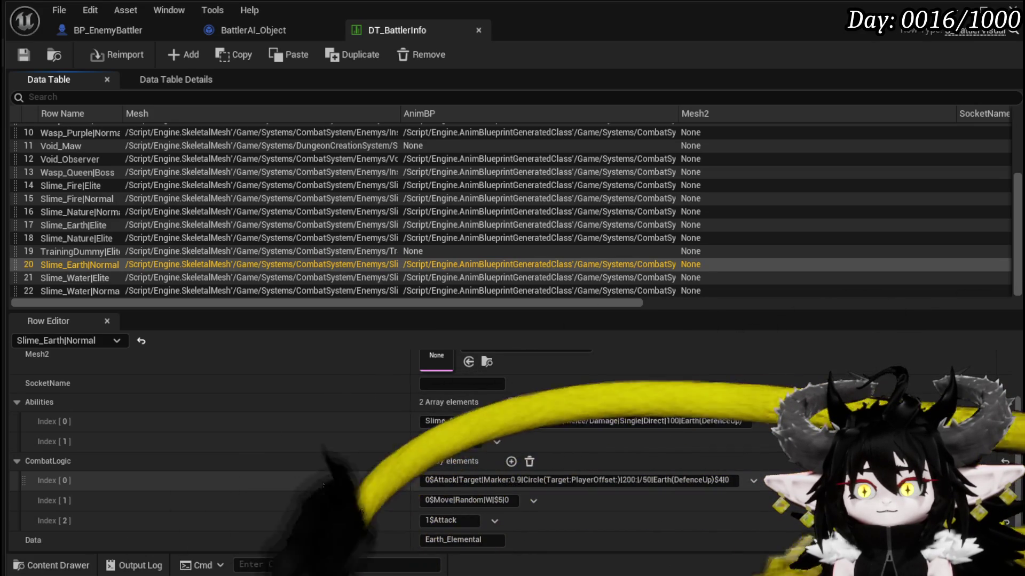
pyautogui.doubleClick(448, 522)
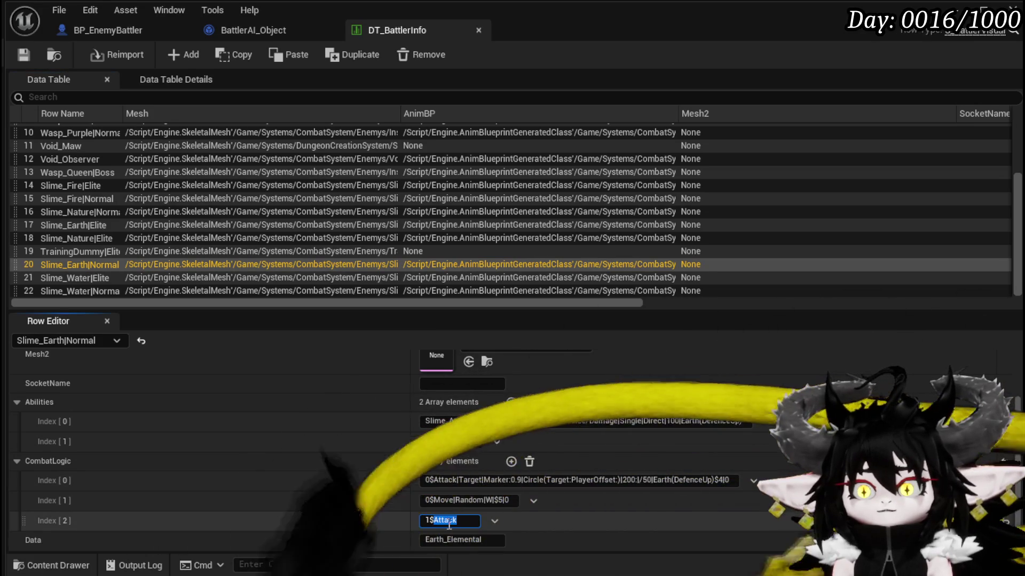
# Change the third CombatLogic entry to 1$Move and save the data table.
pyautogui.write('Move')
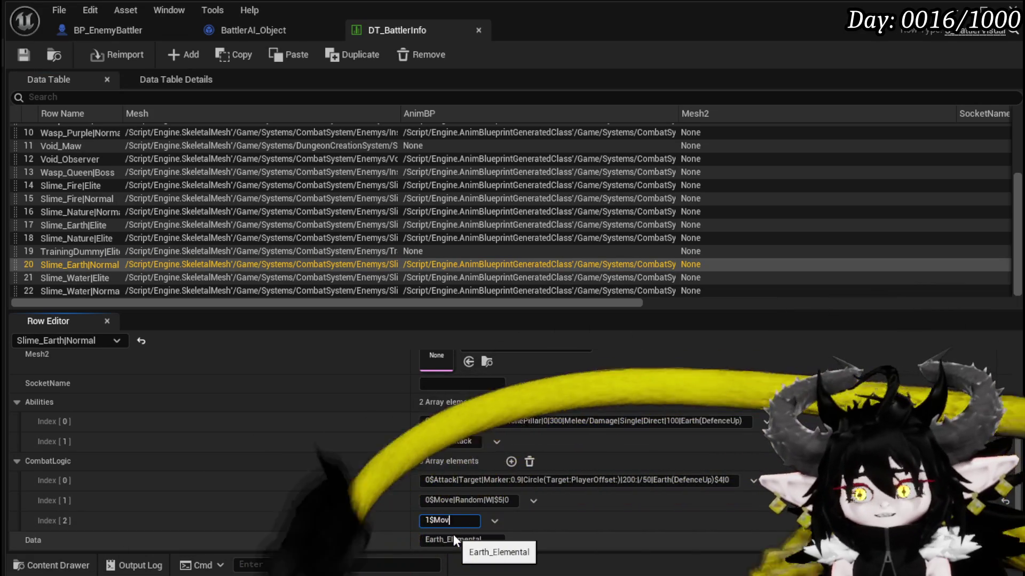
pyautogui.press('Return')
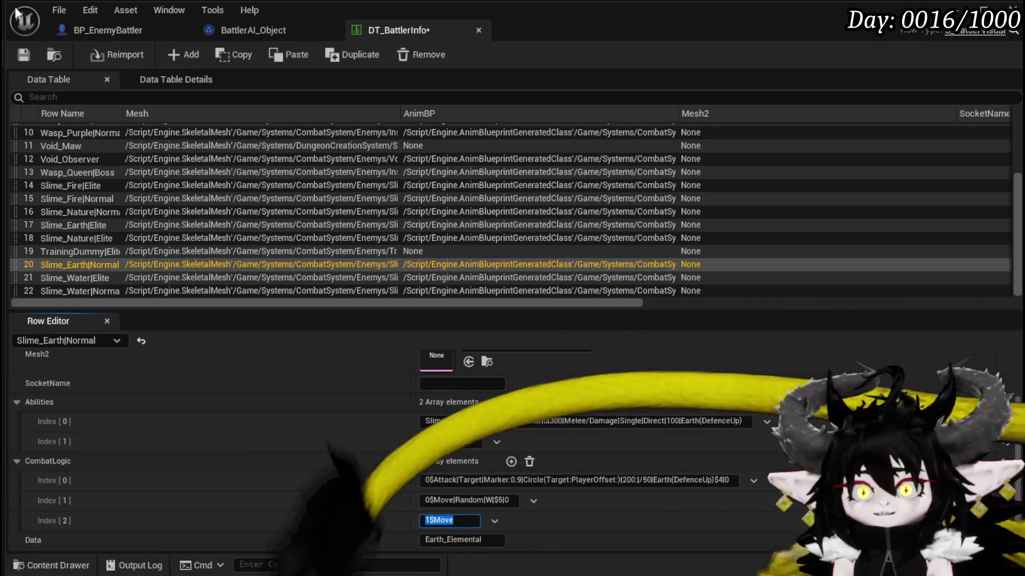
pyautogui.click(17, 52)
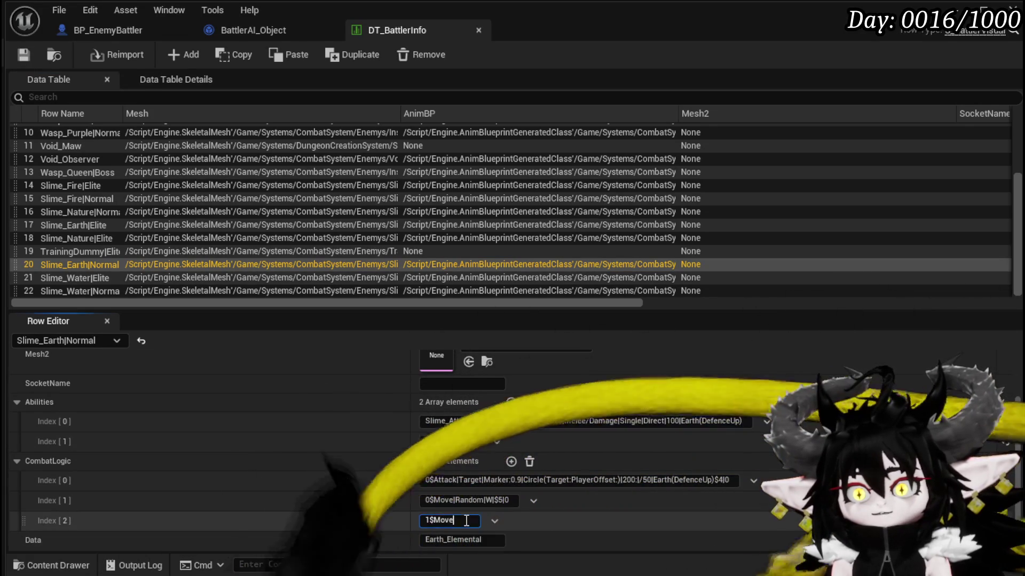
# Append |Target| plus the first entry's marker settings, save, and return to BattlerAI_Object.
pyautogui.click(464, 522)
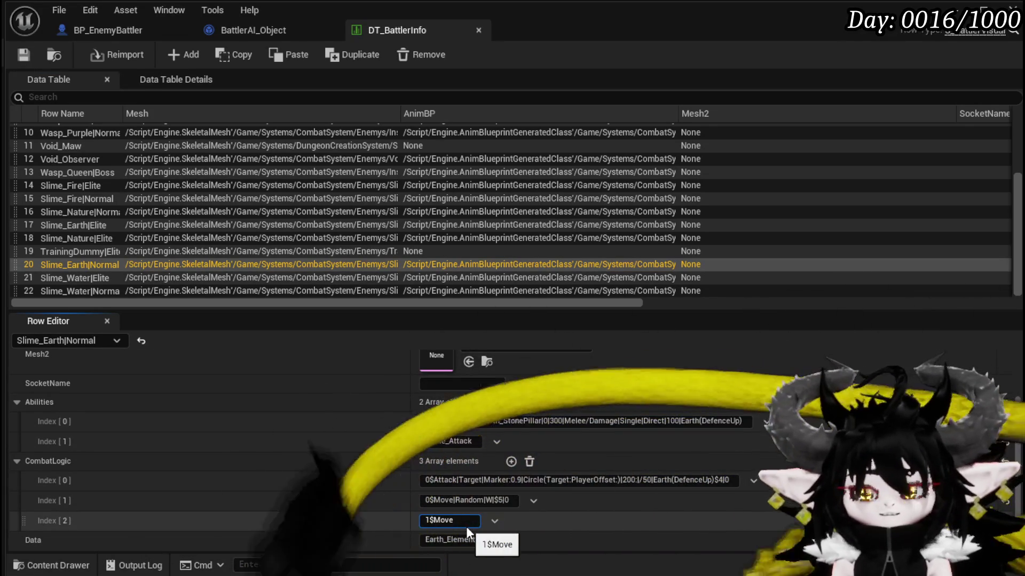
pyautogui.write('|')
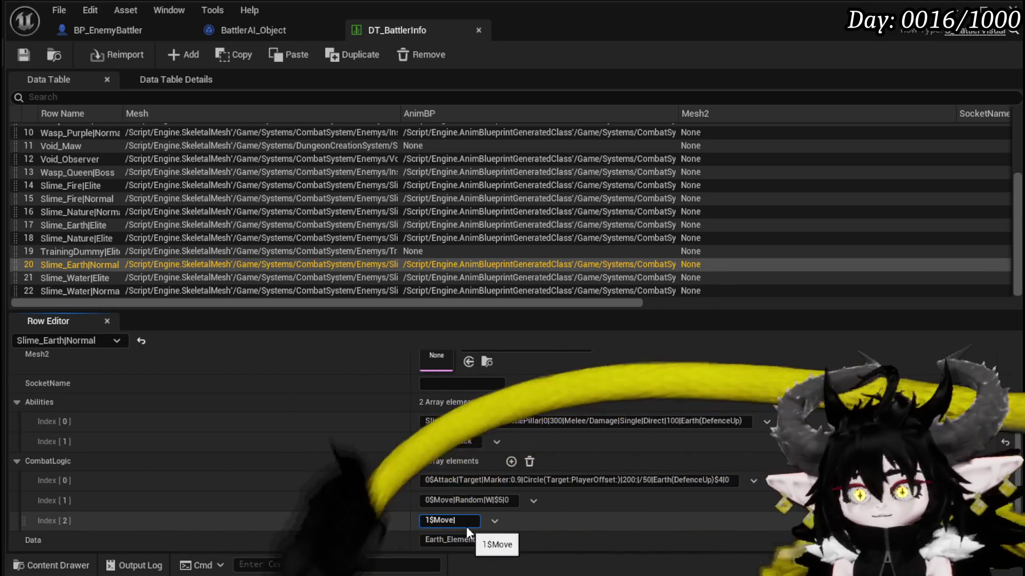
pyautogui.write('Target')
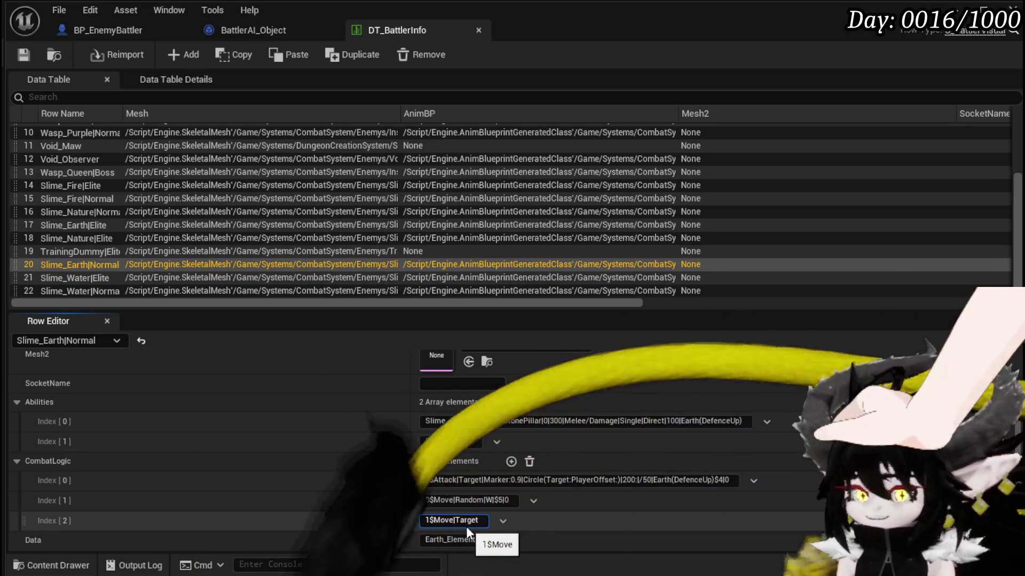
pyautogui.write('|')
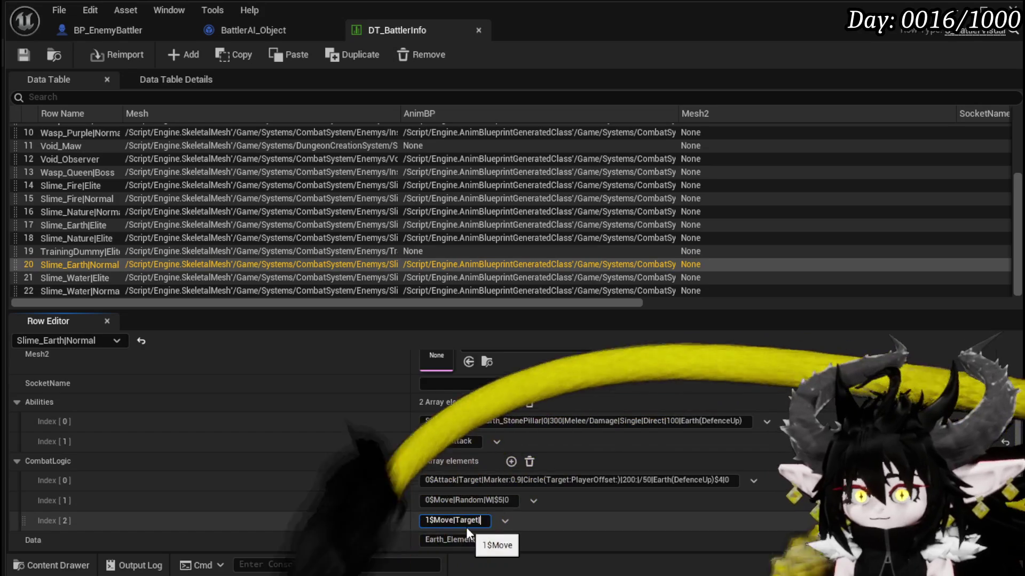
pyautogui.moveTo(484, 480); pyautogui.dragTo(667, 480)
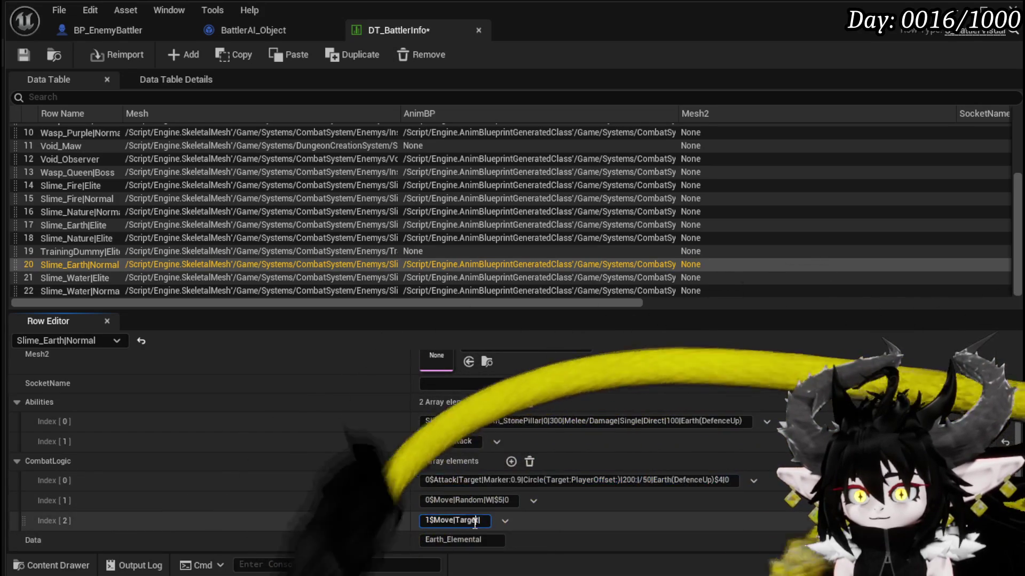
pyautogui.press('End')
pyautogui.write('Marker:0.9|Circle(Target:PlayerOffset:)|200:|/50|Earth(DefenceUp)$4|0')
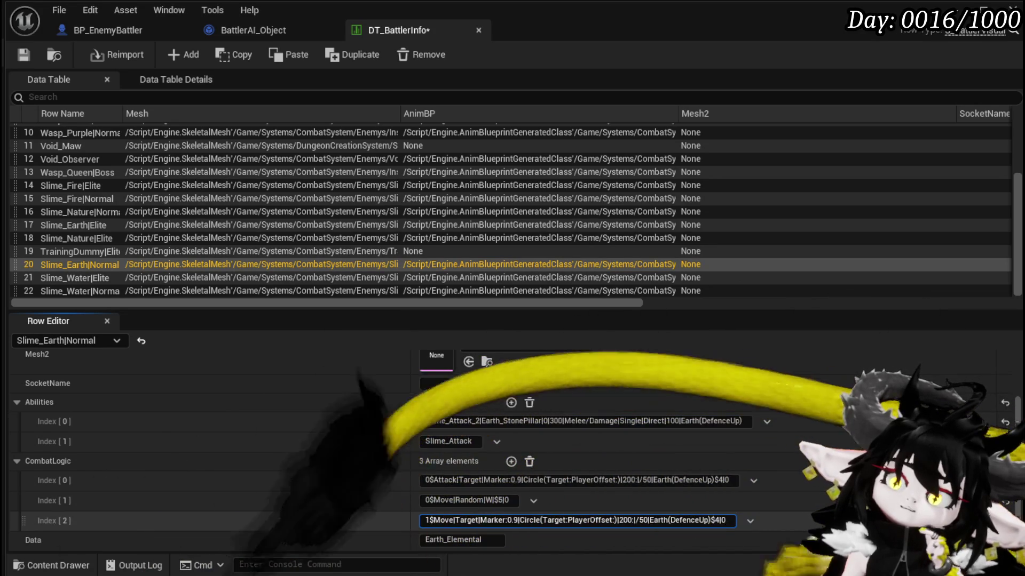
pyautogui.click(23, 55)
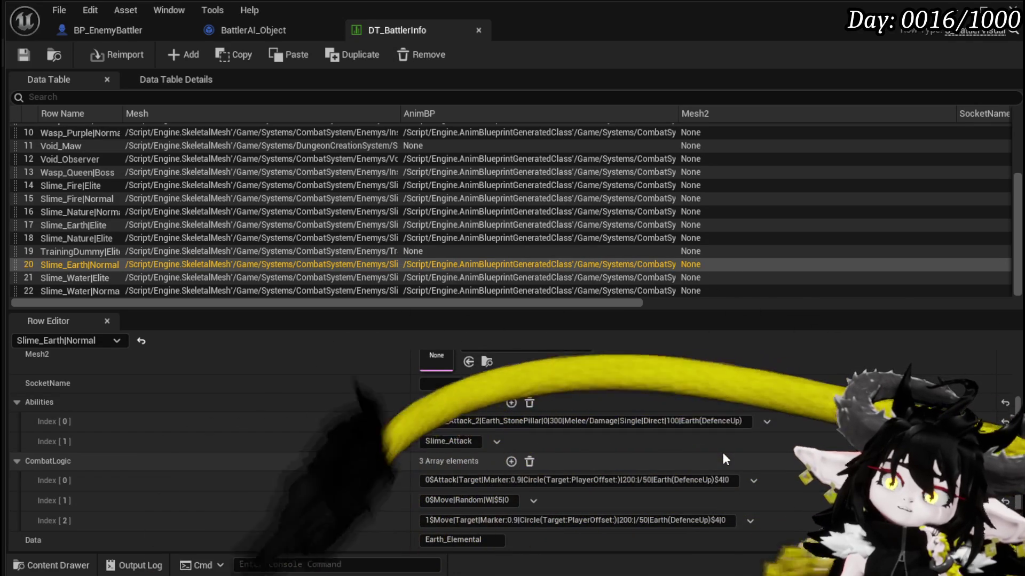
pyautogui.click(249, 31)
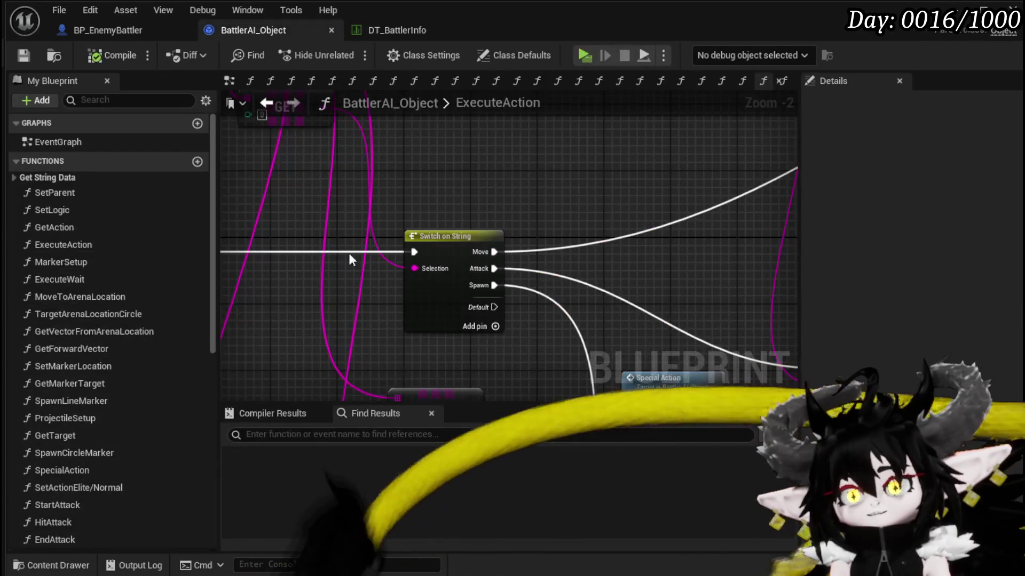
# Copy Get Actor Location, Owner and Rotate Actor and paste the copies into an empty graph area.
pyautogui.scroll(2, 526, 182)
pyautogui.scroll(2, 275, 318)
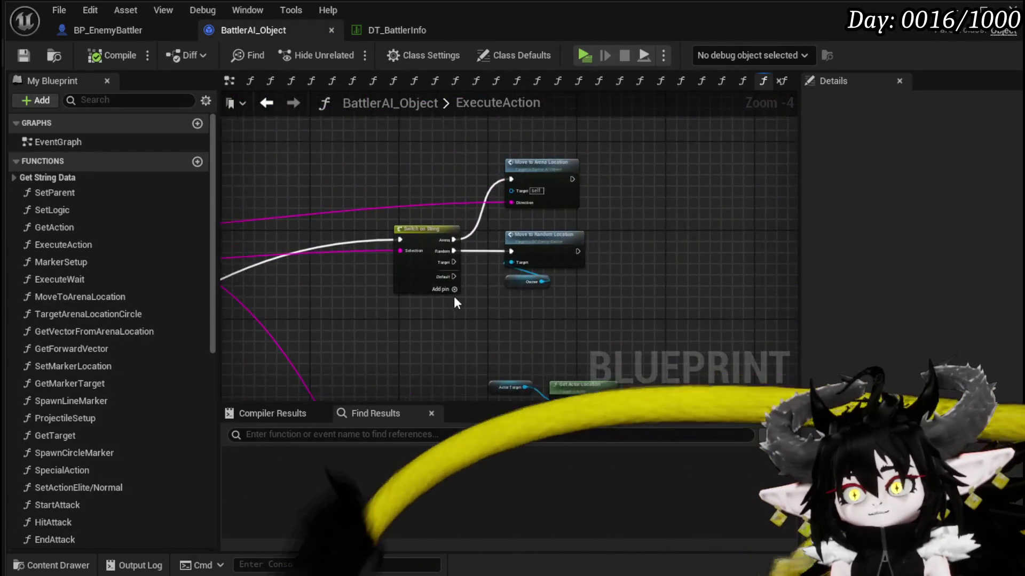
pyautogui.scroll(1, 469, 252)
pyautogui.moveTo(469, 259)
pyautogui.mouseDown()
pyautogui.moveTo(488, 265)
pyautogui.moveTo(404, 342)
pyautogui.mouseUp()
pyautogui.scroll(-3, 447, 257)
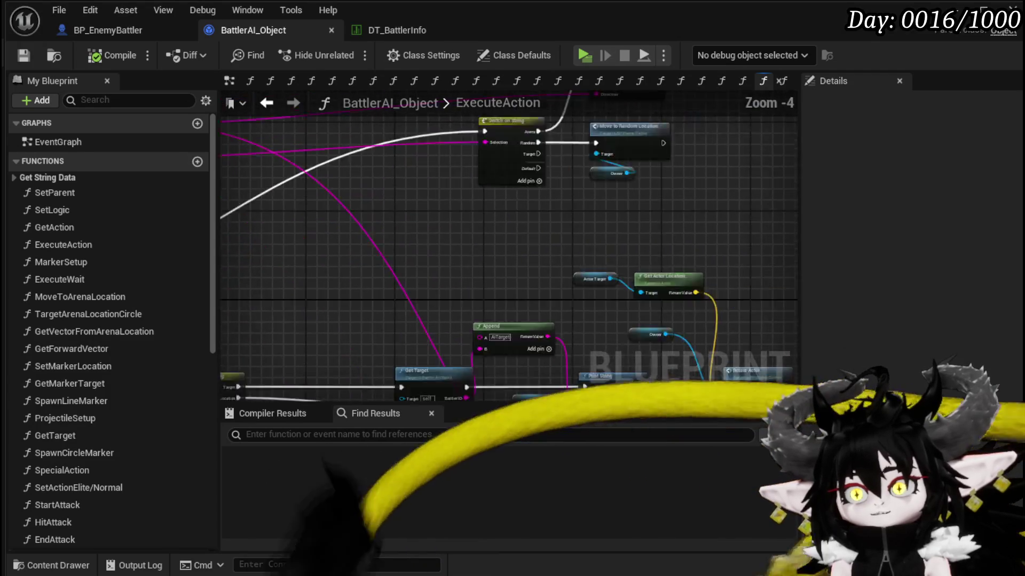
pyautogui.scroll(3, 438, 263)
pyautogui.moveTo(567, 206)
pyautogui.mouseDown()
pyautogui.moveTo(377, 211)
pyautogui.moveTo(402, 288)
pyautogui.moveTo(446, 305)
pyautogui.moveTo(359, 322)
pyautogui.mouseUp()
pyautogui.scroll(-2, 377, 210)
pyautogui.moveTo(507, 138)
pyautogui.mouseDown()
pyautogui.moveTo(558, 193)
pyautogui.moveTo(682, 285)
pyautogui.mouseUp()
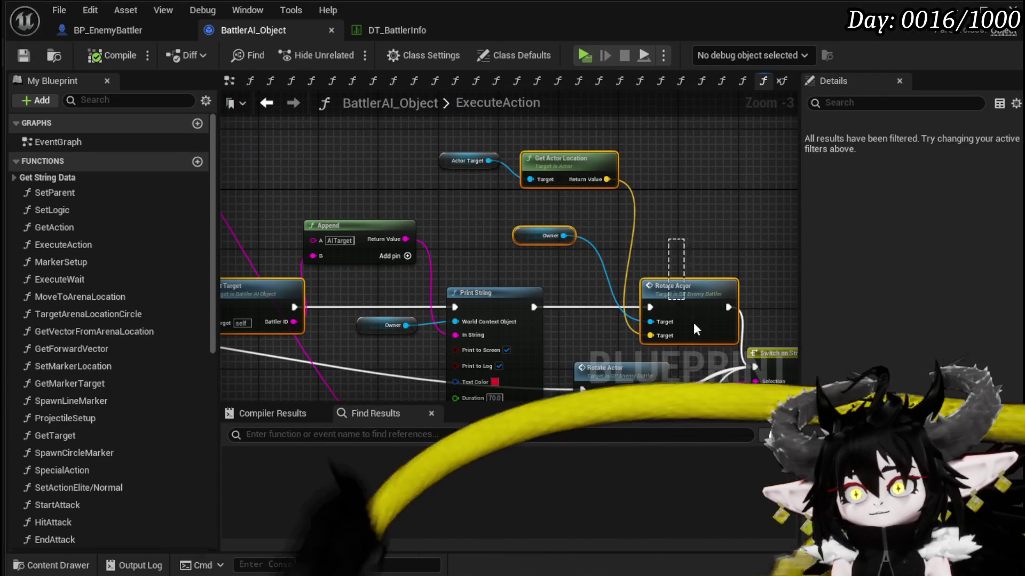
pyautogui.scroll(-2, 656, 191)
pyautogui.hotkey('ctrl', 'c')
pyautogui.moveTo(652, 200); pyautogui.dragTo(600, 283)
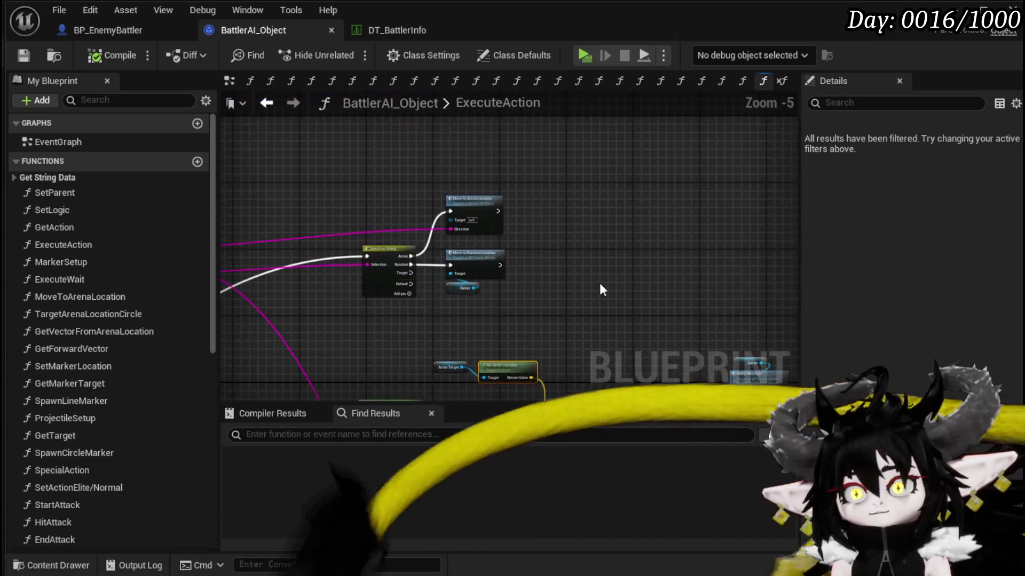
pyautogui.hotkey('ctrl', 'v')
pyautogui.moveTo(523, 320)
pyautogui.mouseDown()
pyautogui.moveTo(585, 331)
pyautogui.moveTo(757, 234)
pyautogui.mouseUp()
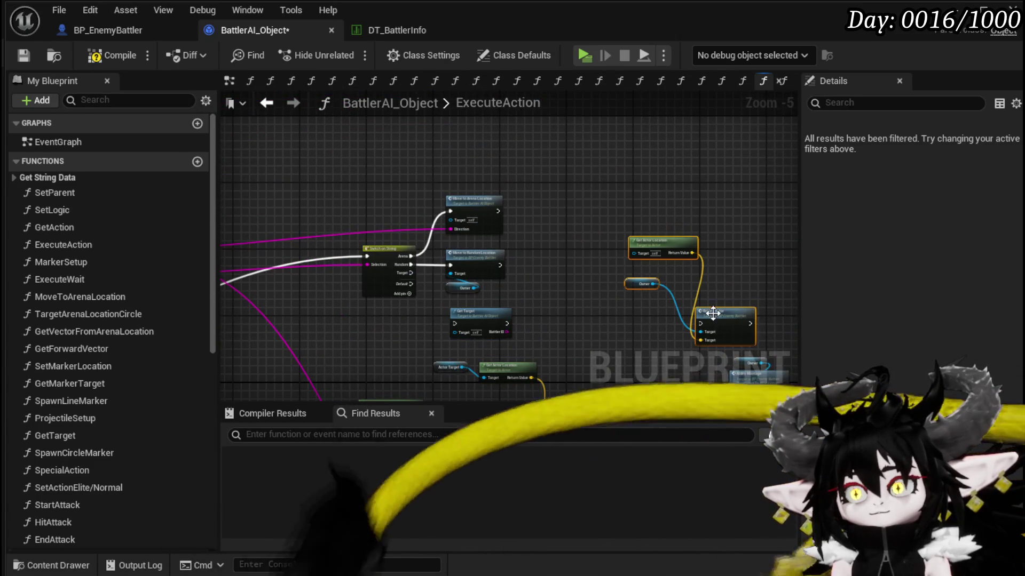
# Wire the switch's Target output to Get Target, then Get Target to the copied Rotate Actor beside it.
pyautogui.scroll(3, 523, 323)
pyautogui.moveTo(509, 324); pyautogui.dragTo(747, 323)
pyautogui.moveTo(376, 259); pyautogui.dragTo(294, 250)
pyautogui.moveTo(234, 213)
pyautogui.mouseDown()
pyautogui.moveTo(350, 313)
pyautogui.moveTo(498, 159)
pyautogui.mouseUp()
pyautogui.scroll(-1, 486, 284)
pyautogui.moveTo(574, 371)
pyautogui.mouseDown()
pyautogui.moveTo(519, 290)
pyautogui.moveTo(682, 119)
pyautogui.mouseUp()
pyautogui.moveTo(677, 227); pyautogui.dragTo(512, 229)
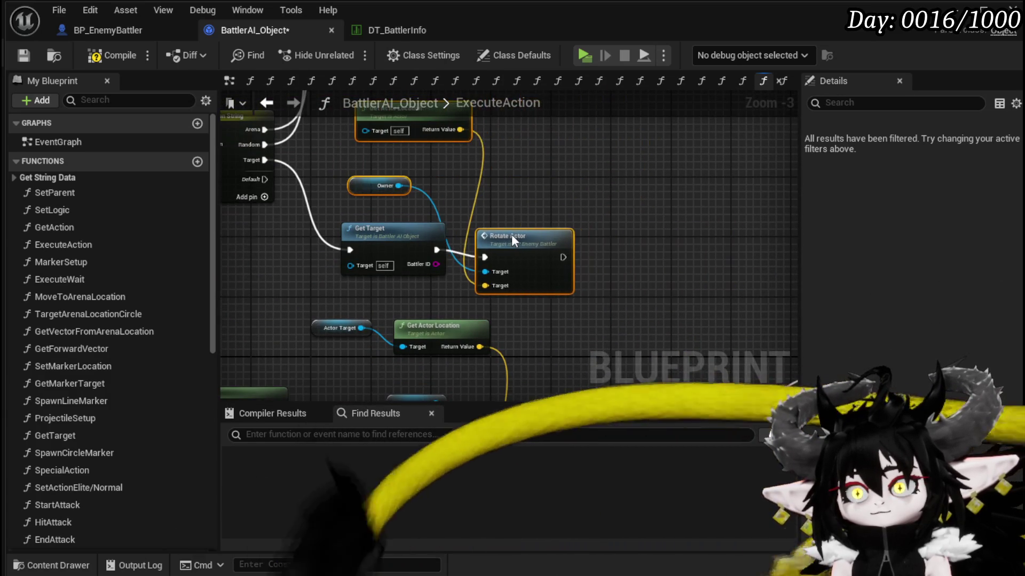
pyautogui.click(589, 228)
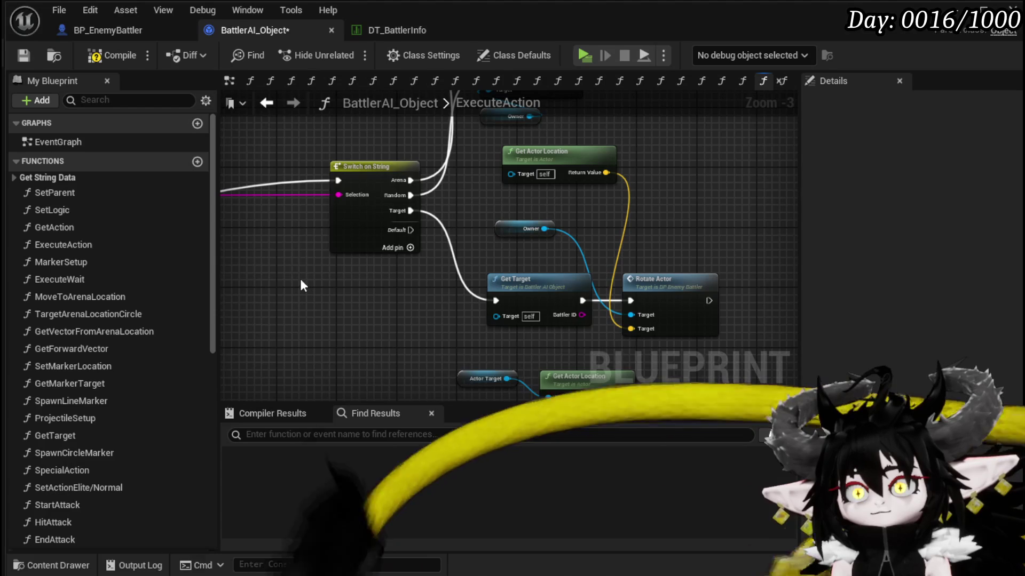
# Paste a copy of the Switch on String node after Rotate Actor.
pyautogui.click(385, 166)
pyautogui.moveTo(446, 165); pyautogui.dragTo(159, 142)
pyautogui.click(466, 253)
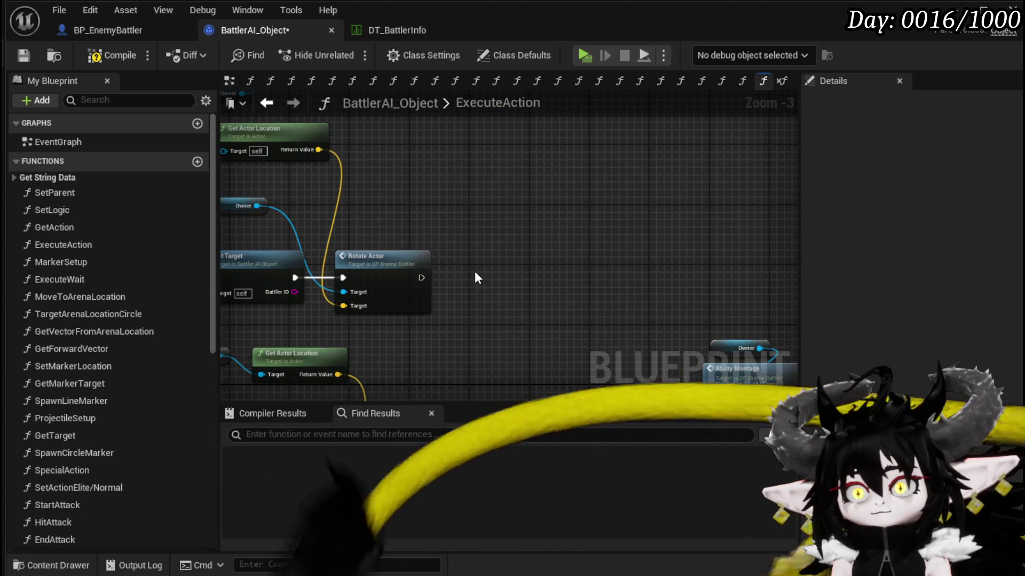
pyautogui.hotkey('ctrl', 'v')
pyautogui.moveTo(421, 278); pyautogui.dragTo(470, 286)
pyautogui.press('Escape')
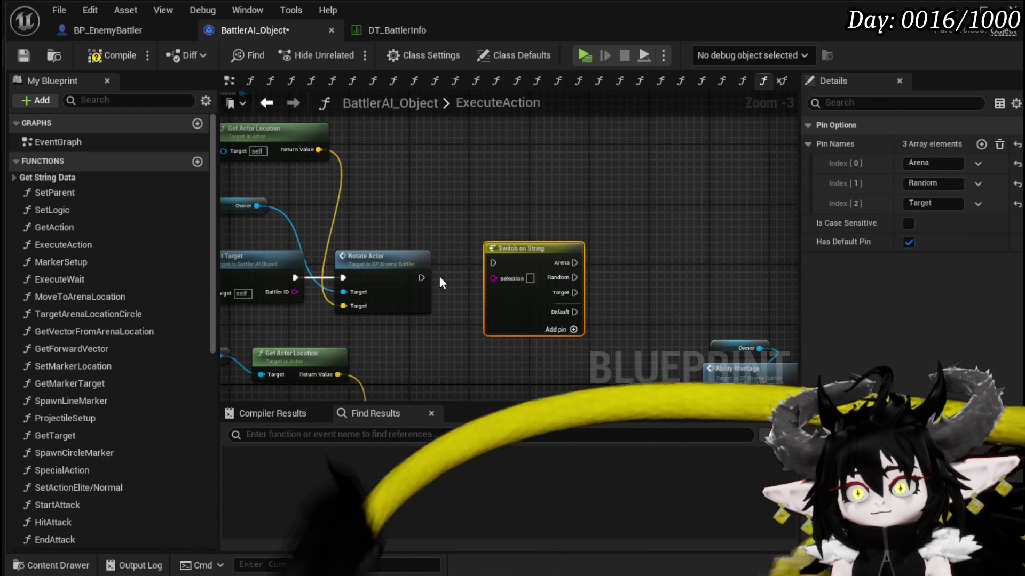
# Select the Get VFX, Current Action, GET, Parse Into Array and Anim Index nodes and move them.
pyautogui.scroll(-3, 634, 260)
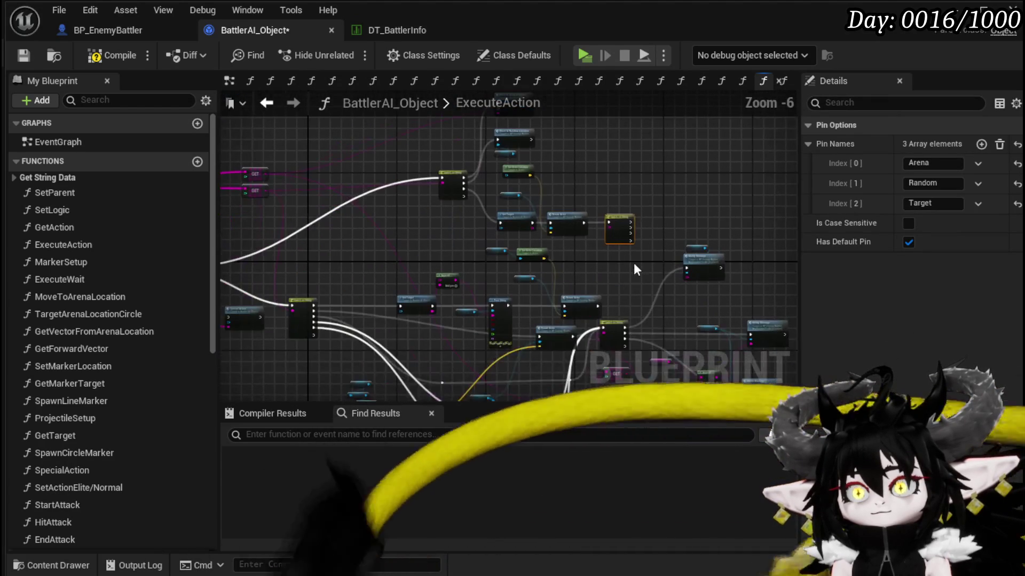
pyautogui.scroll(2, 614, 256)
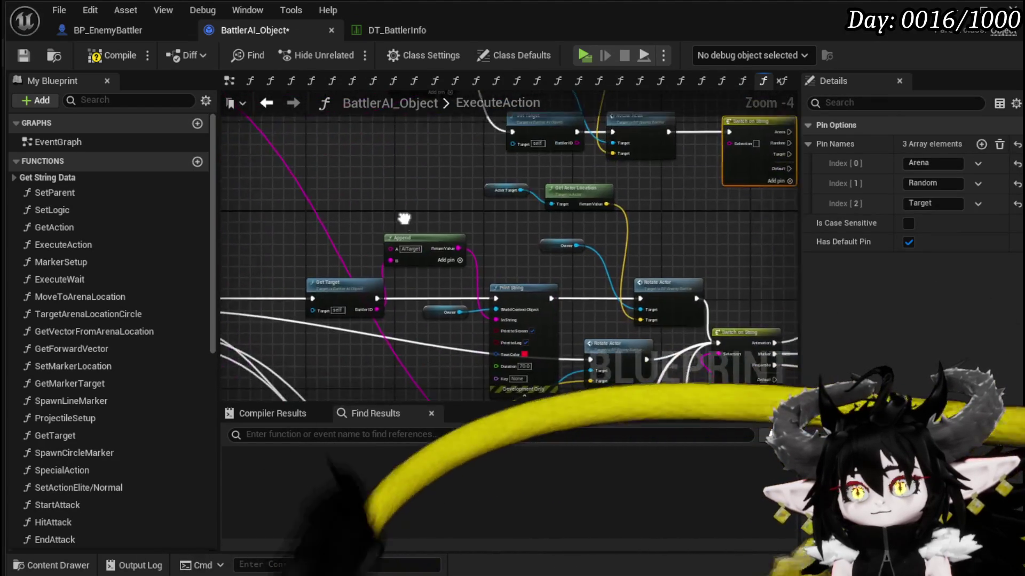
pyautogui.moveTo(608, 269)
pyautogui.mouseDown()
pyautogui.moveTo(480, 299)
pyautogui.moveTo(365, 351)
pyautogui.mouseUp()
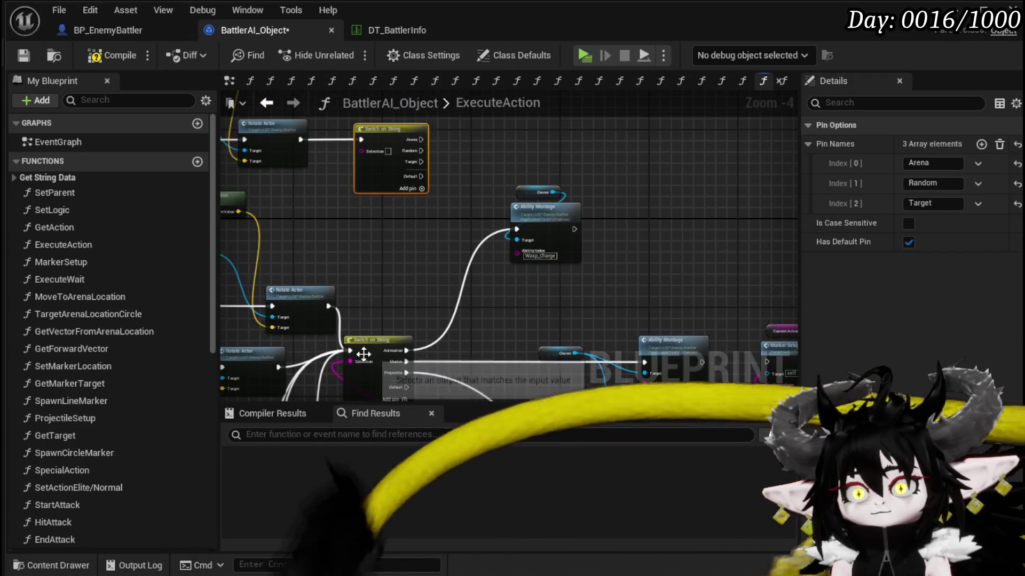
pyautogui.moveTo(445, 239); pyautogui.dragTo(451, 219)
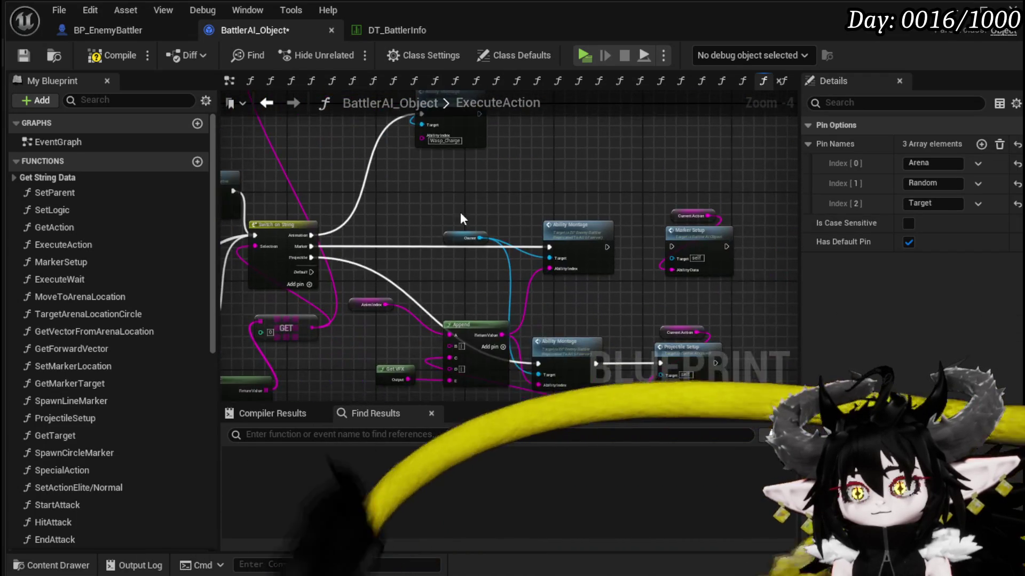
pyautogui.scroll(2, 575, 214)
pyautogui.moveTo(416, 374)
pyautogui.mouseDown()
pyautogui.moveTo(470, 218)
pyautogui.moveTo(507, 249)
pyautogui.moveTo(439, 177)
pyautogui.mouseUp()
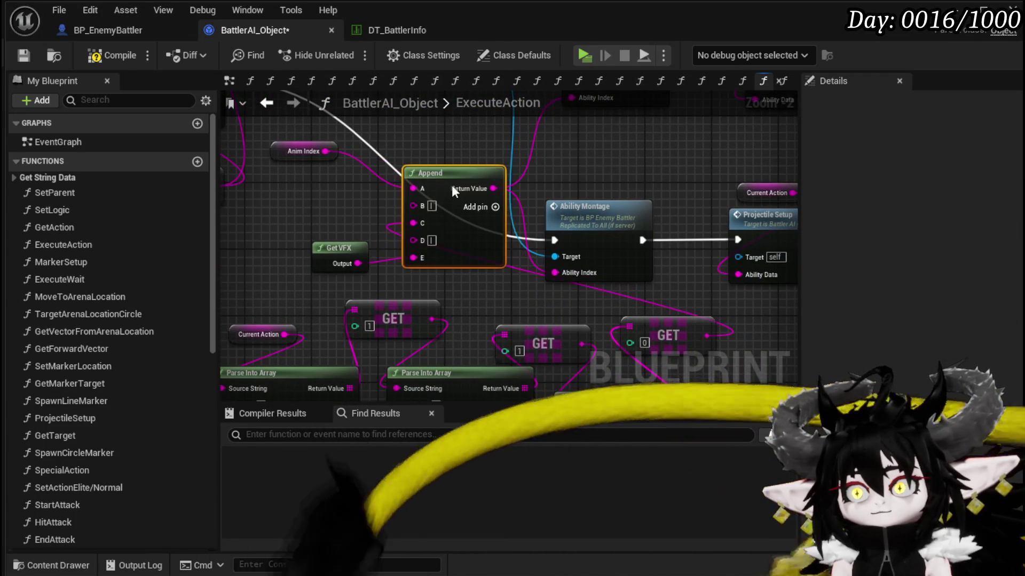
pyautogui.scroll(-2, 452, 185)
pyautogui.moveTo(334, 355); pyautogui.dragTo(449, 169)
pyautogui.moveTo(472, 128); pyautogui.dragTo(475, 119)
pyautogui.moveTo(657, 236); pyautogui.dragTo(658, 236)
pyautogui.moveTo(510, 122); pyautogui.dragTo(459, 311)
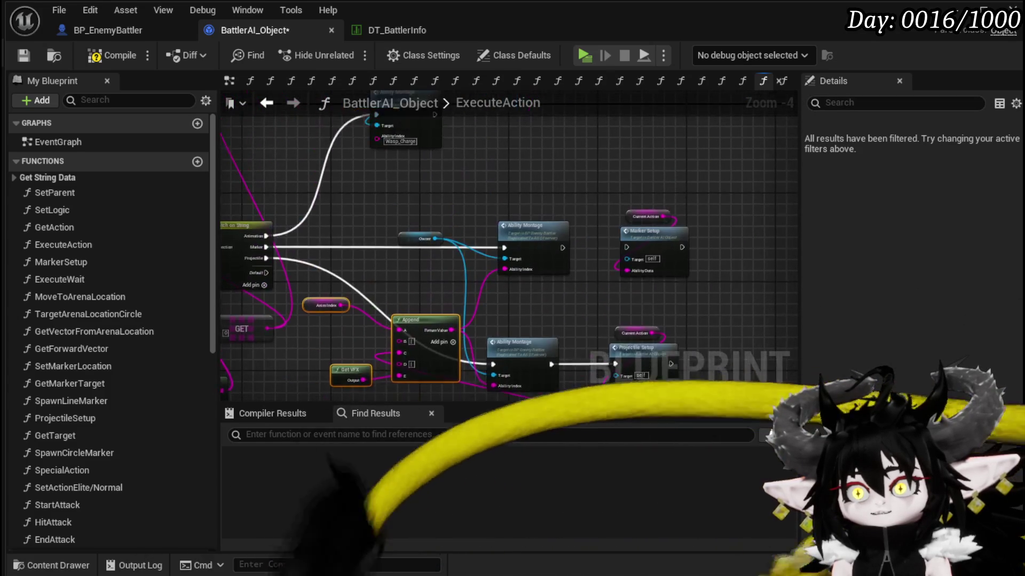
pyautogui.scroll(-2, 553, 176)
pyautogui.moveTo(553, 168)
pyautogui.mouseDown()
pyautogui.moveTo(520, 202)
pyautogui.moveTo(523, 193)
pyautogui.moveTo(537, 238)
pyautogui.mouseUp()
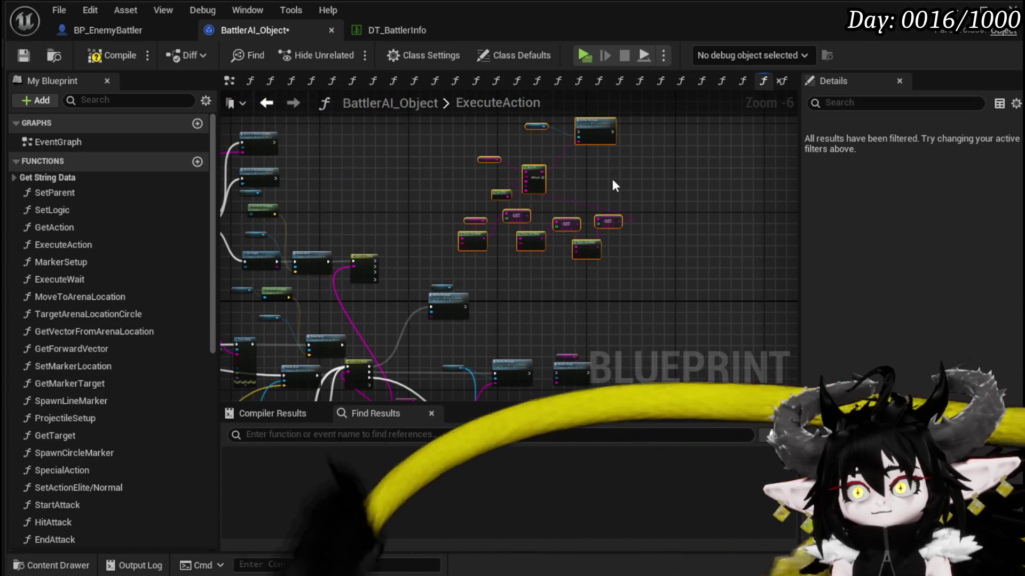
# Delete the stray pasted Switch on String node.
pyautogui.scroll(3, 394, 309)
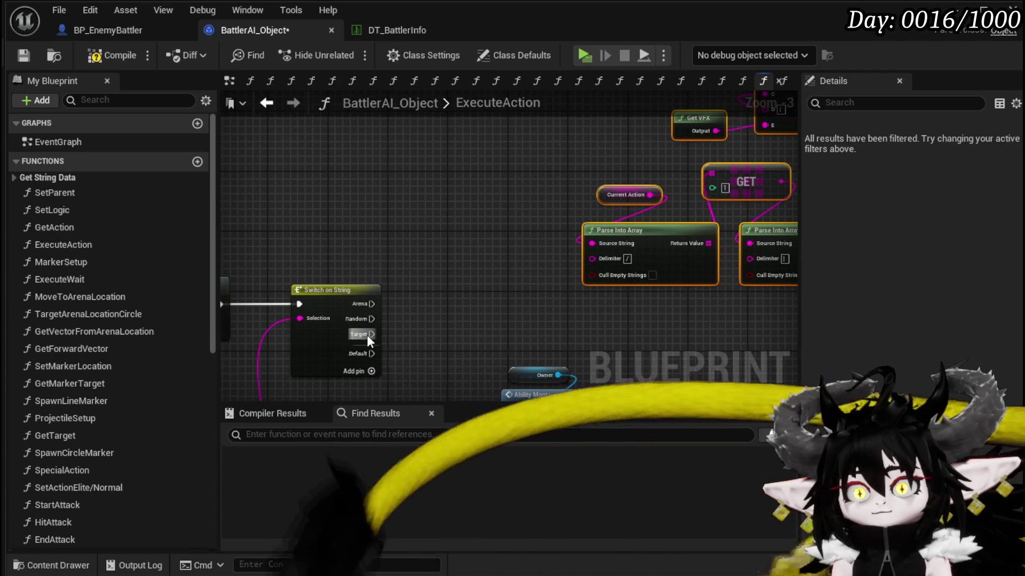
pyautogui.scroll(-2, 419, 333)
pyautogui.moveTo(465, 181); pyautogui.dragTo(450, 237)
pyautogui.scroll(3, 450, 237)
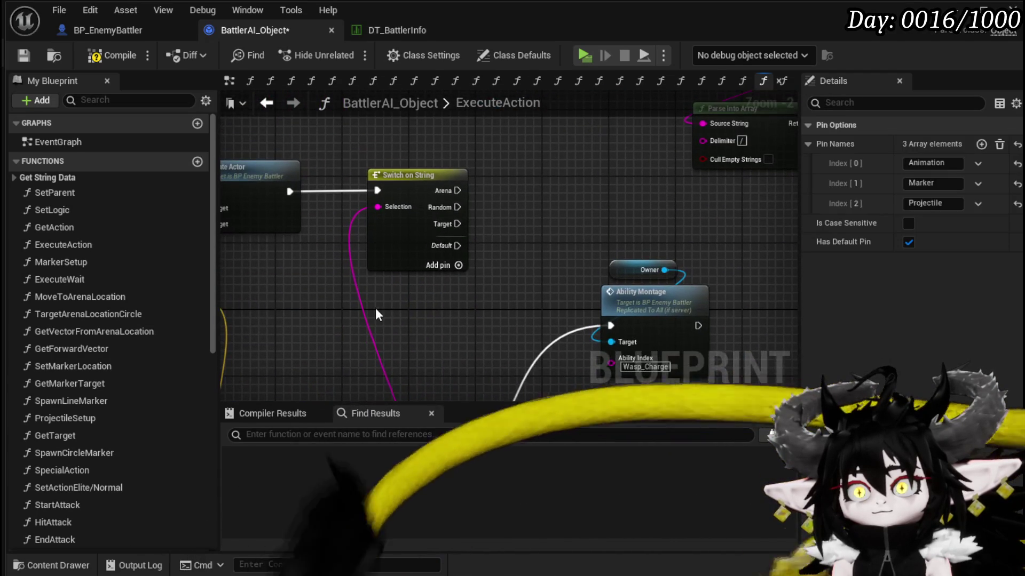
pyautogui.hotkey('ctrl', 'v')
pyautogui.moveTo(377, 206)
pyautogui.mouseDown()
pyautogui.moveTo(401, 329)
pyautogui.moveTo(362, 184)
pyautogui.moveTo(480, 176)
pyautogui.moveTo(617, 204)
pyautogui.moveTo(582, 139)
pyautogui.moveTo(212, 205)
pyautogui.moveTo(746, 124)
pyautogui.moveTo(770, 280)
pyautogui.moveTo(546, 277)
pyautogui.mouseUp()
pyautogui.press('Delete')
# Gather the GET and Parse Into Array nodes beside the Append node.
pyautogui.scroll(-2, 461, 199)
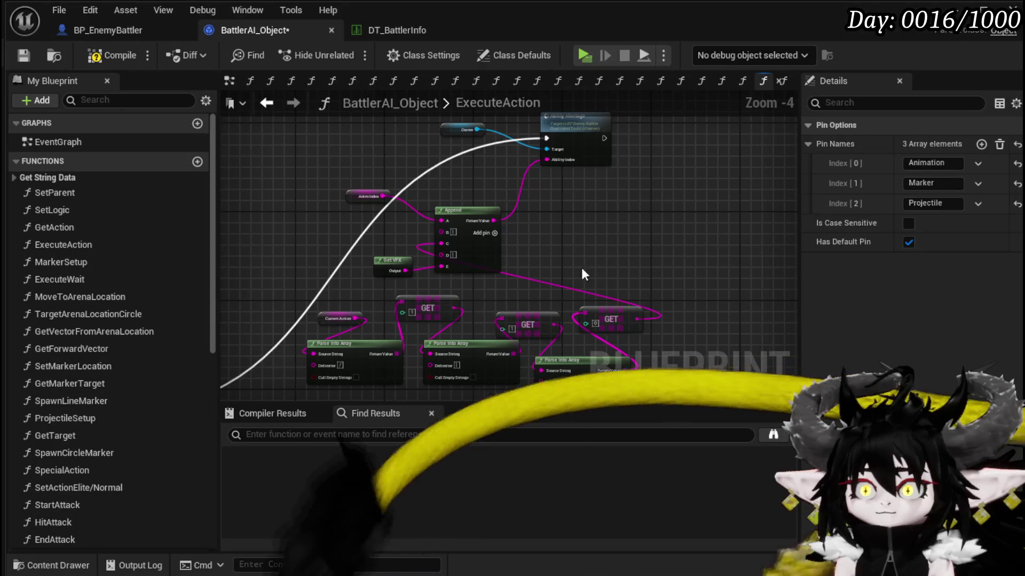
pyautogui.moveTo(731, 139); pyautogui.dragTo(731, 139)
pyautogui.moveTo(562, 176)
pyautogui.mouseDown()
pyautogui.moveTo(527, 112)
pyautogui.moveTo(507, 115)
pyautogui.mouseUp()
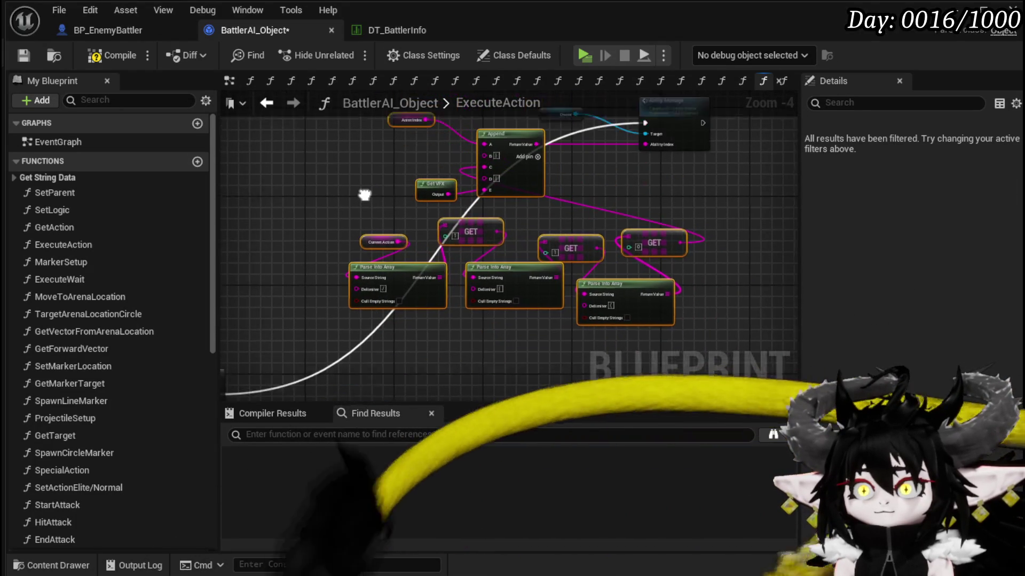
pyautogui.scroll(2, 308, 296)
pyautogui.click(338, 274)
pyautogui.scroll(-1, 338, 275)
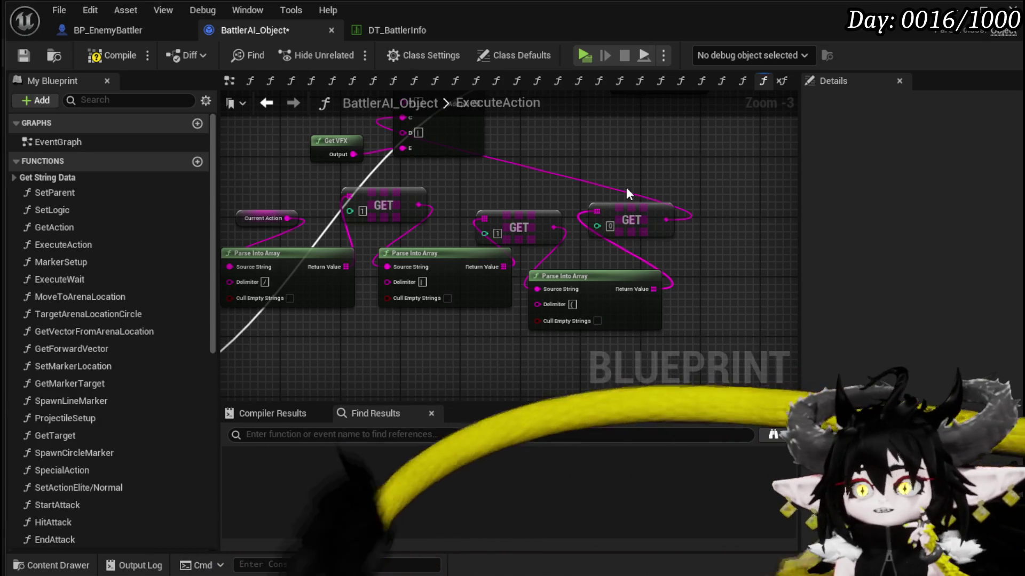
pyautogui.moveTo(656, 212)
pyautogui.mouseDown()
pyautogui.moveTo(683, 187)
pyautogui.moveTo(730, 248)
pyautogui.mouseUp()
pyautogui.moveTo(360, 394); pyautogui.dragTo(319, 357)
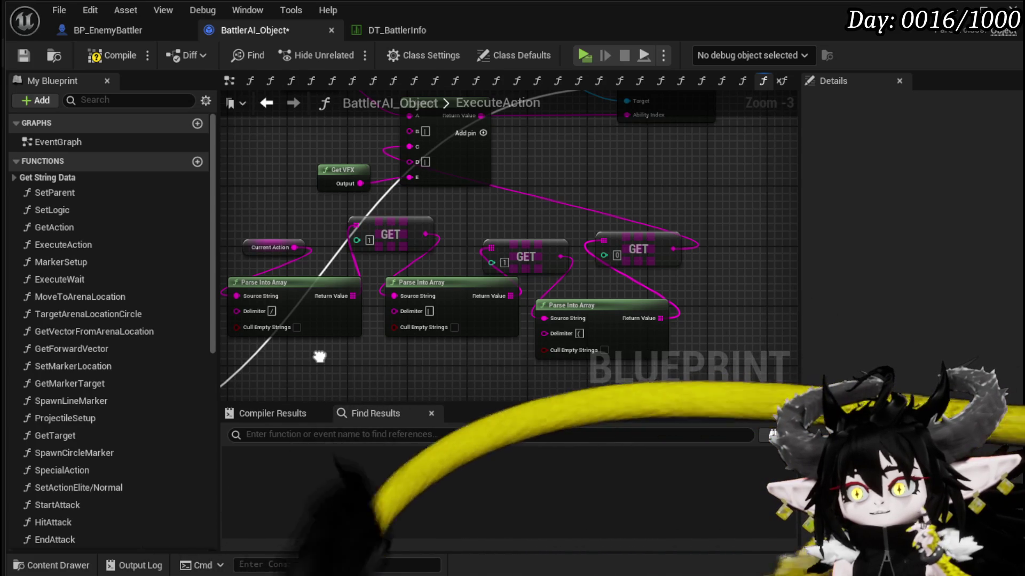
pyautogui.moveTo(319, 356)
pyautogui.mouseDown()
pyautogui.moveTo(343, 366)
pyautogui.moveTo(600, 242)
pyautogui.mouseUp()
pyautogui.scroll(-1, 343, 367)
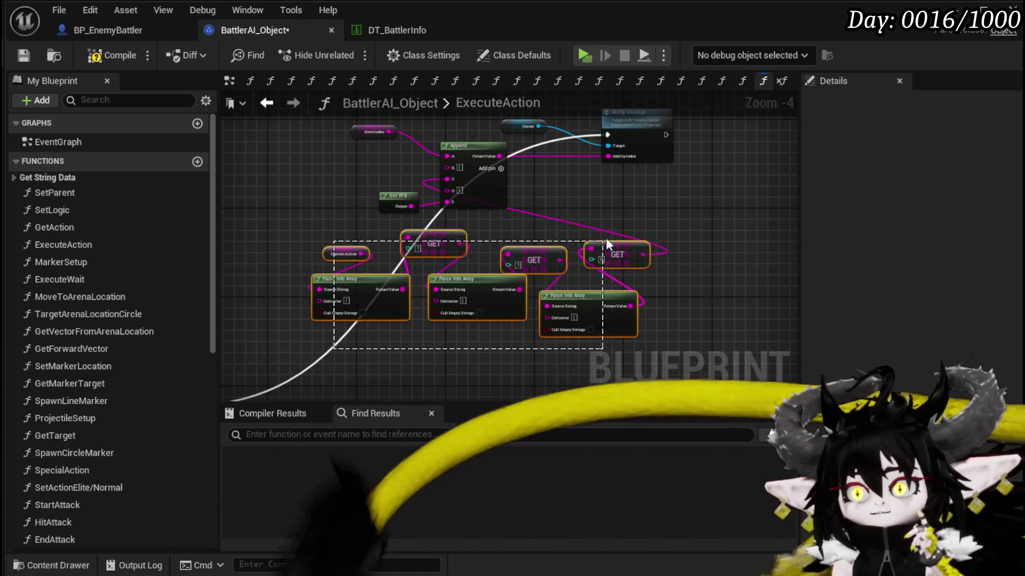
pyautogui.moveTo(643, 283); pyautogui.dragTo(380, 207)
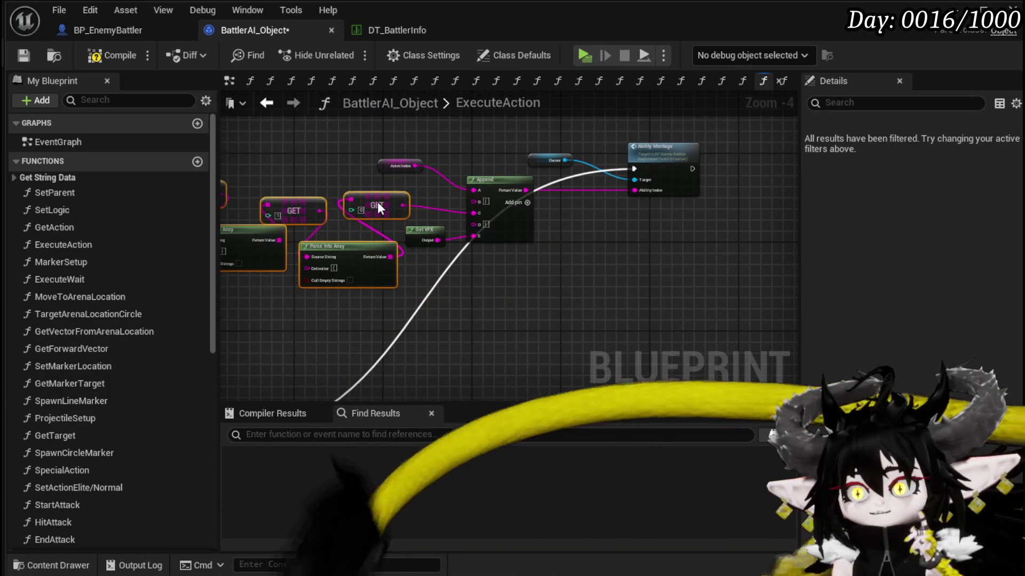
# Move Ability Montage down, place Owner directly above it, and compile, exposing the missing Target error.
pyautogui.moveTo(524, 299)
pyautogui.mouseDown()
pyautogui.moveTo(550, 291)
pyautogui.moveTo(535, 289)
pyautogui.mouseUp()
pyautogui.scroll(2, 535, 289)
pyautogui.moveTo(572, 248)
pyautogui.mouseDown()
pyautogui.moveTo(603, 330)
pyautogui.moveTo(464, 327)
pyautogui.mouseUp()
pyautogui.click(625, 320)
pyautogui.moveTo(581, 202)
pyautogui.mouseDown()
pyautogui.moveTo(505, 286)
pyautogui.moveTo(494, 346)
pyautogui.mouseUp()
pyautogui.moveTo(388, 194)
pyautogui.mouseDown()
pyautogui.moveTo(585, 152)
pyautogui.moveTo(647, 245)
pyautogui.mouseUp()
pyautogui.moveTo(511, 314)
pyautogui.mouseDown()
pyautogui.moveTo(447, 224)
pyautogui.moveTo(414, 249)
pyautogui.mouseUp()
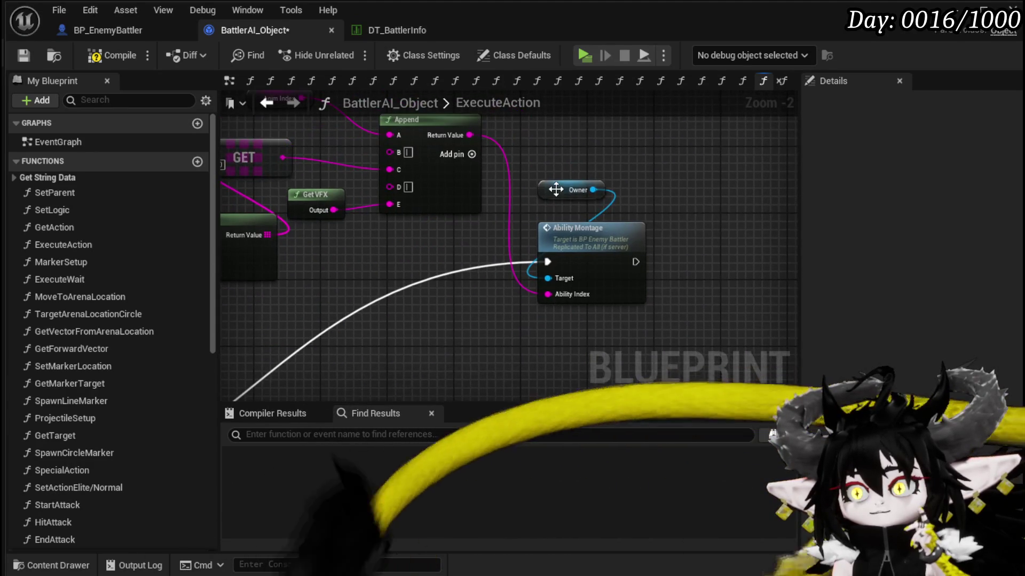
pyautogui.moveTo(553, 188); pyautogui.dragTo(556, 204)
pyautogui.click(532, 187)
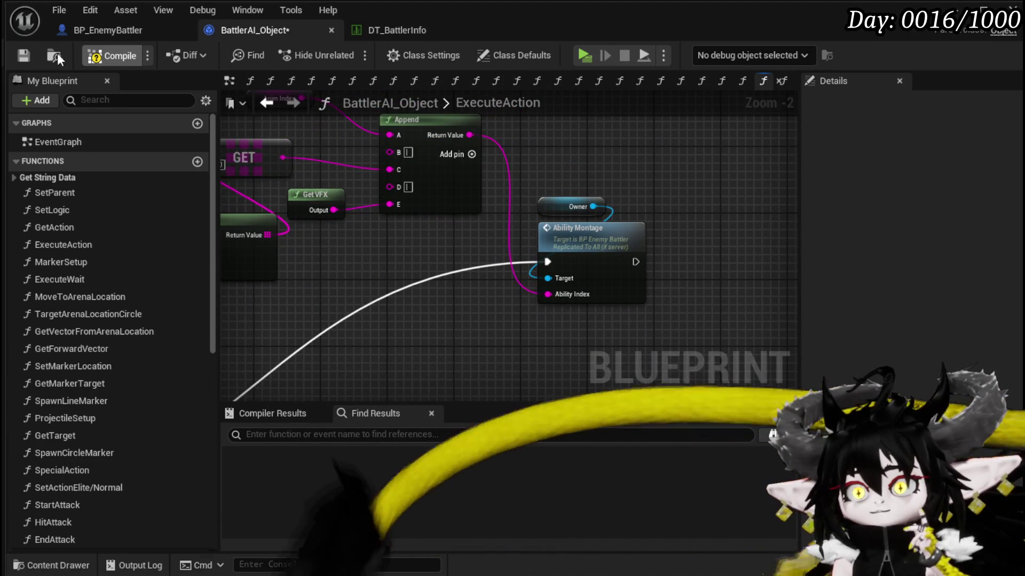
pyautogui.click(24, 52)
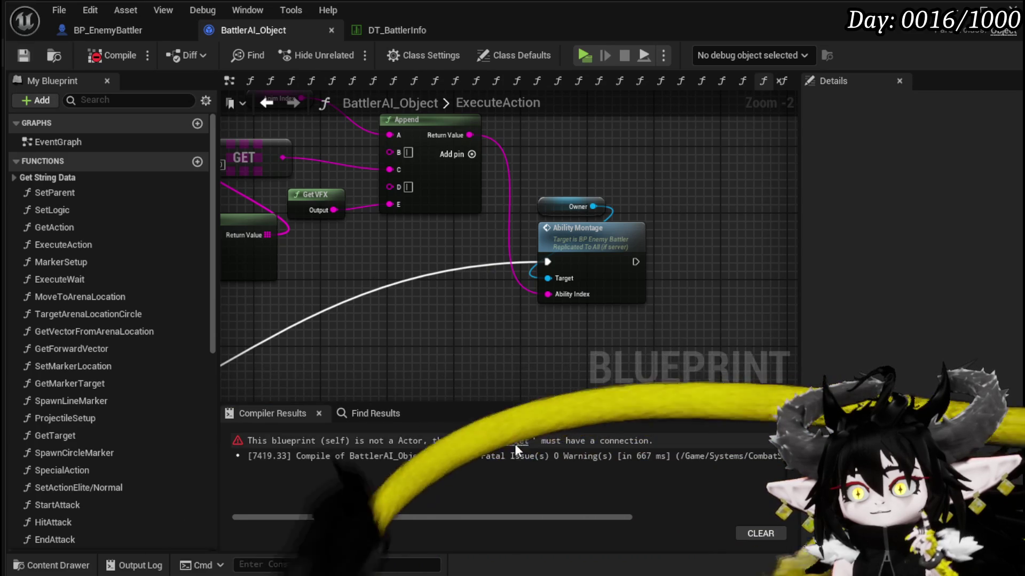
# Connect a copied Actor Target getter to the erroring Get Actor Location's Target pin.
pyautogui.click(515, 443)
pyautogui.scroll(-3, 648, 203)
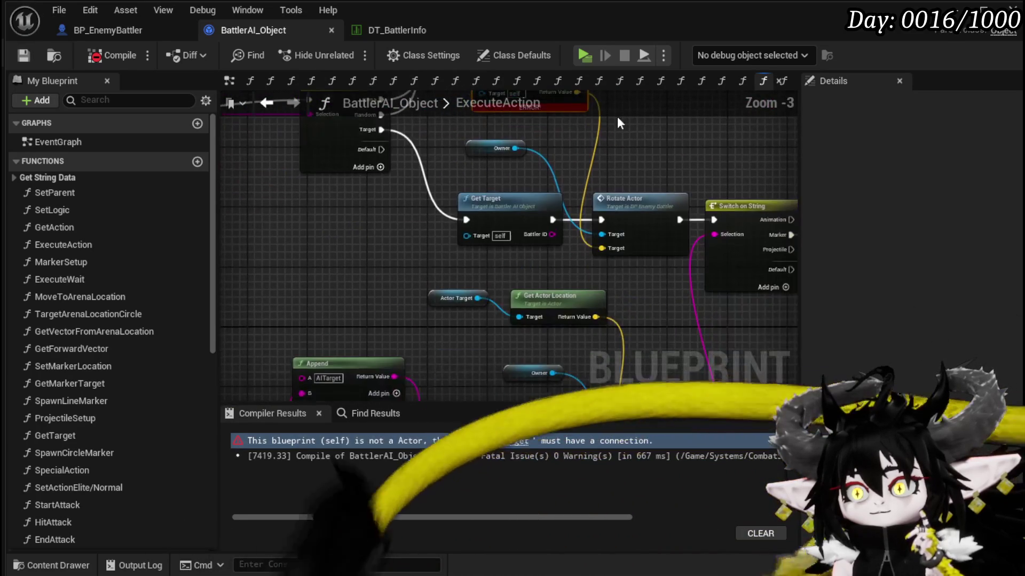
pyautogui.moveTo(468, 209); pyautogui.dragTo(417, 289)
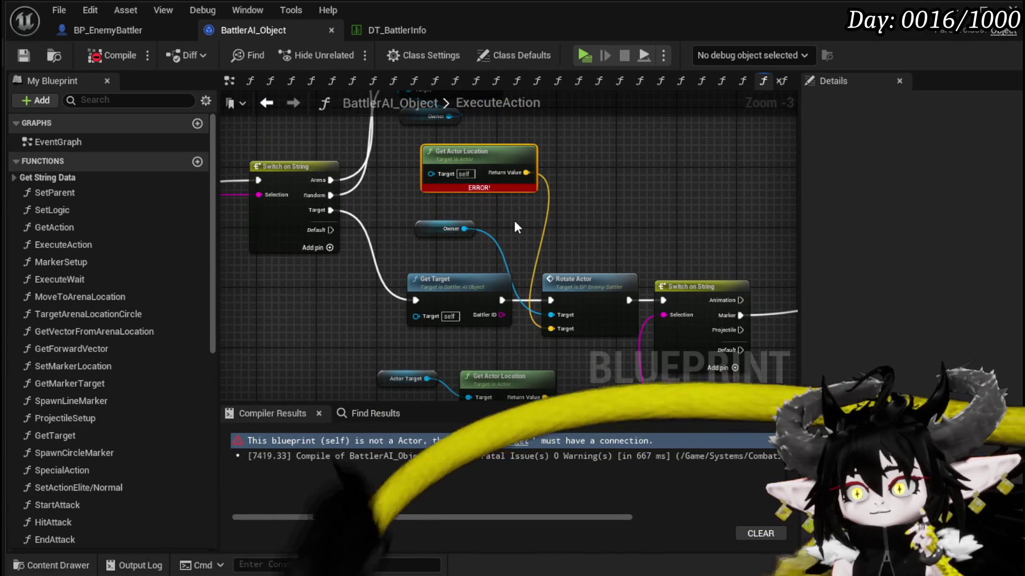
pyautogui.moveTo(493, 171); pyautogui.dragTo(568, 225)
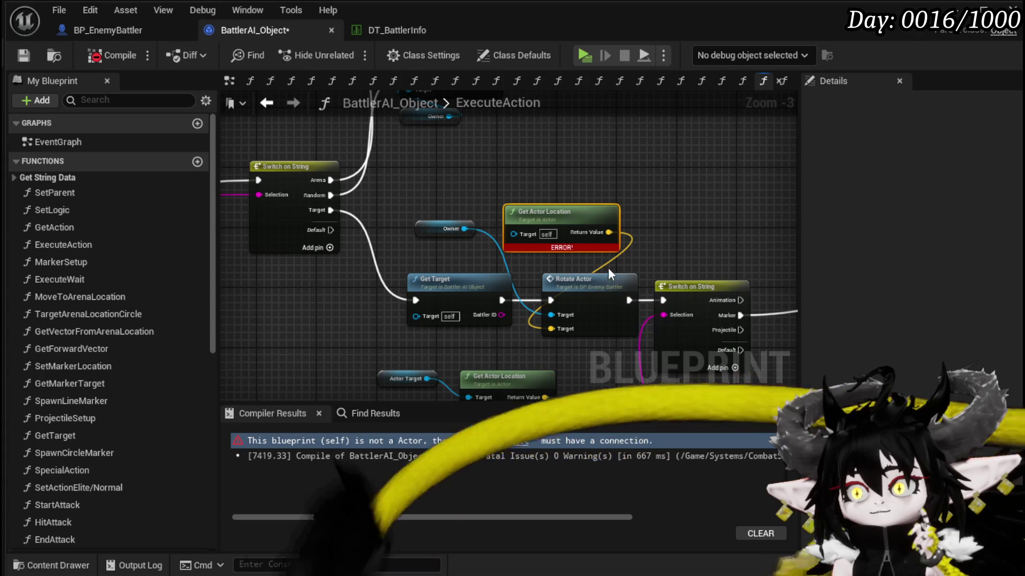
pyautogui.moveTo(516, 239)
pyautogui.mouseDown()
pyautogui.moveTo(458, 239)
pyautogui.moveTo(394, 172)
pyautogui.moveTo(363, 184)
pyautogui.moveTo(355, 171)
pyautogui.moveTo(364, 310)
pyautogui.mouseUp()
pyautogui.scroll(-2, 458, 238)
pyautogui.scroll(3, 364, 309)
pyautogui.click(357, 221)
pyautogui.moveTo(357, 216)
pyautogui.mouseDown()
pyautogui.moveTo(352, 275)
pyautogui.moveTo(371, 225)
pyautogui.mouseUp()
pyautogui.hotkey('ctrl', 'c')
pyautogui.hotkey('ctrl', 'v')
pyautogui.moveTo(424, 171)
pyautogui.mouseDown()
pyautogui.moveTo(431, 190)
pyautogui.moveTo(506, 196)
pyautogui.mouseUp()
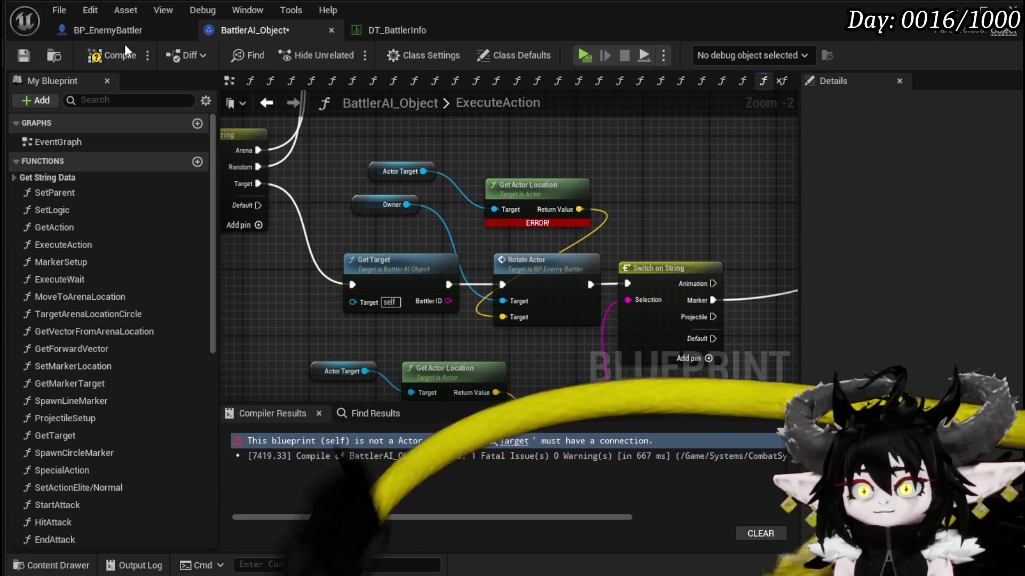
# Save the fixed blueprint and drag a new execution wire from Ability Montage.
pyautogui.click(24, 56)
pyautogui.moveTo(693, 185)
pyautogui.mouseDown()
pyautogui.moveTo(387, 216)
pyautogui.moveTo(488, 226)
pyautogui.mouseUp()
pyautogui.scroll(-4, 401, 224)
pyautogui.scroll(2, 444, 229)
pyautogui.moveTo(664, 306)
pyautogui.mouseDown()
pyautogui.moveTo(386, 309)
pyautogui.moveTo(492, 260)
pyautogui.moveTo(357, 289)
pyautogui.moveTo(505, 289)
pyautogui.moveTo(498, 309)
pyautogui.moveTo(482, 281)
pyautogui.moveTo(638, 258)
pyautogui.moveTo(299, 288)
pyautogui.mouseUp()
pyautogui.moveTo(490, 207); pyautogui.dragTo(574, 213)
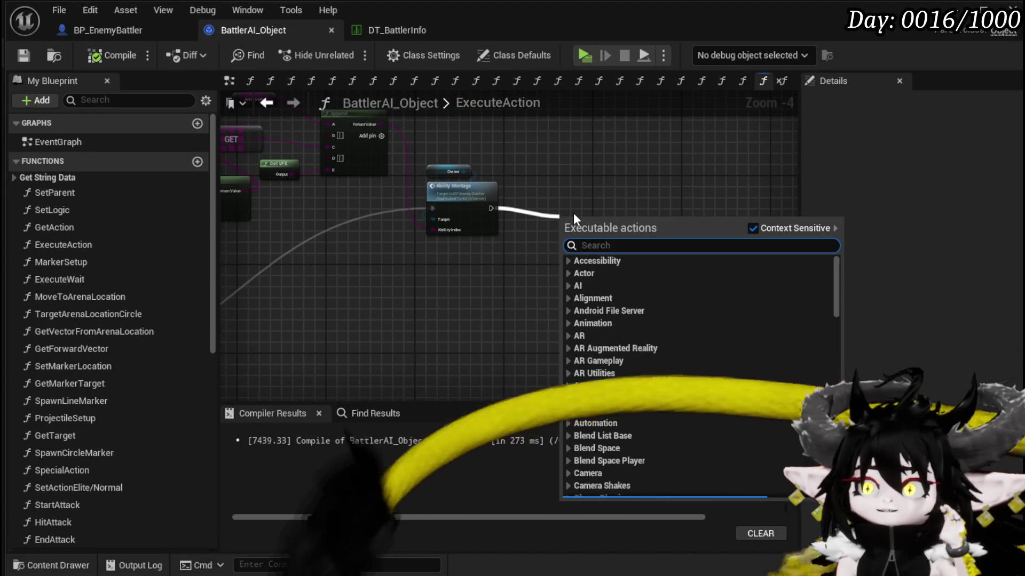
# Add a Print String after Ability Montage with In String 'Execute Move Attack', then save.
pyautogui.write('Print String')
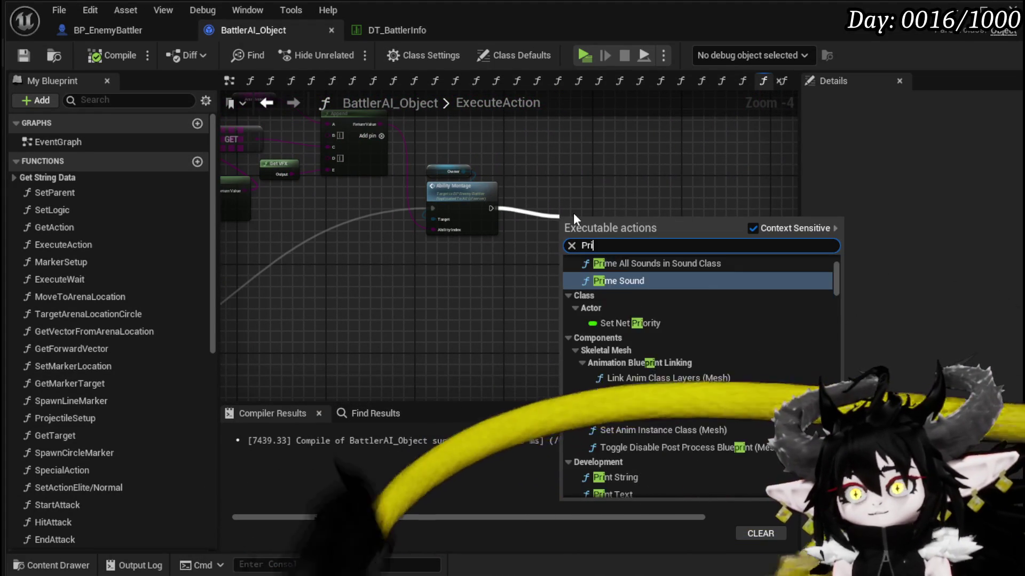
pyautogui.press('Return')
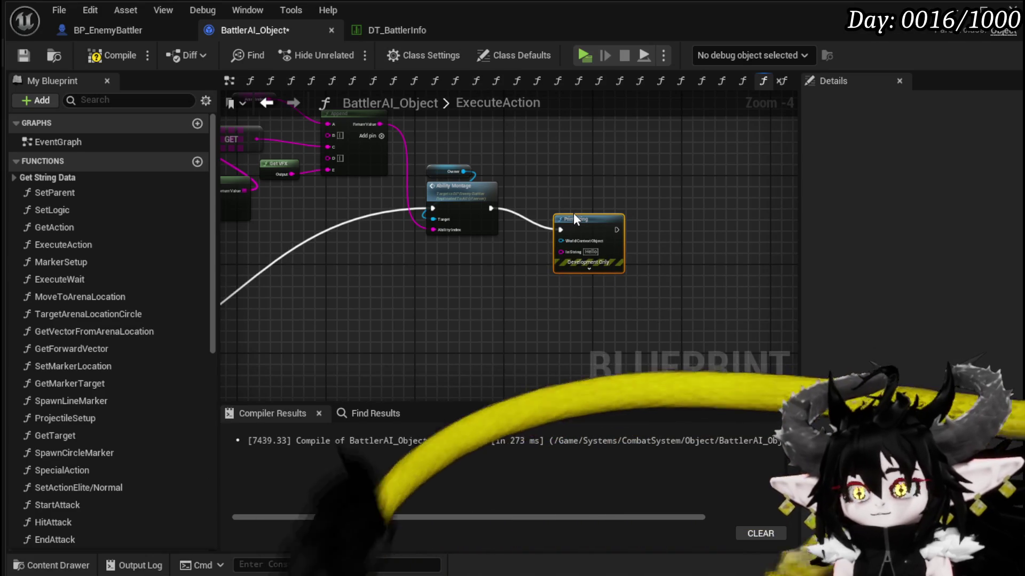
pyautogui.scroll(2, 560, 160)
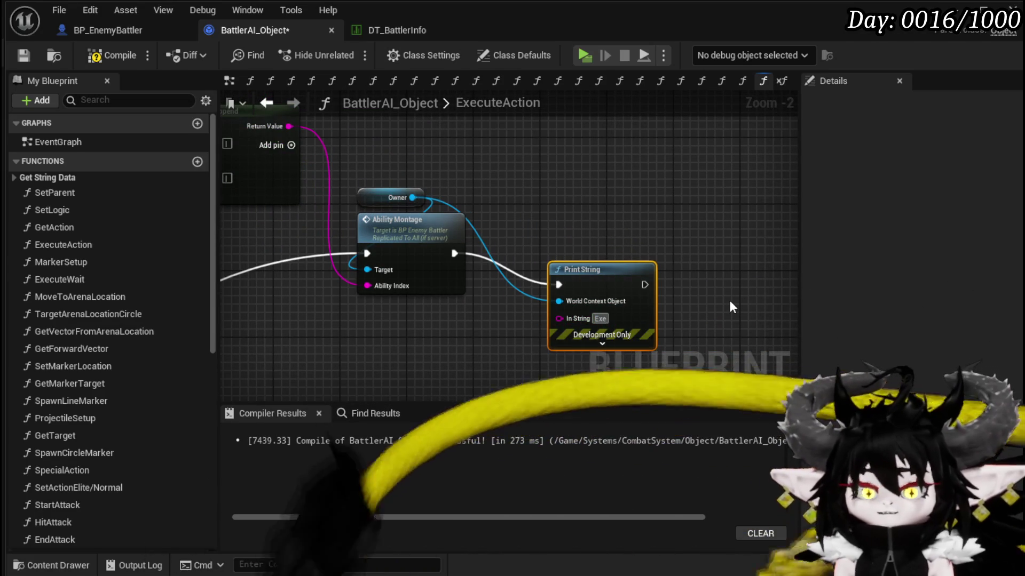
pyautogui.write('xecute M')
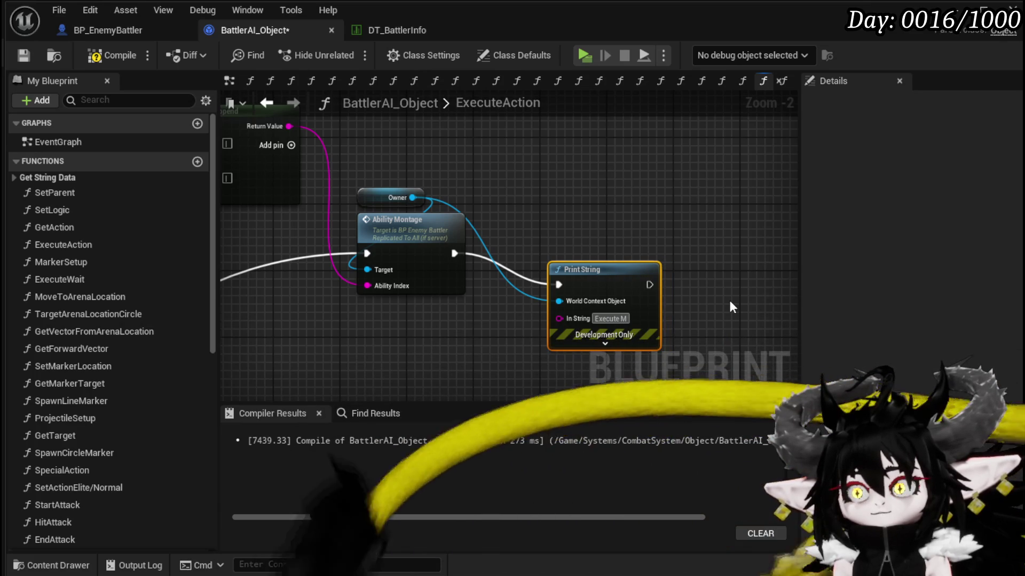
pyautogui.write('ove Attack')
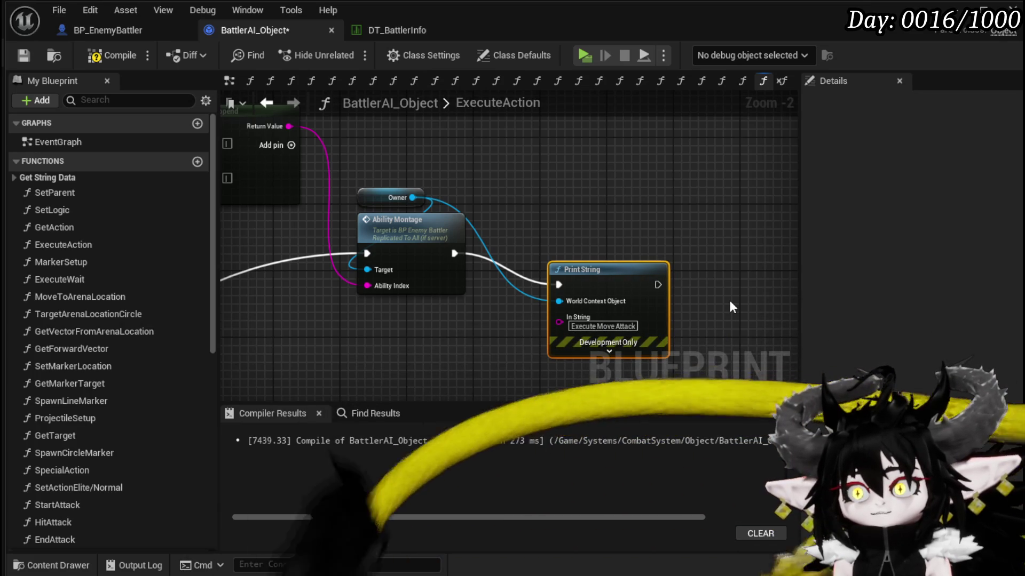
pyautogui.click(16, 57)
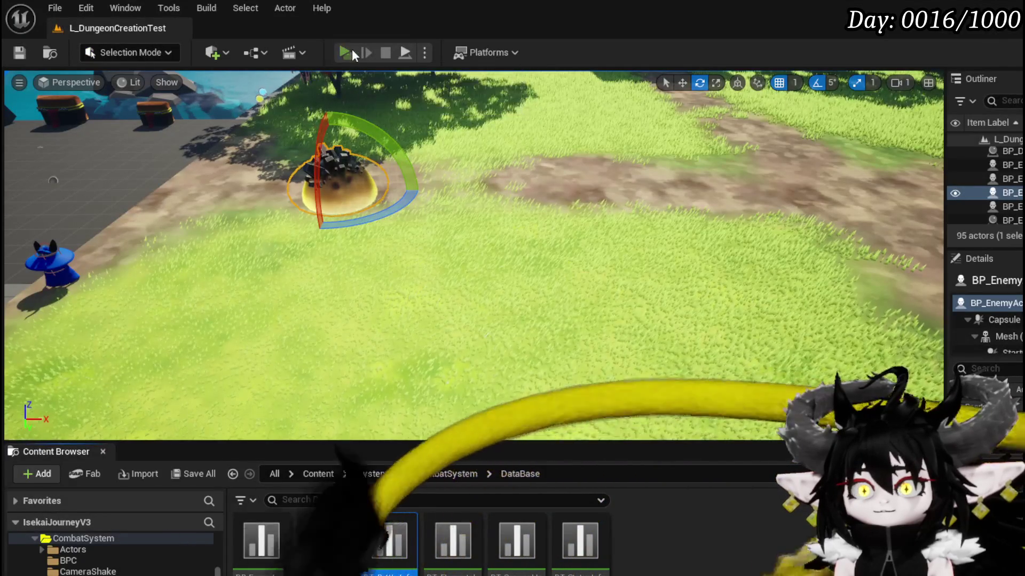
# Start a play test, approach the spiky enemy and take the first combat turn.
pyautogui.click(351, 49)
pyautogui.press('w')
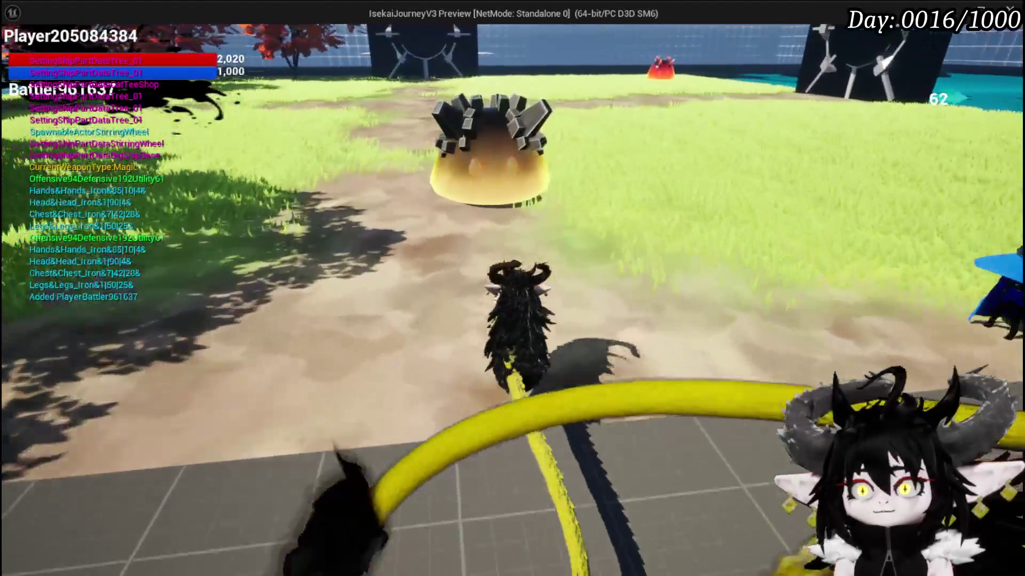
pyautogui.press('s')
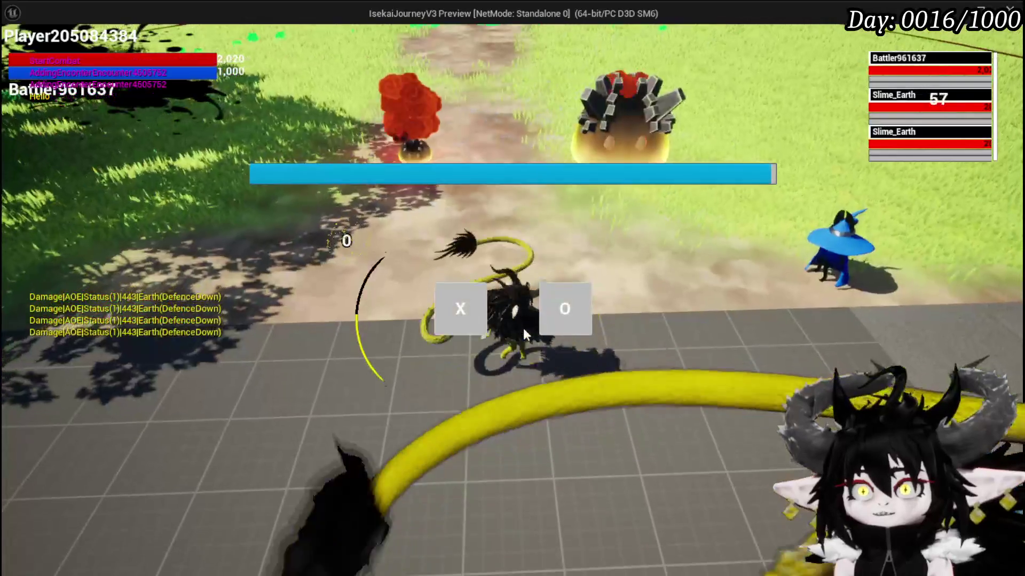
pyautogui.click(443, 322)
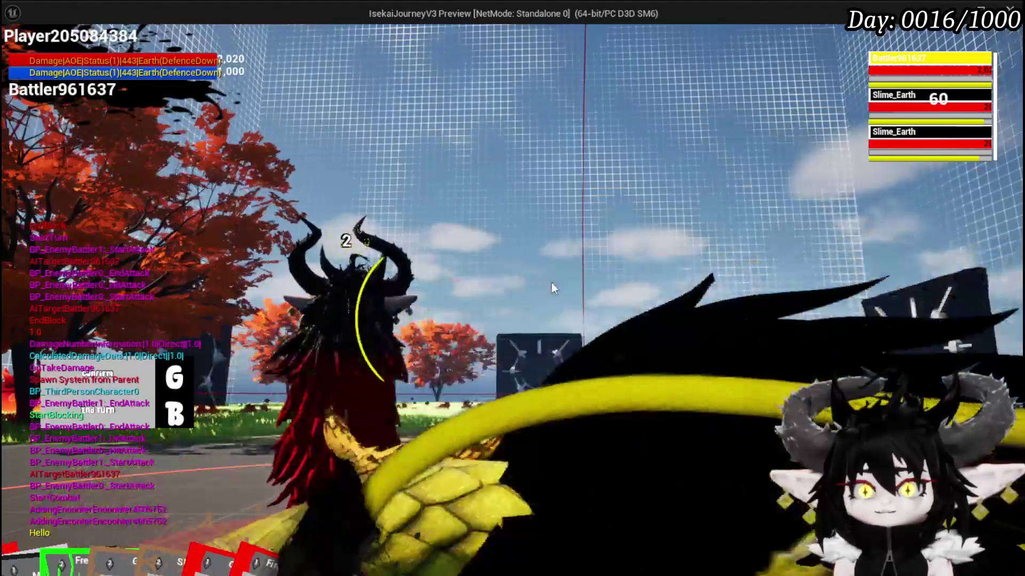
pyautogui.press('g')
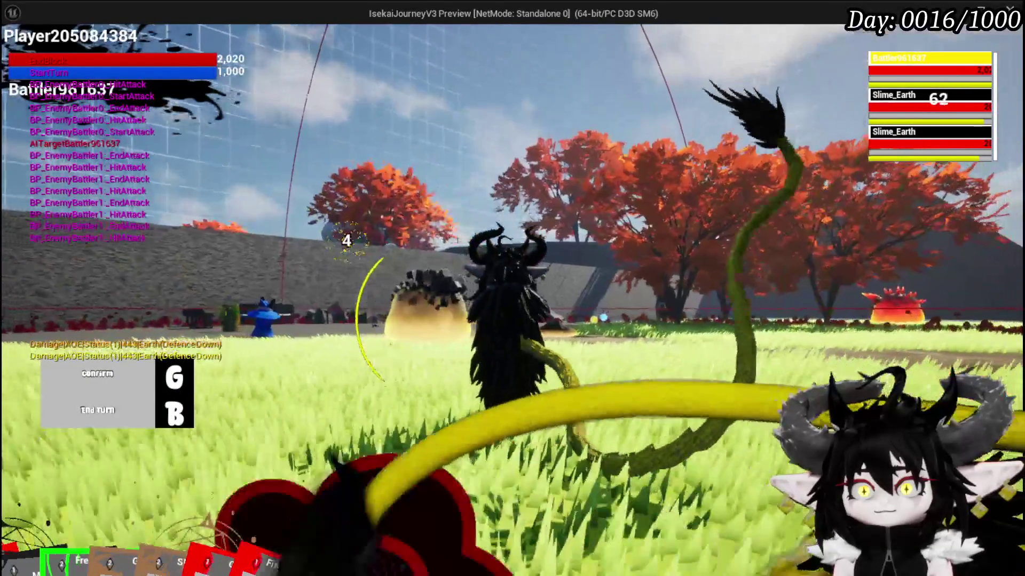
pyautogui.press('b')
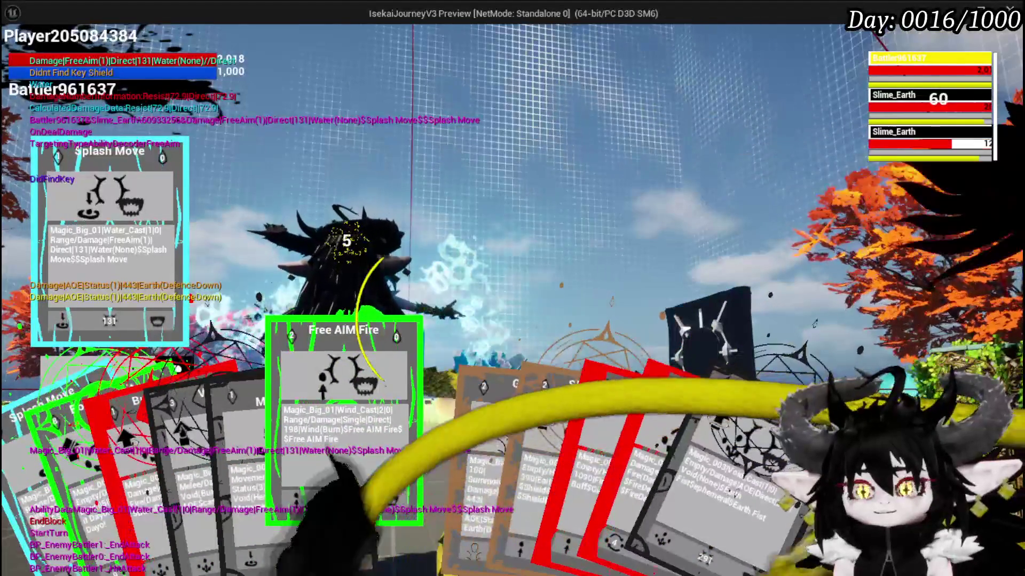
# Play the Free AIM Fire card, pass the turn to the enemies, and stop the preview.
pyautogui.click(345, 421)
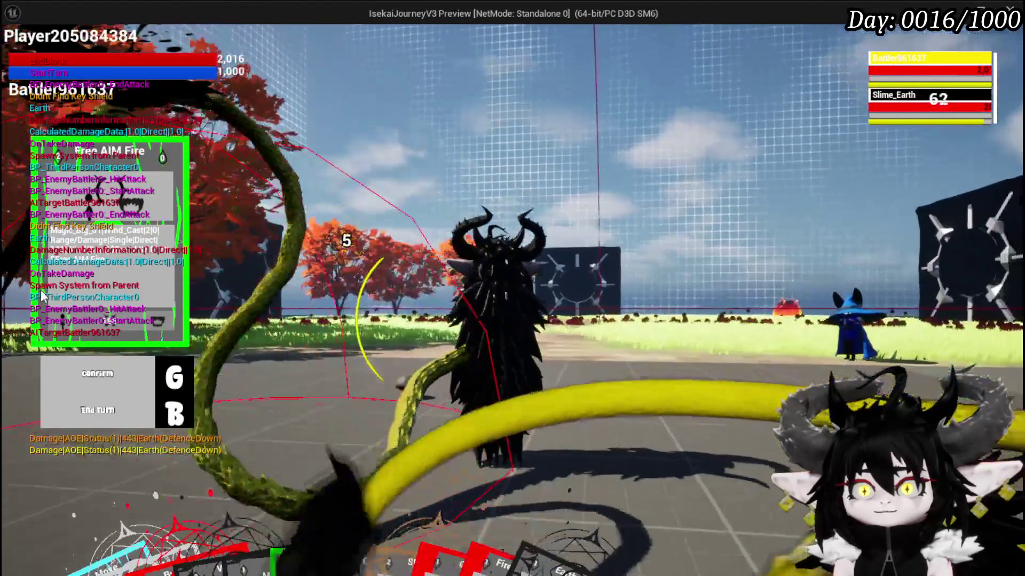
pyautogui.press('b')
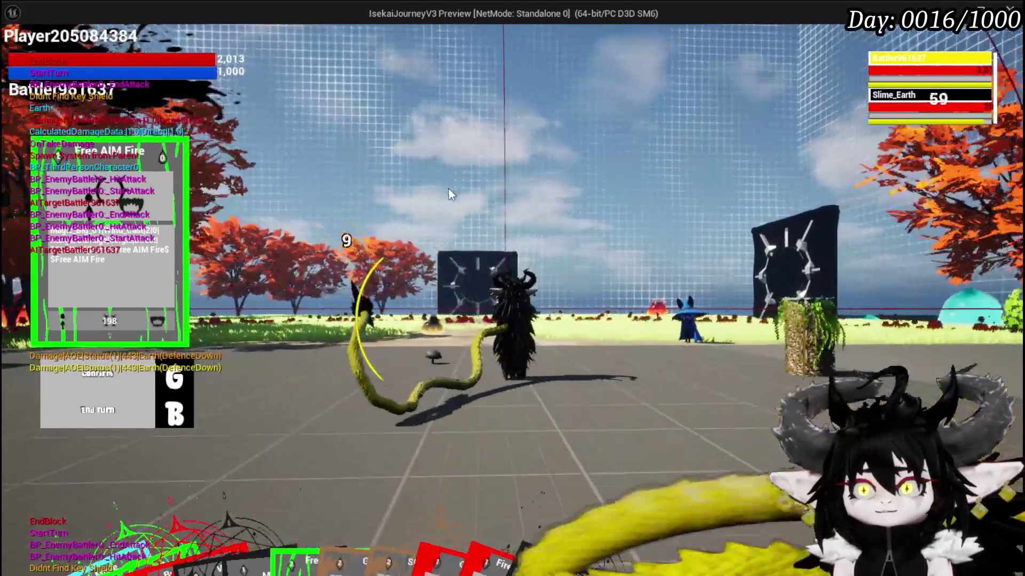
pyautogui.click(448, 187)
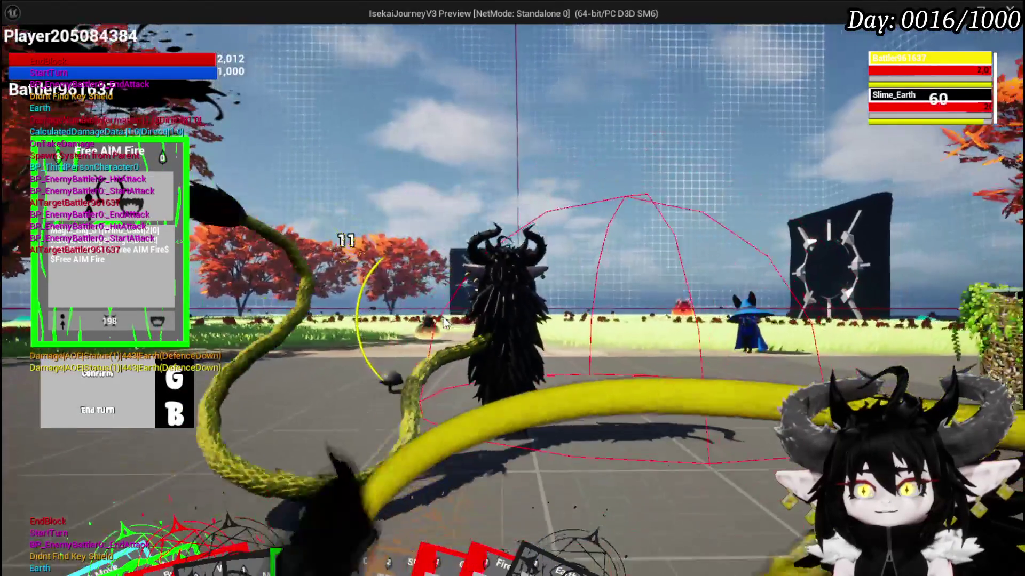
pyautogui.click(443, 320)
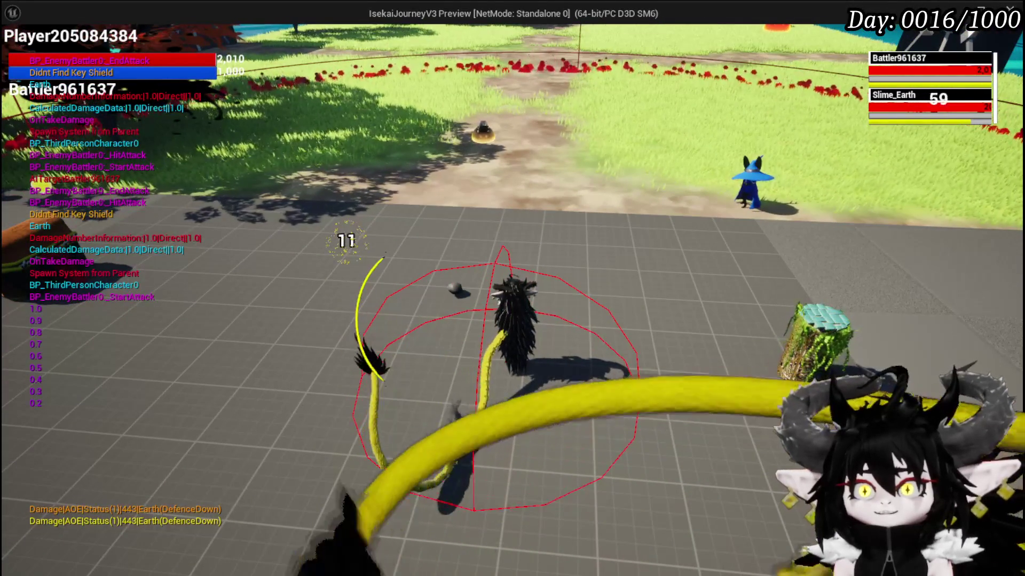
pyautogui.press('Escape')
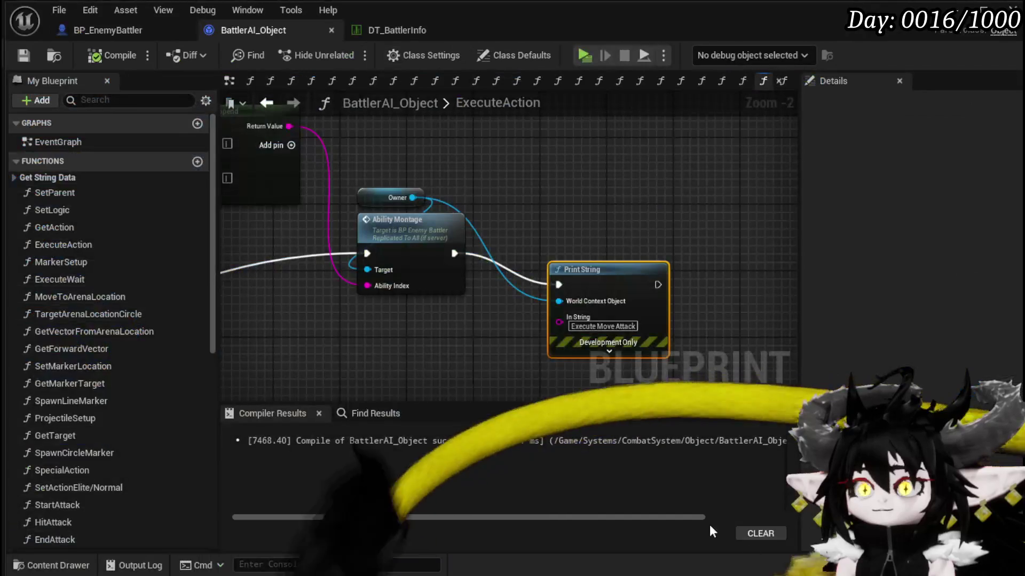
# Move the Print String node up beside Ability Montage, save BattlerAI_Object, and switch to DT_BattlerInfo.
pyautogui.moveTo(578, 283); pyautogui.dragTo(574, 246)
pyautogui.click(332, 330)
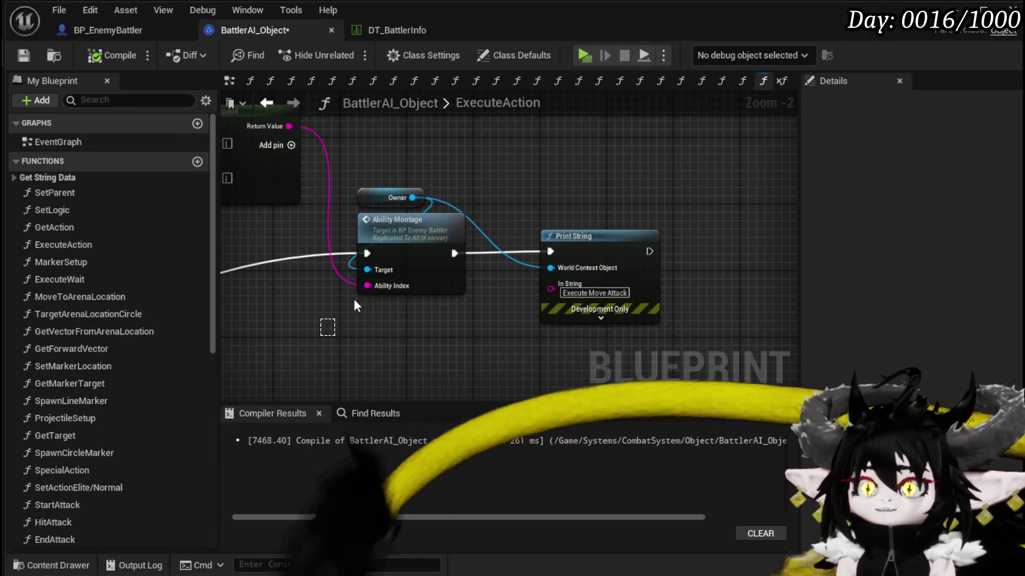
pyautogui.moveTo(456, 184); pyautogui.dragTo(708, 238)
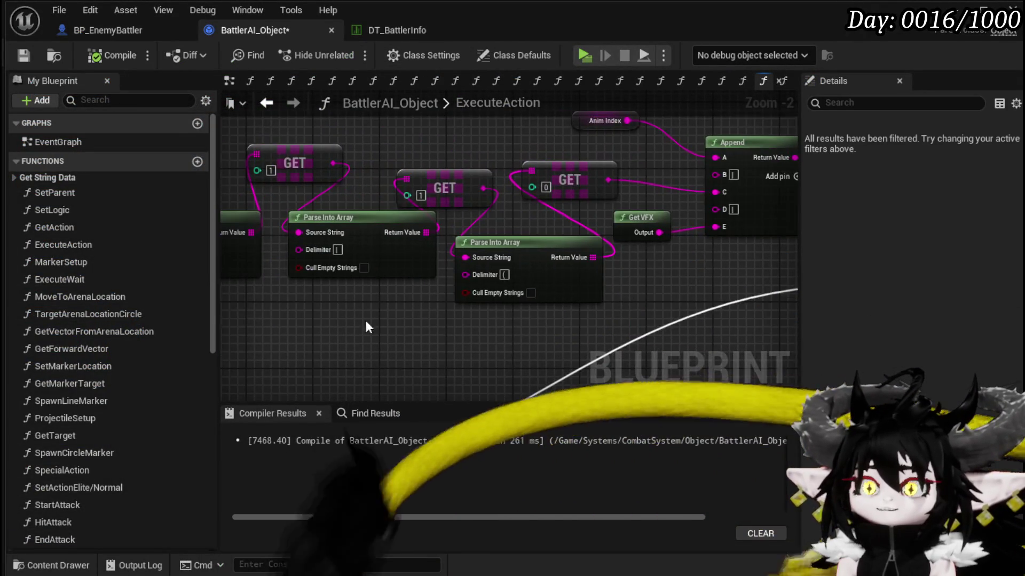
pyautogui.moveTo(356, 326); pyautogui.dragTo(170, 287)
pyautogui.moveTo(606, 342); pyautogui.dragTo(334, 321)
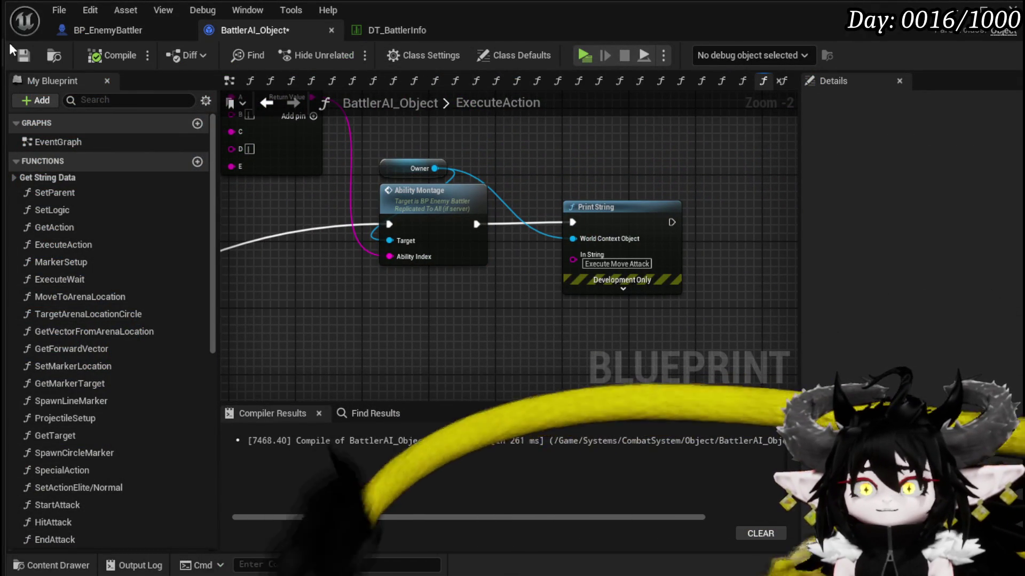
pyautogui.click(21, 54)
pyautogui.click(402, 30)
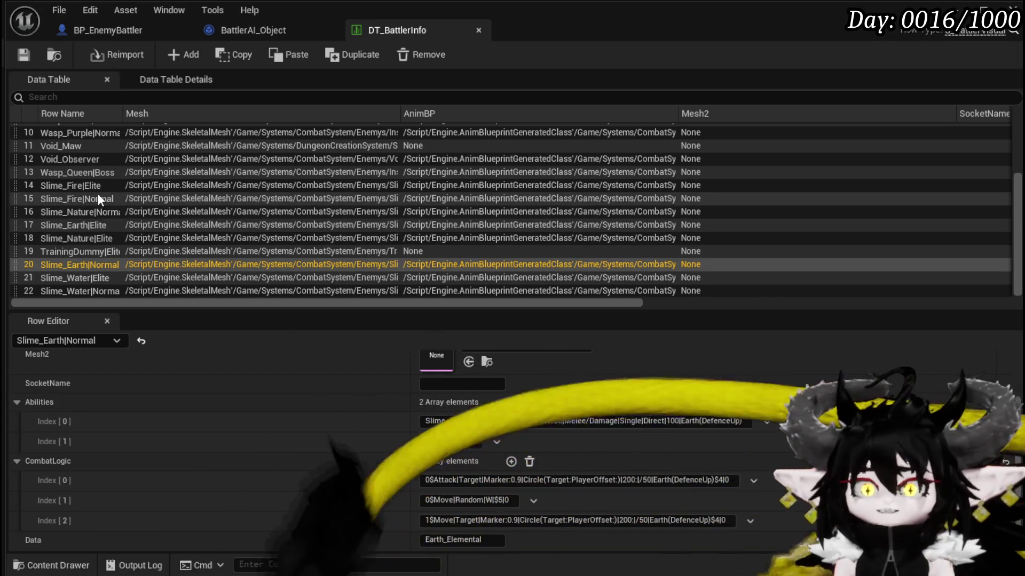
# Copy Slime_Dash from Slime_Fire|Normal into Slime_Earth|Normal's Abilities Index [1] and save the table.
pyautogui.click(98, 197)
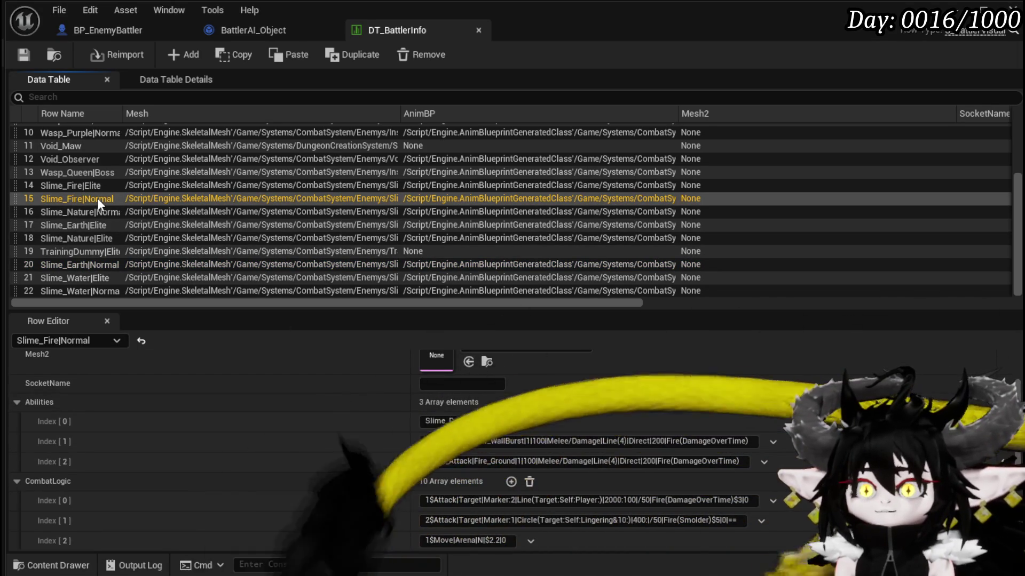
pyautogui.moveTo(368, 407); pyautogui.dragTo(82, 210)
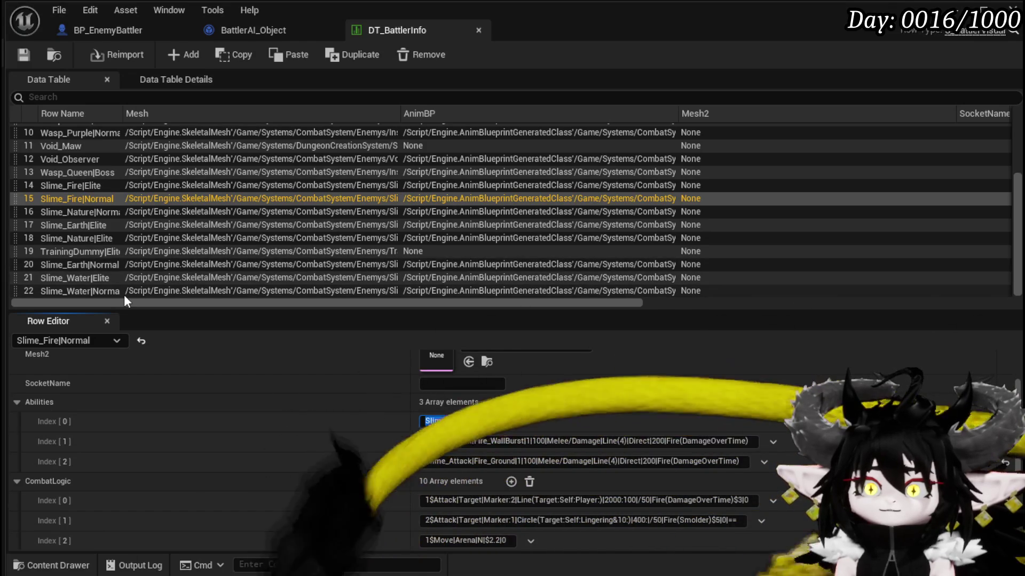
pyautogui.click(97, 267)
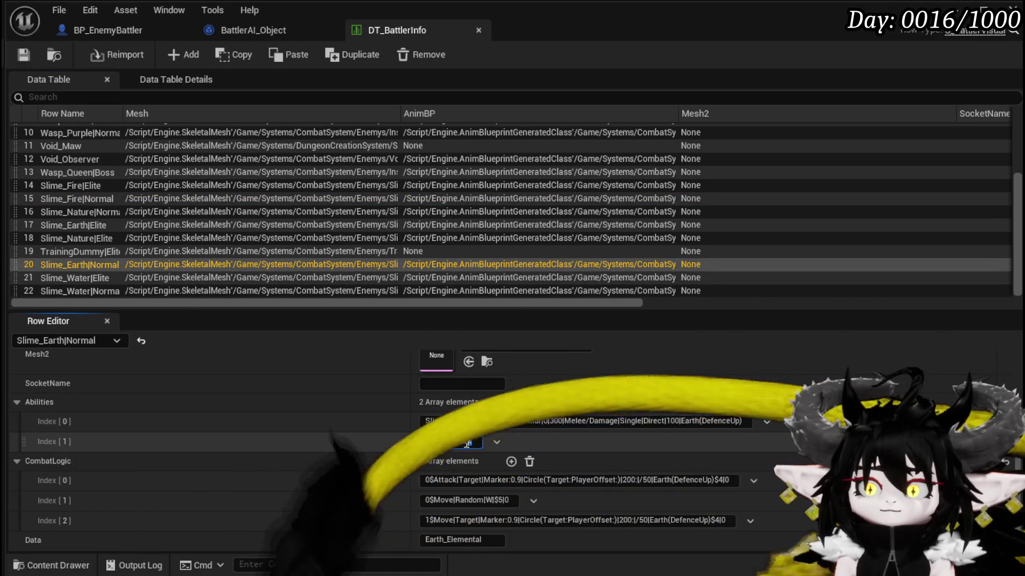
pyautogui.click(300, 418)
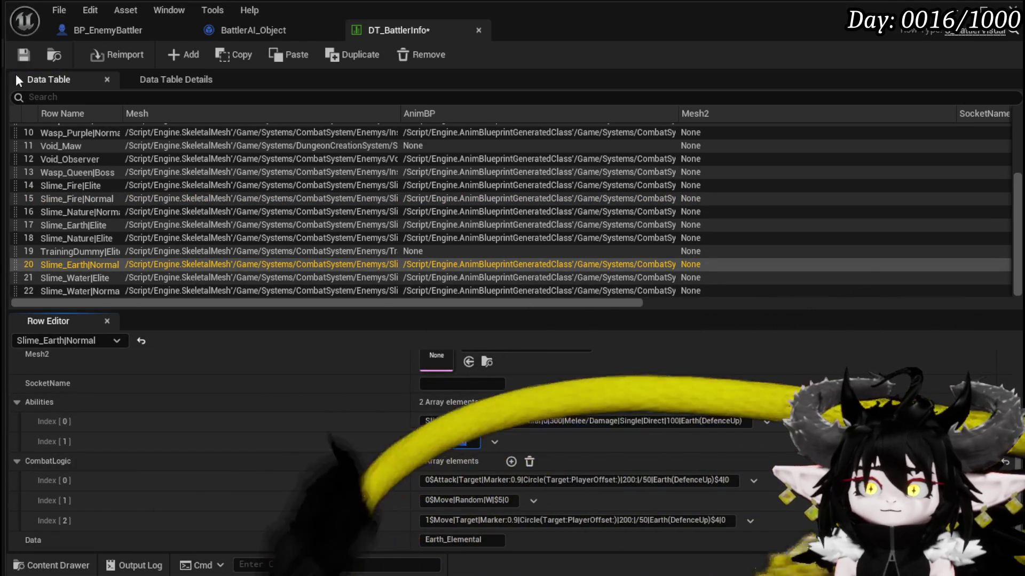
pyautogui.hotkey('ctrl', 's')
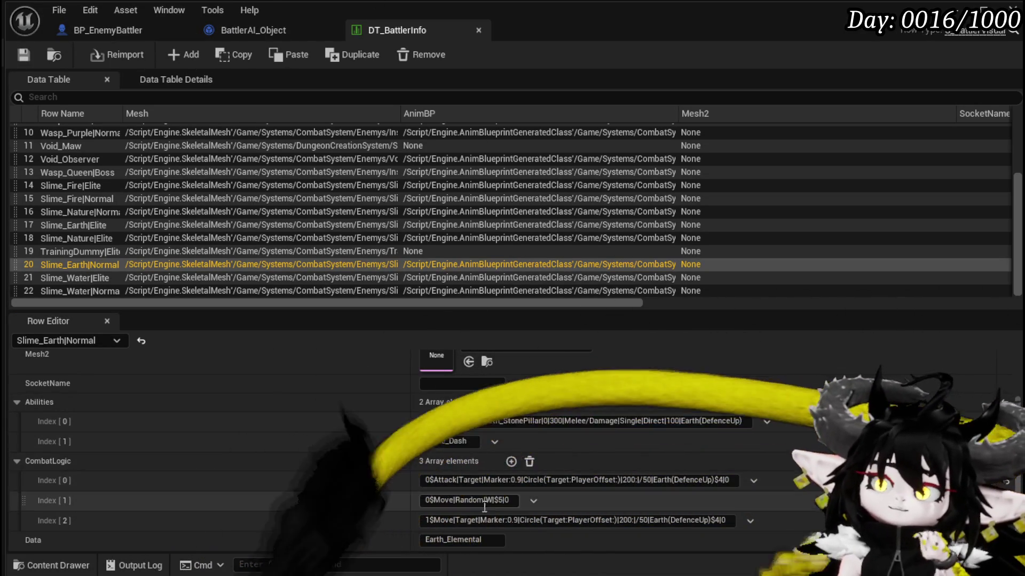
# Inspect the third CombatLogic entry 1$Move|Target|Marker:0.9 and leave it unchanged.
pyautogui.doubleClick(443, 521)
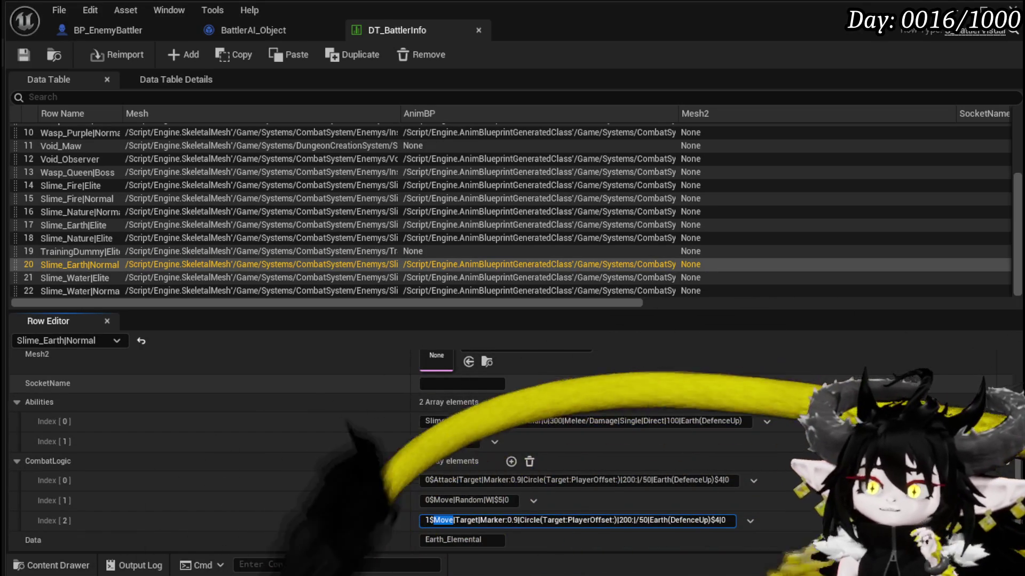
pyautogui.doubleClick(443, 520)
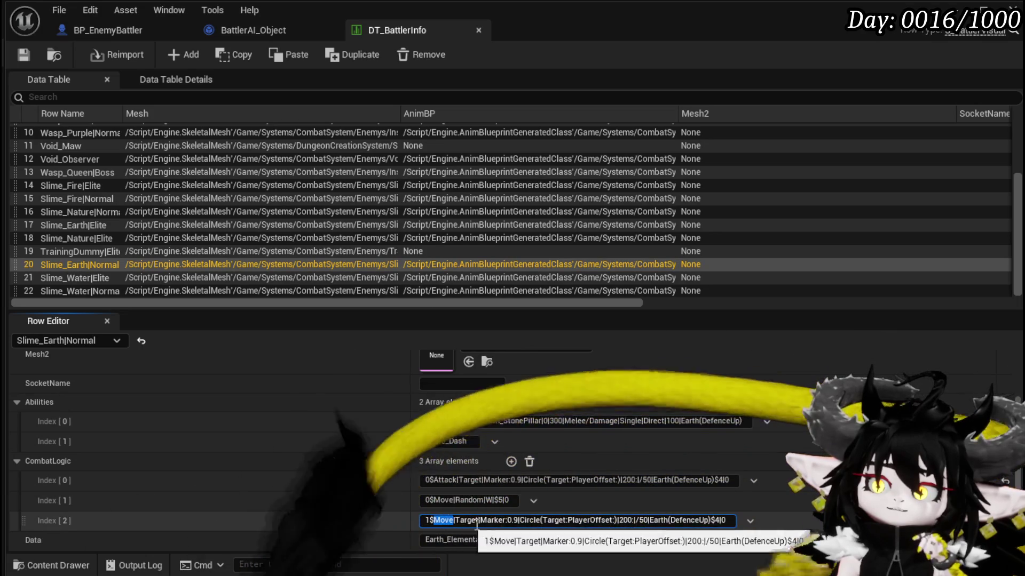
pyautogui.click(508, 521)
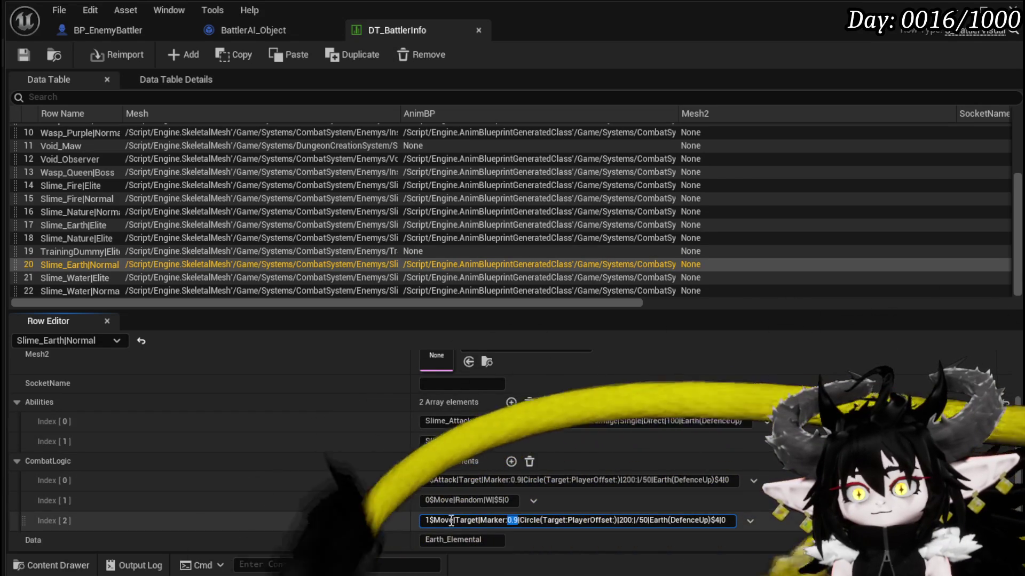
pyautogui.press('Return')
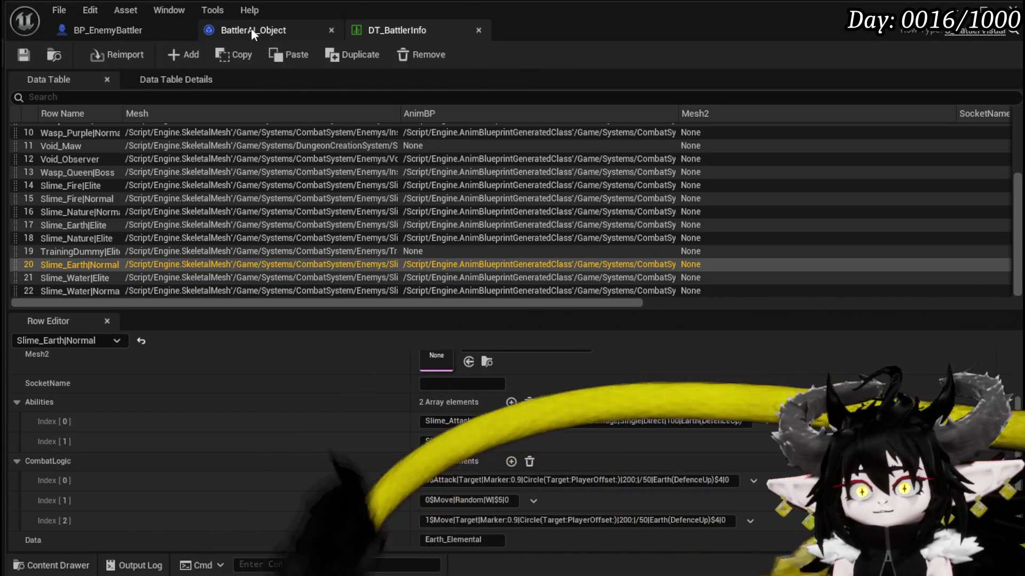
# From the Ability Montage call in BattlerAI_Object, jump to the AbilityMontage event in BP_EnemyBattler.
pyautogui.click(248, 29)
pyautogui.moveTo(606, 367)
pyautogui.mouseDown()
pyautogui.moveTo(338, 308)
pyautogui.moveTo(541, 350)
pyautogui.moveTo(457, 274)
pyautogui.moveTo(567, 277)
pyautogui.moveTo(297, 267)
pyautogui.moveTo(661, 307)
pyautogui.moveTo(771, 290)
pyautogui.mouseUp()
pyautogui.scroll(-1, 383, 325)
pyautogui.moveTo(383, 325); pyautogui.dragTo(450, 329)
pyautogui.moveTo(521, 336)
pyautogui.mouseDown()
pyautogui.moveTo(517, 323)
pyautogui.moveTo(367, 286)
pyautogui.mouseUp()
pyautogui.moveTo(567, 298)
pyautogui.mouseDown()
pyautogui.moveTo(519, 293)
pyautogui.moveTo(542, 286)
pyautogui.moveTo(469, 291)
pyautogui.mouseUp()
pyautogui.doubleClick(458, 228)
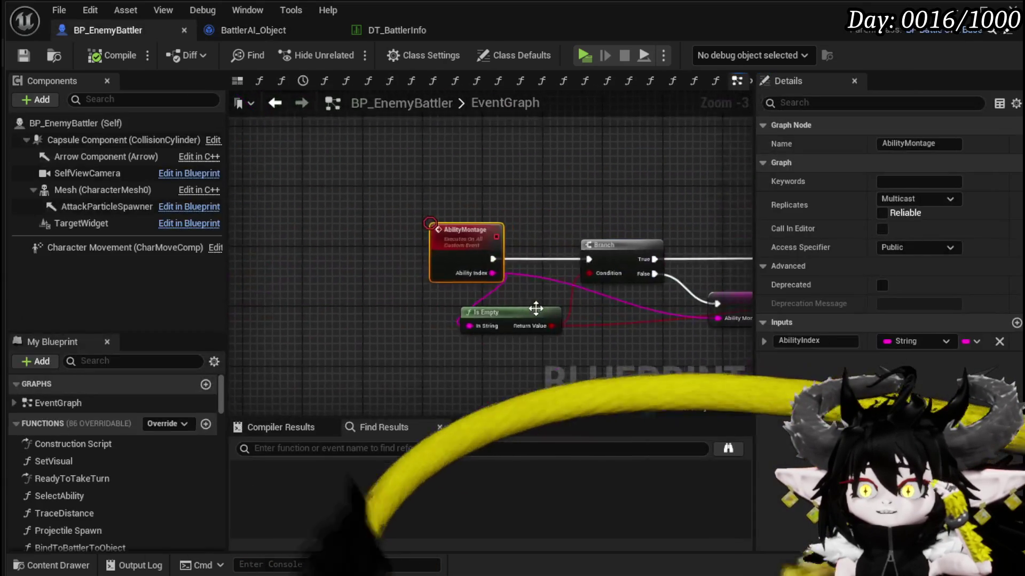
# Trace the AbilityMontage event's chain through Play Montage to the hit and end attack calls.
pyautogui.moveTo(404, 296)
pyautogui.mouseDown()
pyautogui.moveTo(217, 274)
pyautogui.moveTo(484, 275)
pyautogui.mouseUp()
pyautogui.moveTo(893, 318); pyautogui.dragTo(508, 298)
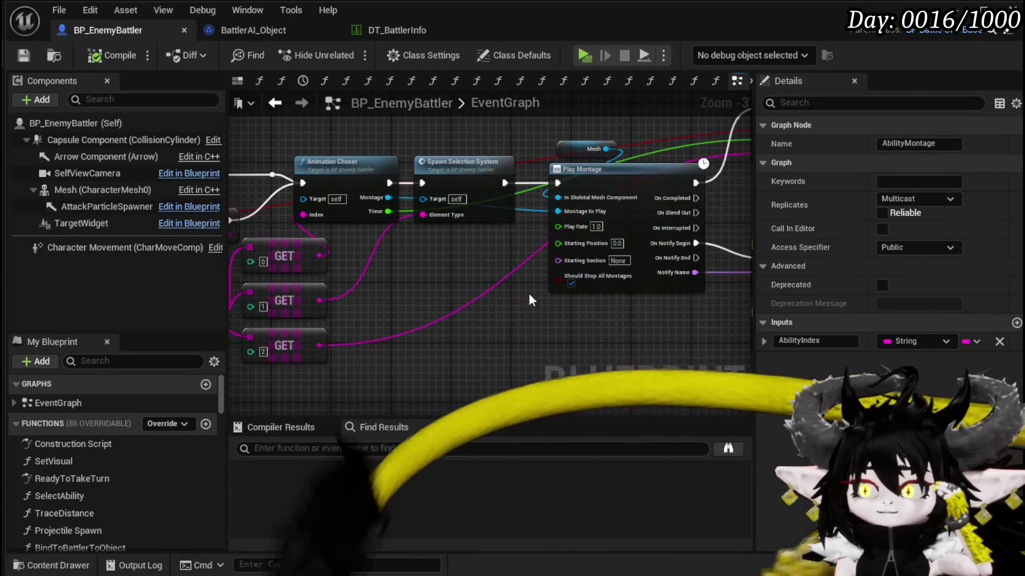
pyautogui.moveTo(631, 328)
pyautogui.mouseDown()
pyautogui.moveTo(289, 314)
pyautogui.moveTo(274, 388)
pyautogui.mouseUp()
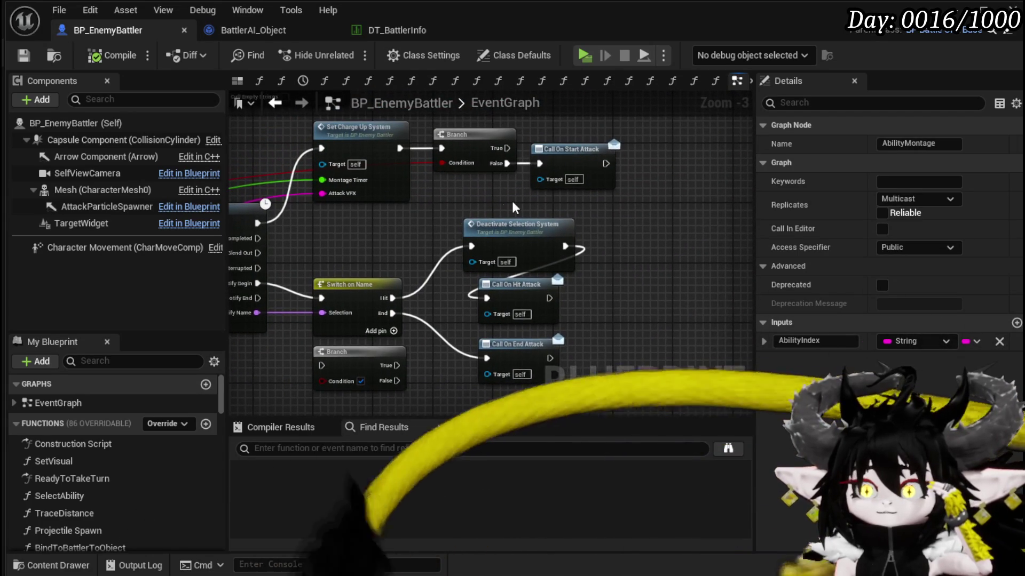
pyautogui.moveTo(428, 220)
pyautogui.mouseDown()
pyautogui.moveTo(440, 293)
pyautogui.moveTo(588, 343)
pyautogui.mouseUp()
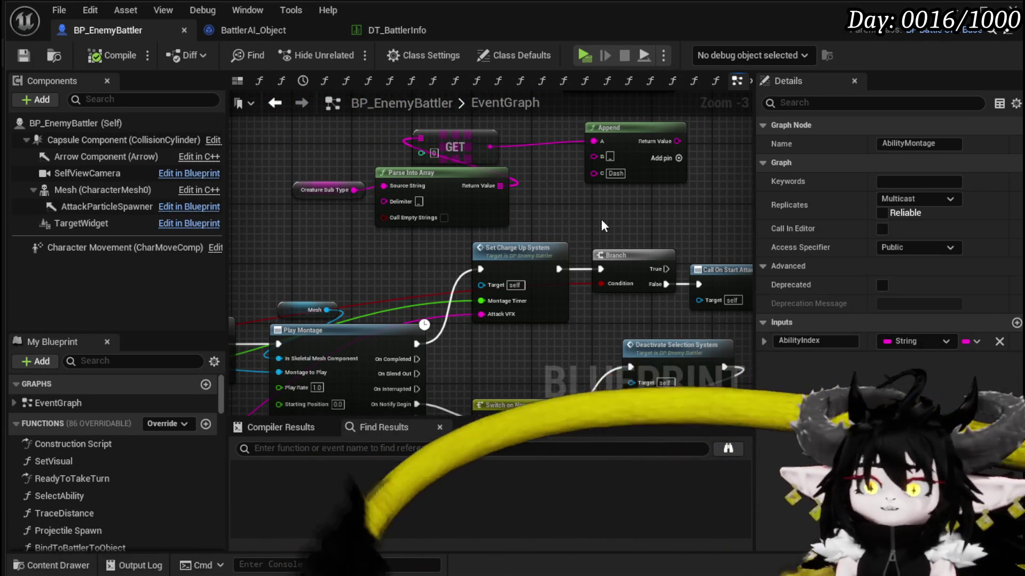
pyautogui.scroll(-4, 614, 198)
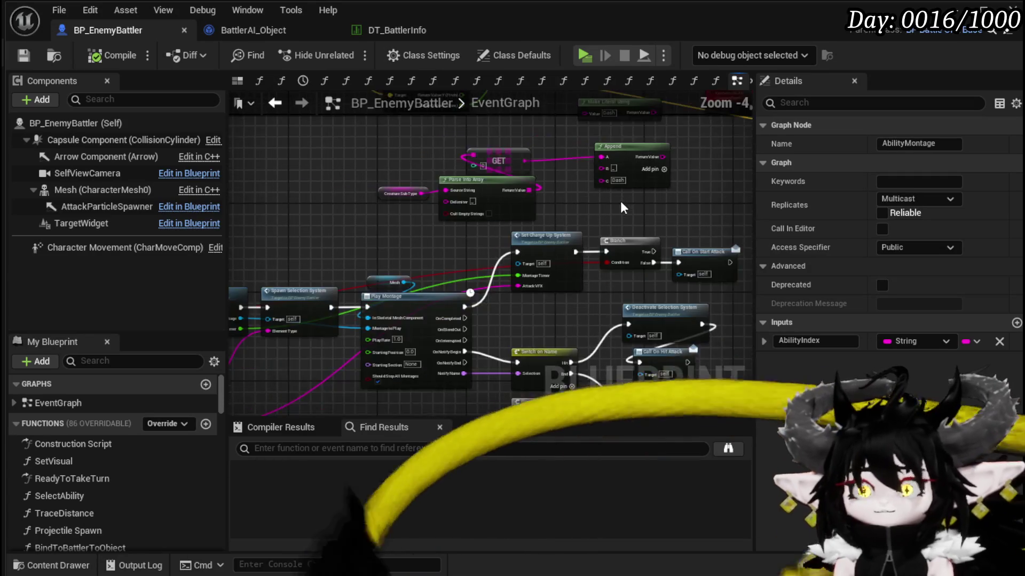
pyautogui.scroll(3, 347, 298)
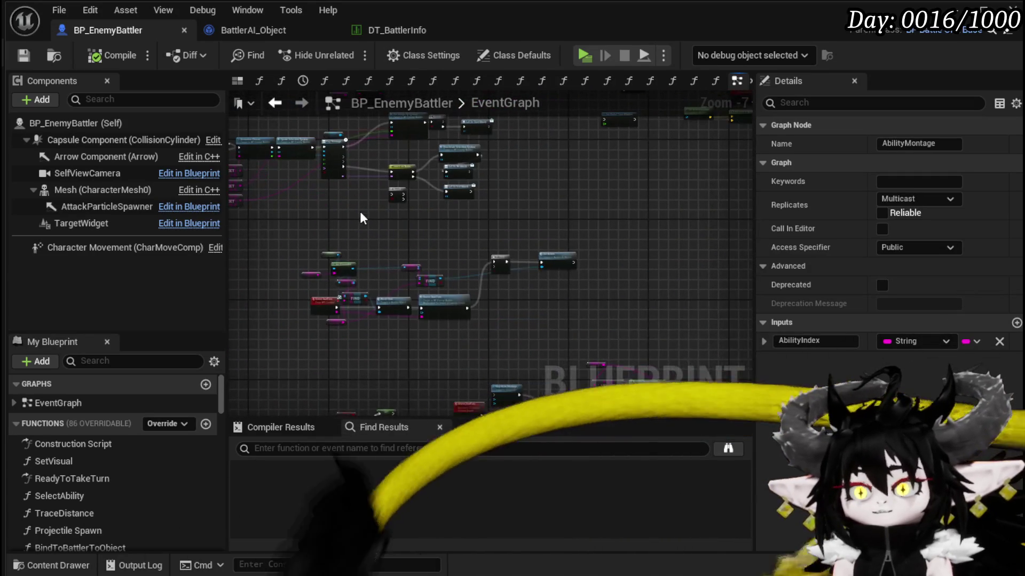
pyautogui.click(745, 358)
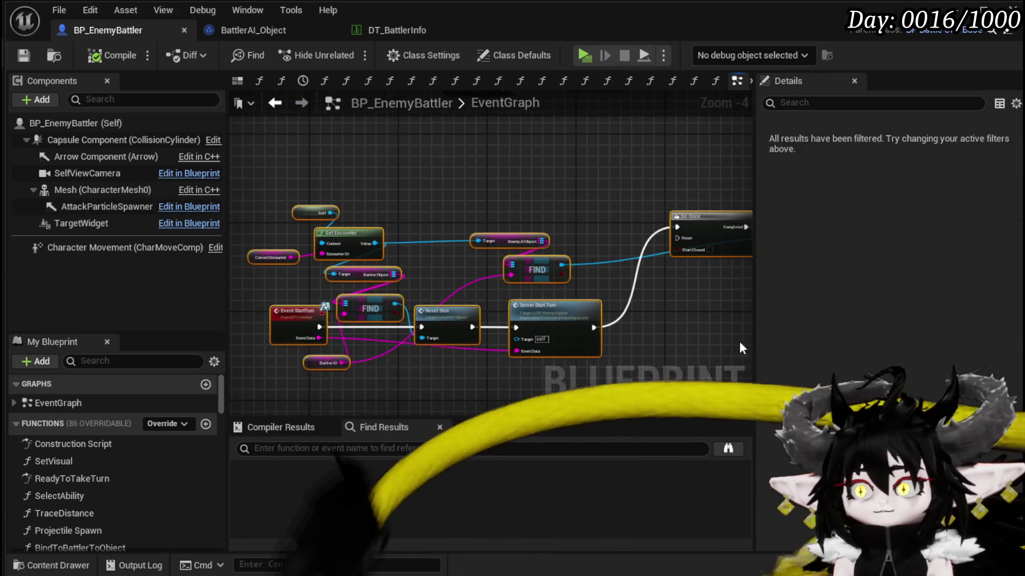
pyautogui.scroll(-3, 745, 359)
pyautogui.scroll(-2, 480, 256)
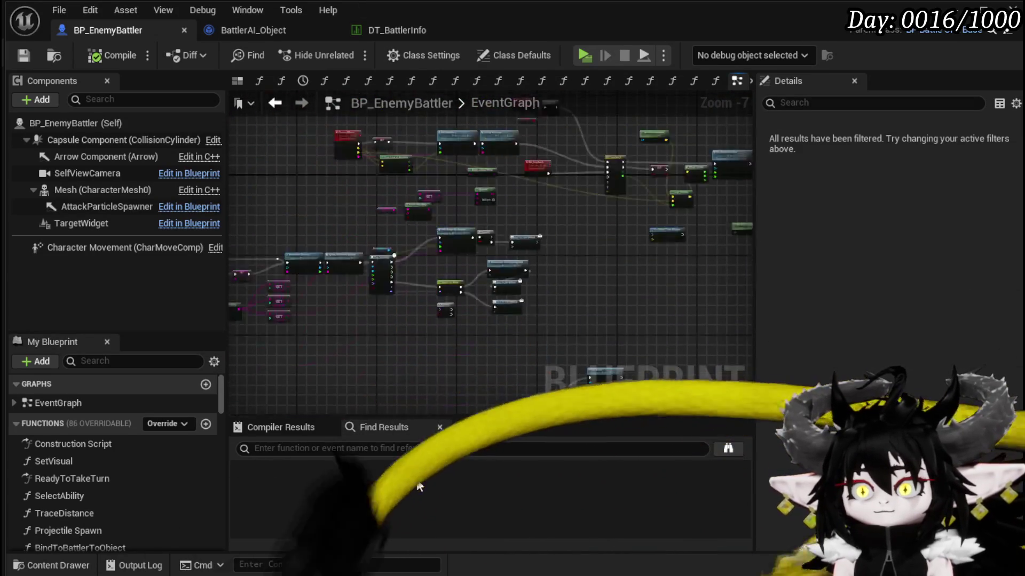
pyautogui.scroll(2, 432, 334)
# Box-select the AbilityMontage event's node cluster and shift the event node further left.
pyautogui.moveTo(571, 325)
pyautogui.mouseDown()
pyautogui.moveTo(457, 378)
pyautogui.moveTo(468, 384)
pyautogui.mouseUp()
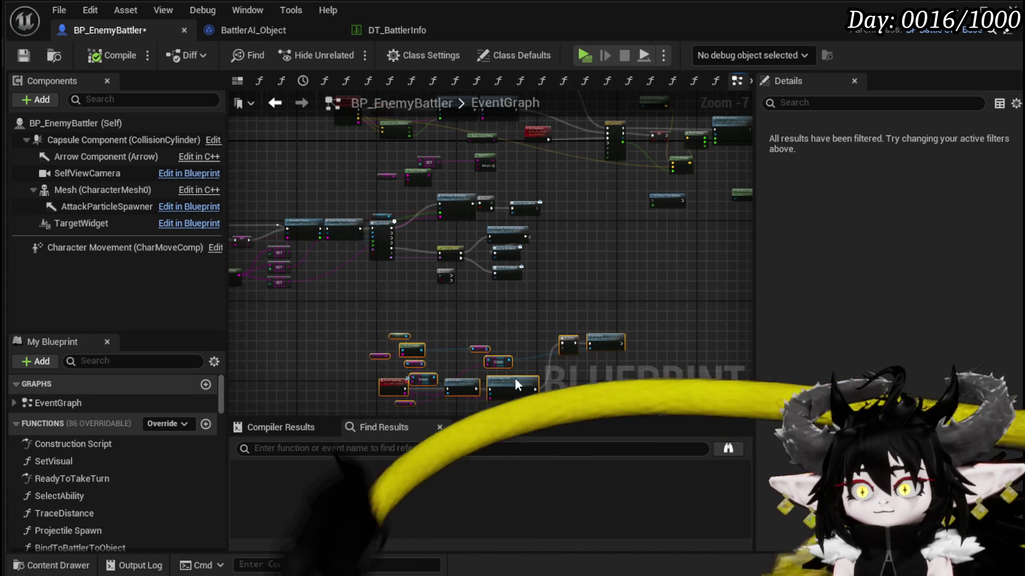
pyautogui.moveTo(664, 192); pyautogui.dragTo(611, 95)
pyautogui.moveTo(270, 357); pyautogui.dragTo(395, 277)
pyautogui.moveTo(275, 312); pyautogui.dragTo(685, 185)
pyautogui.scroll(3, 358, 230)
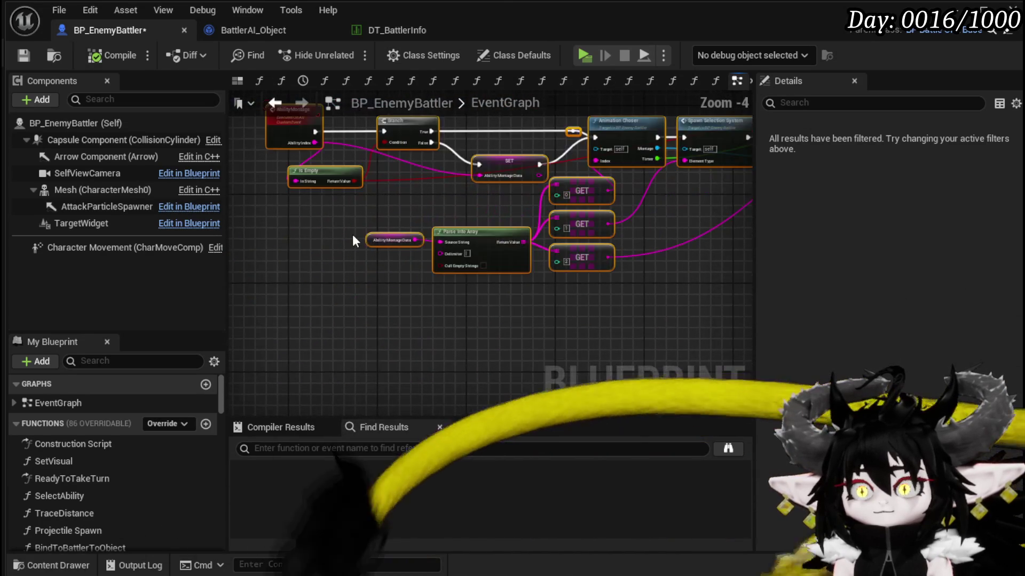
pyautogui.moveTo(358, 234); pyautogui.dragTo(455, 280)
pyautogui.moveTo(484, 158); pyautogui.dragTo(267, 158)
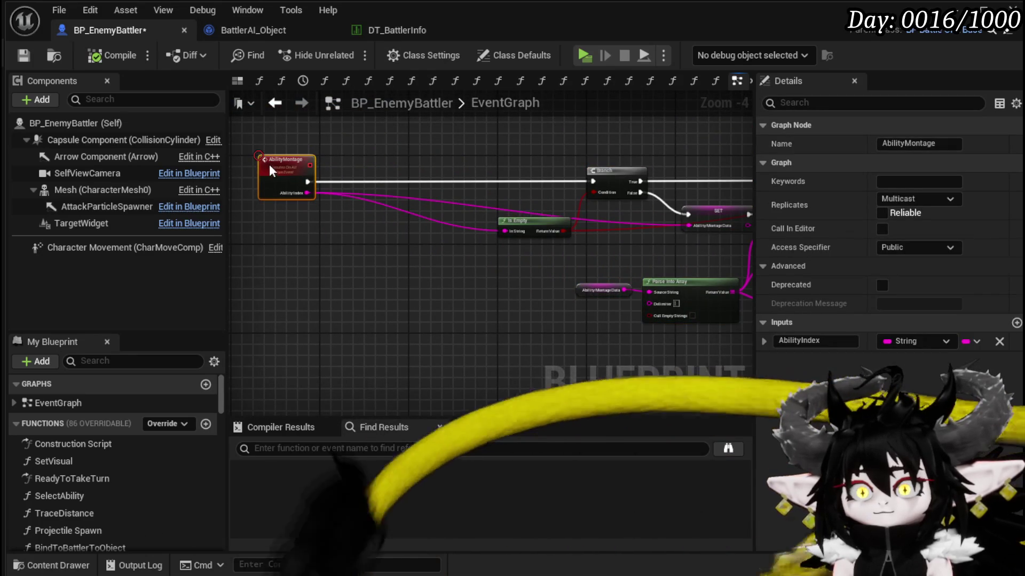
# Move the Branch and Is Empty nodes left alongside the event.
pyautogui.scroll(3, 412, 245)
pyautogui.scroll(-2, 461, 269)
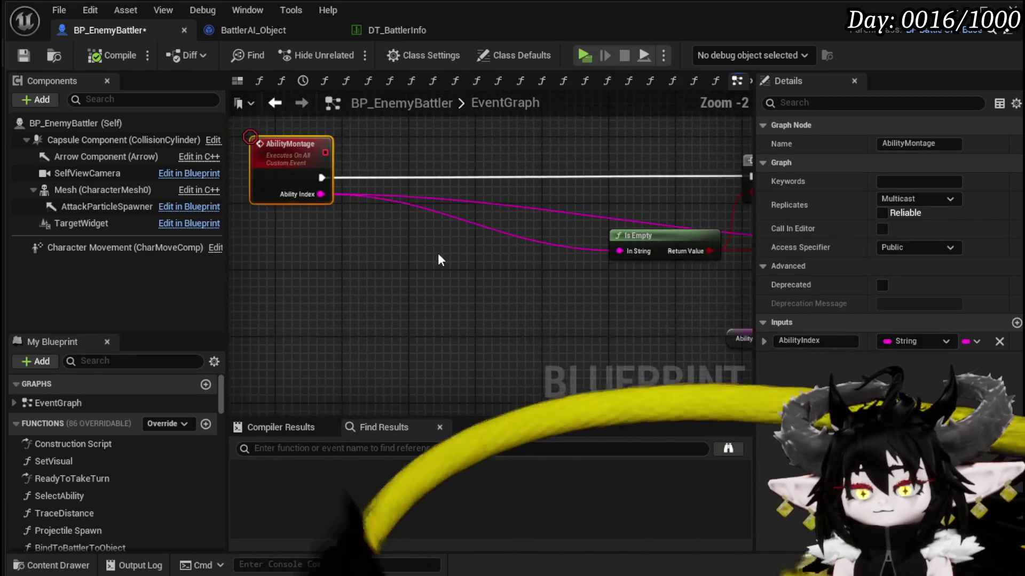
pyautogui.moveTo(350, 230); pyautogui.dragTo(336, 218)
pyautogui.moveTo(427, 150); pyautogui.dragTo(600, 248)
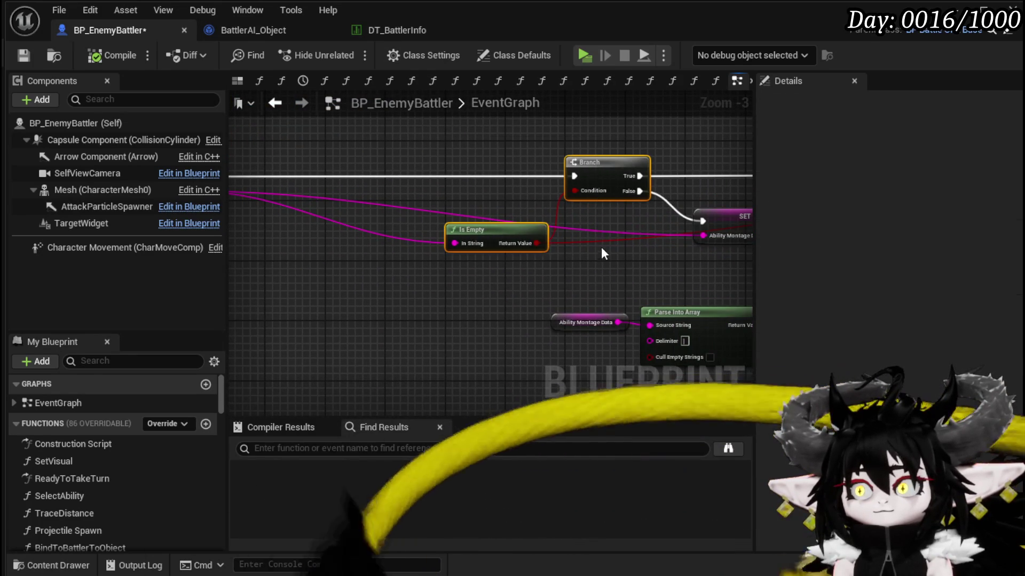
pyautogui.moveTo(598, 170); pyautogui.dragTo(579, 170)
# Drag out from the Ability Index string pin and search for Print String.
pyautogui.moveTo(399, 172)
pyautogui.mouseDown()
pyautogui.moveTo(618, 274)
pyautogui.moveTo(481, 261)
pyautogui.mouseUp()
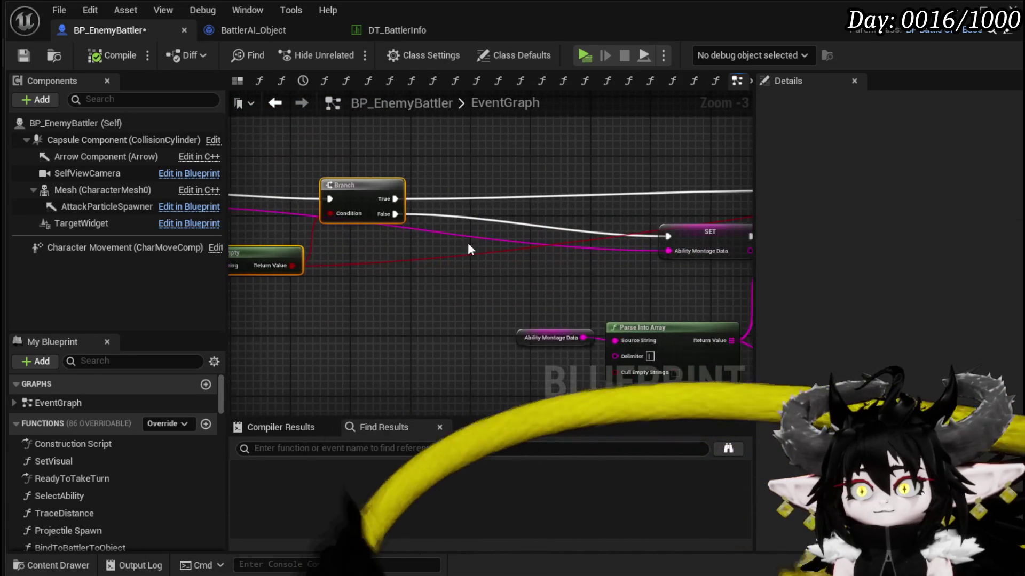
pyautogui.moveTo(371, 182); pyautogui.dragTo(515, 195)
pyautogui.moveTo(295, 219); pyautogui.dragTo(528, 300)
pyautogui.write('Print String')
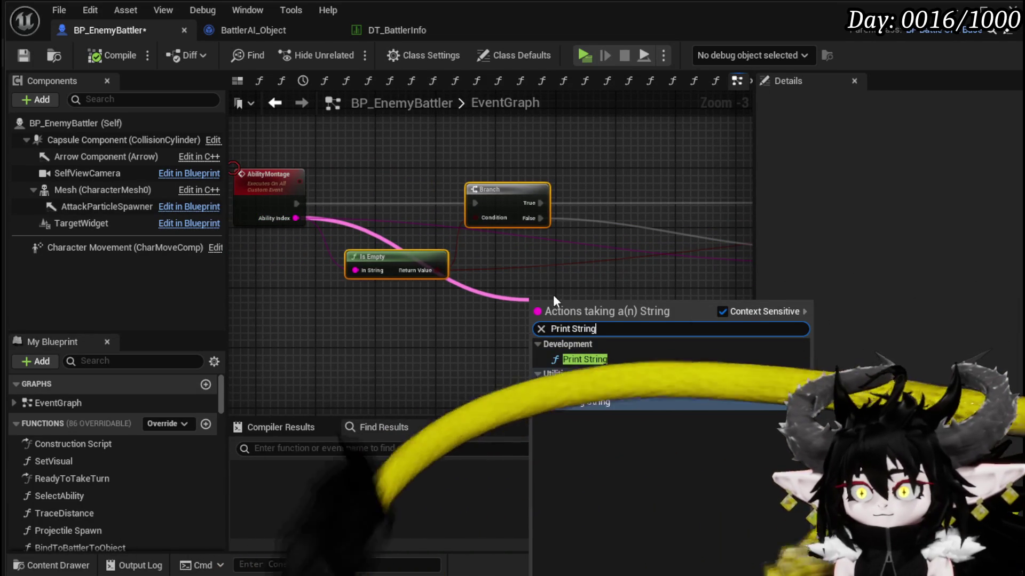
# Add a green Print String of Ability Index lasting 180.0 seconds, fed by Branch False.
pyautogui.click(587, 358)
pyautogui.click(559, 352)
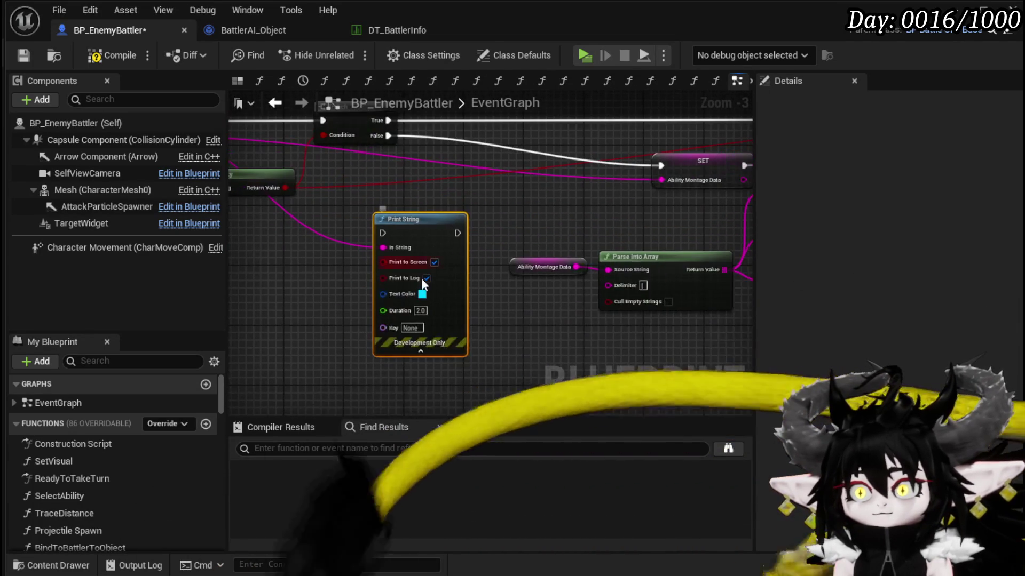
pyautogui.write('10')
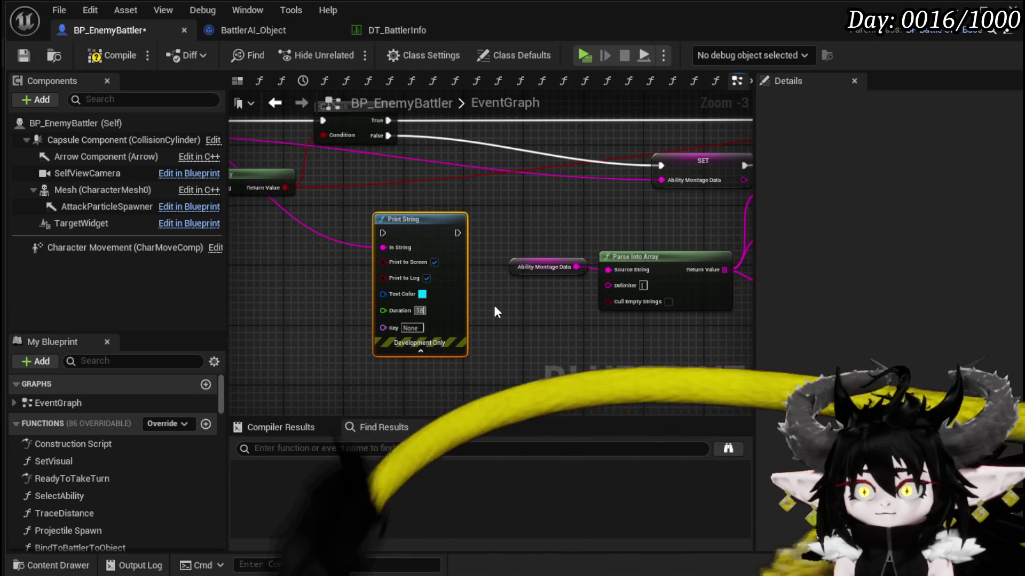
pyautogui.click(422, 294)
pyautogui.moveTo(494, 455); pyautogui.dragTo(444, 489)
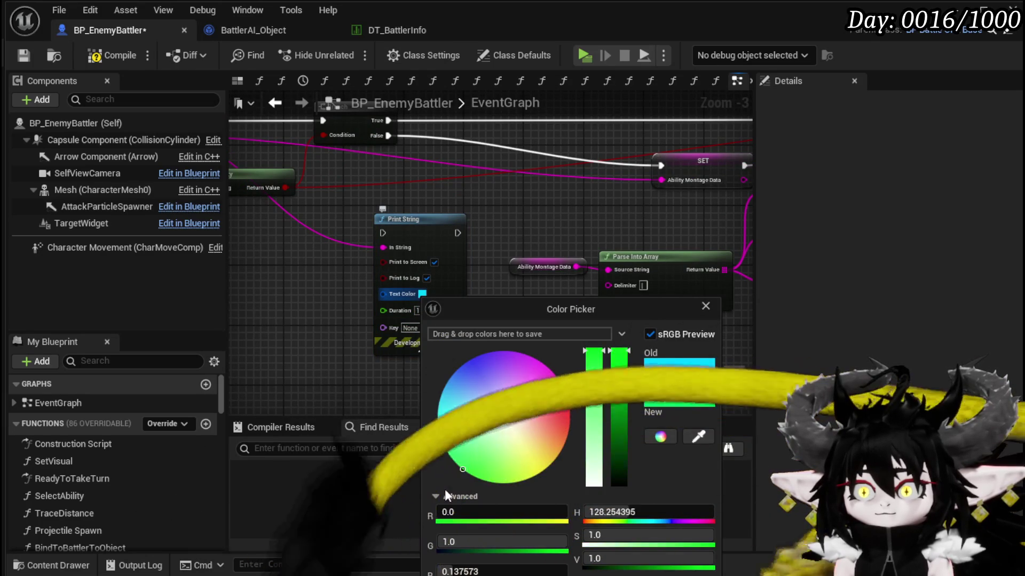
pyautogui.click(705, 305)
pyautogui.moveTo(440, 255)
pyautogui.mouseDown()
pyautogui.moveTo(507, 184)
pyautogui.moveTo(460, 245)
pyautogui.mouseUp()
pyautogui.moveTo(388, 236)
pyautogui.mouseDown()
pyautogui.moveTo(447, 265)
pyautogui.moveTo(661, 265)
pyautogui.mouseUp()
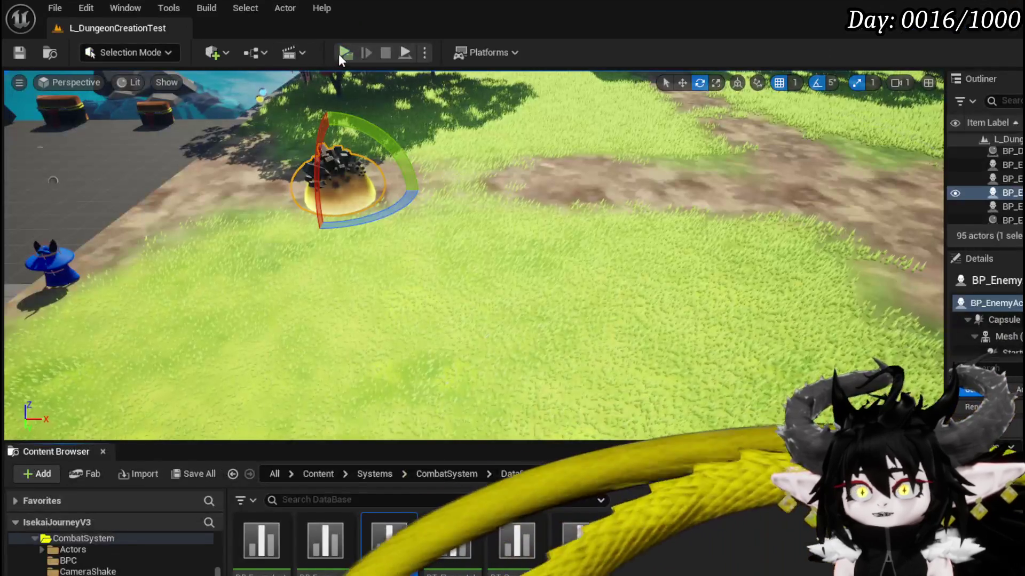
# During play, add the to-do note 'you have to remove some of the printstrings!!!' and resume.
pyautogui.click(344, 53)
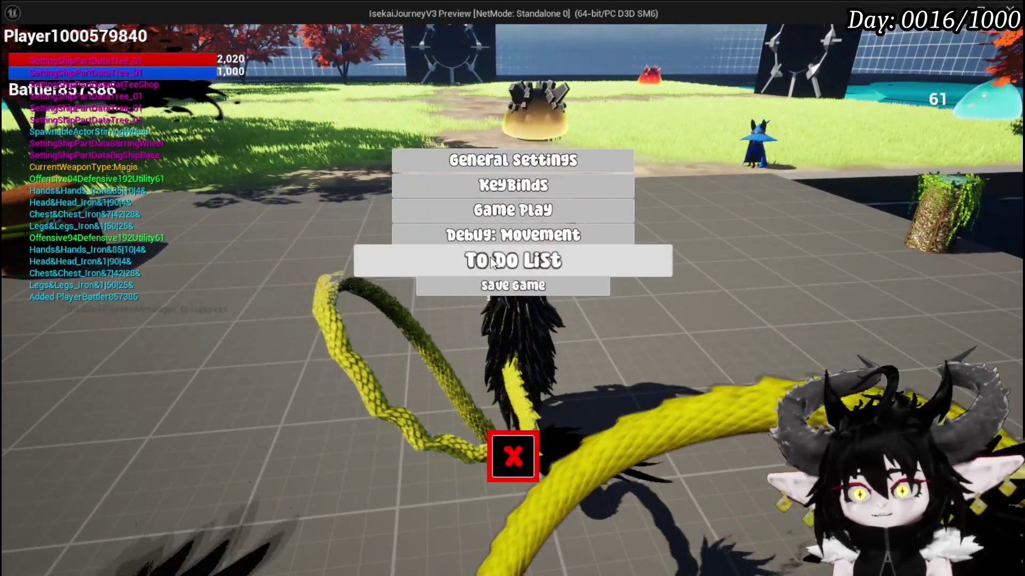
pyautogui.click(490, 260)
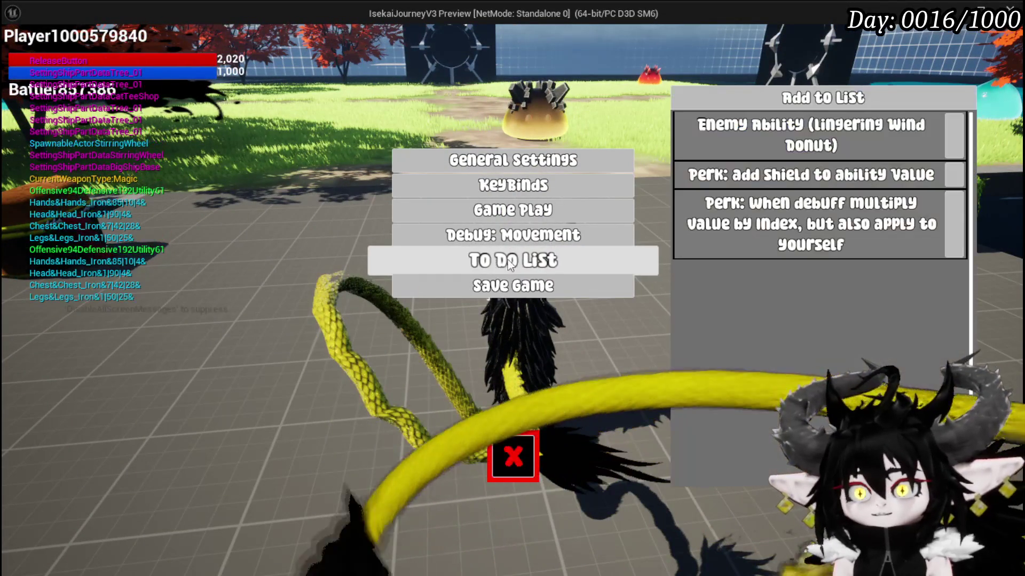
pyautogui.click(808, 98)
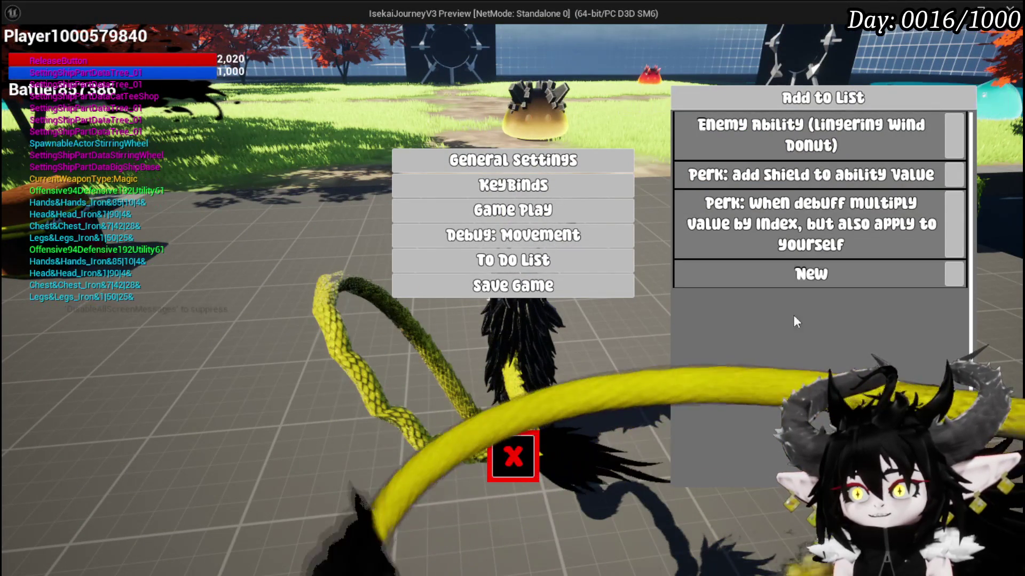
pyautogui.doubleClick(820, 274)
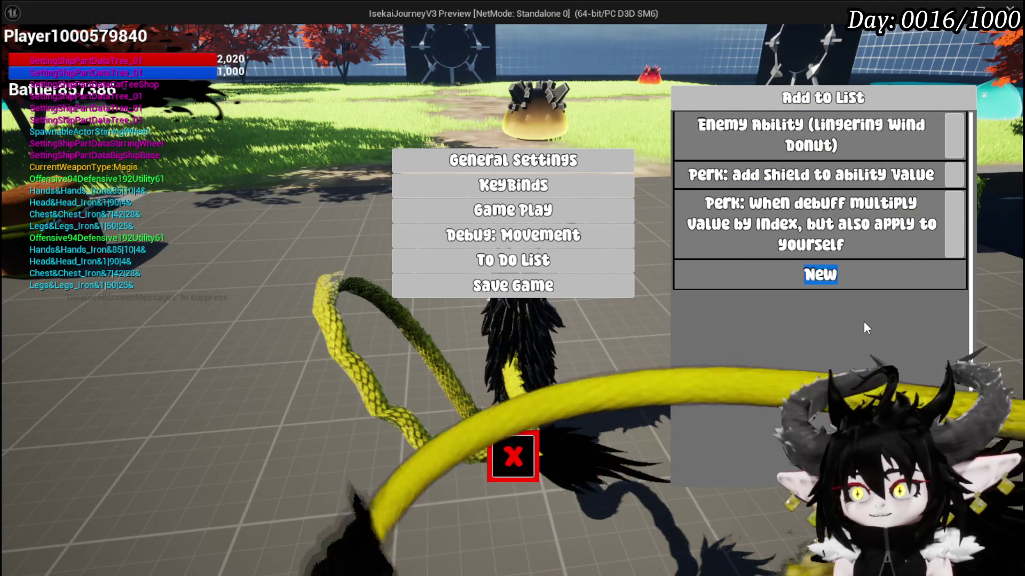
pyautogui.write('you have ')
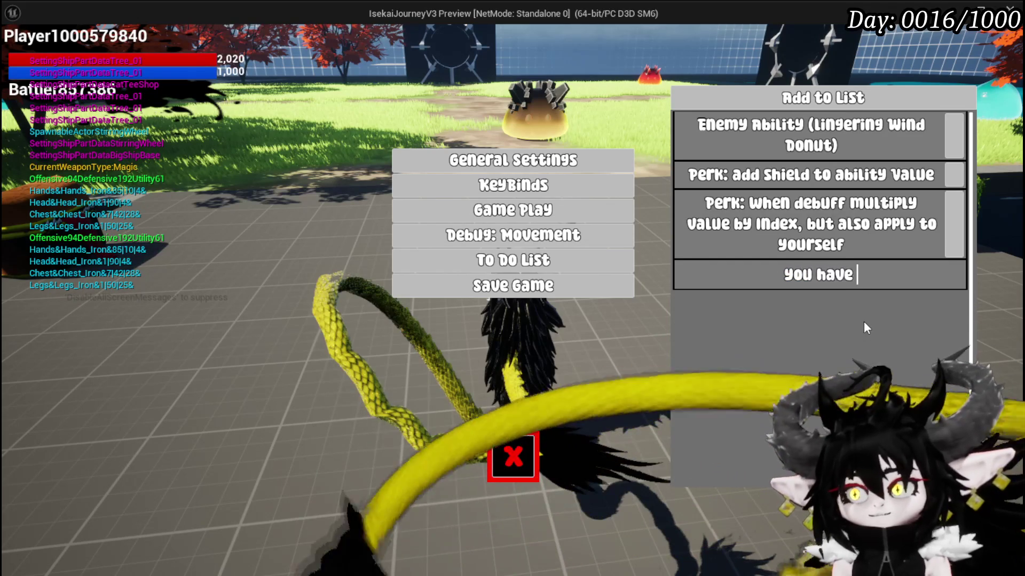
pyautogui.write('to remove s')
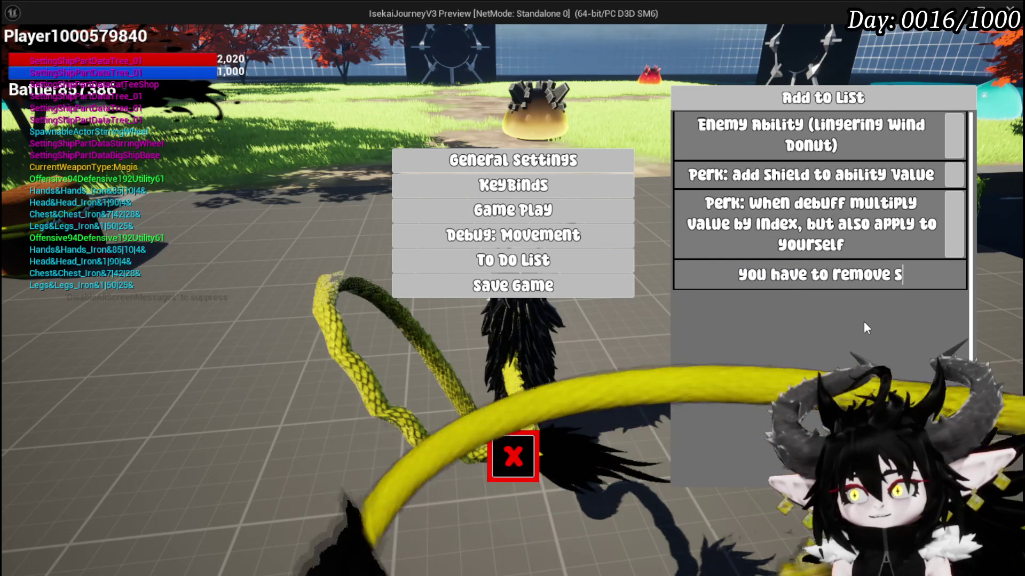
pyautogui.write('ome of the p')
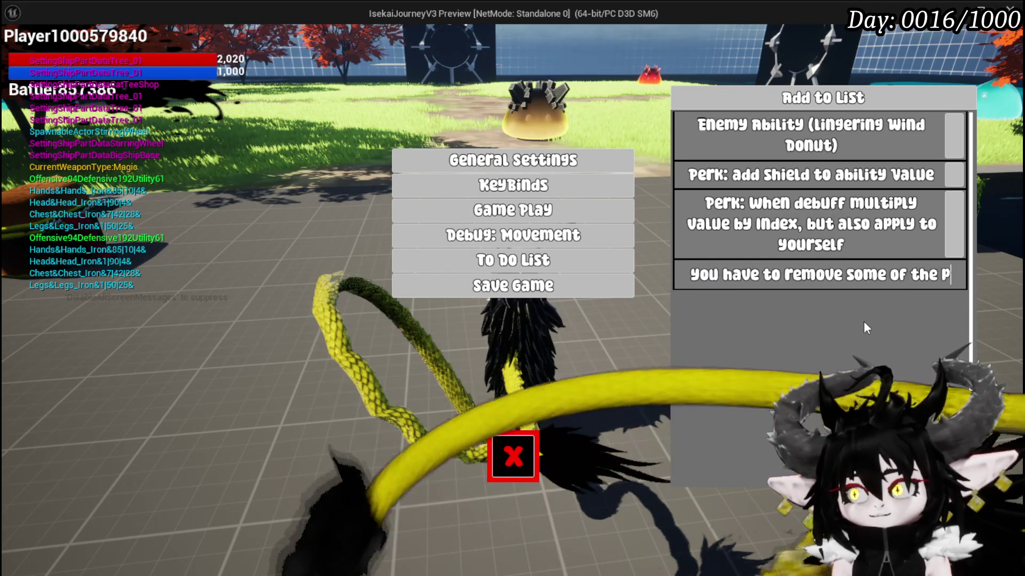
pyautogui.write('rintstrin')
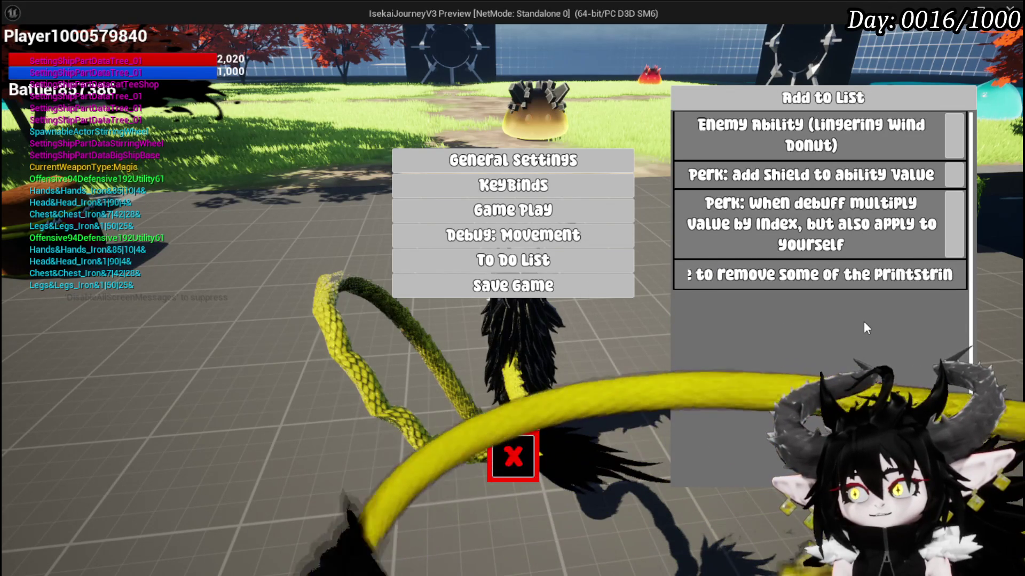
pyautogui.write('gs!!!')
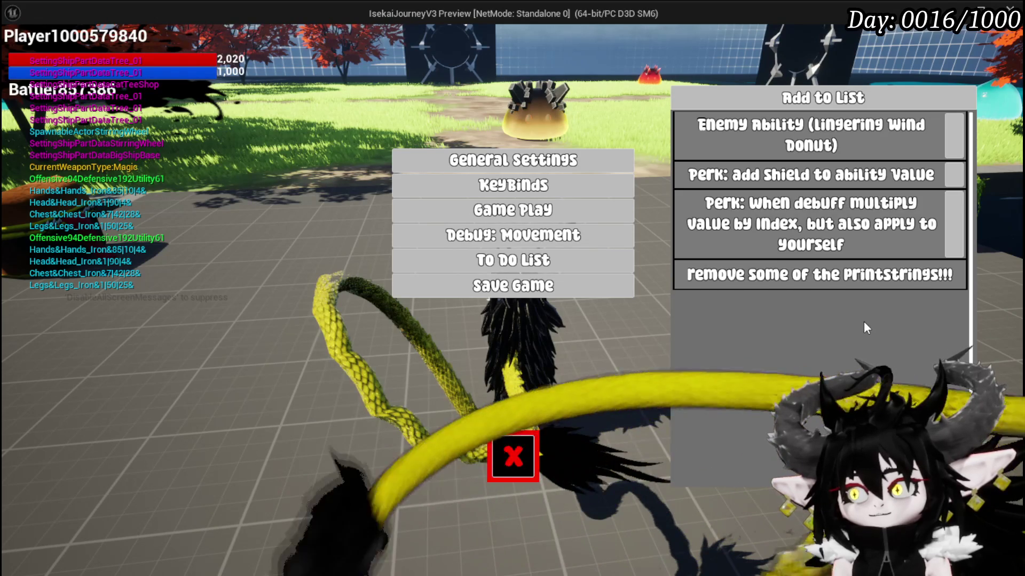
pyautogui.press('Return')
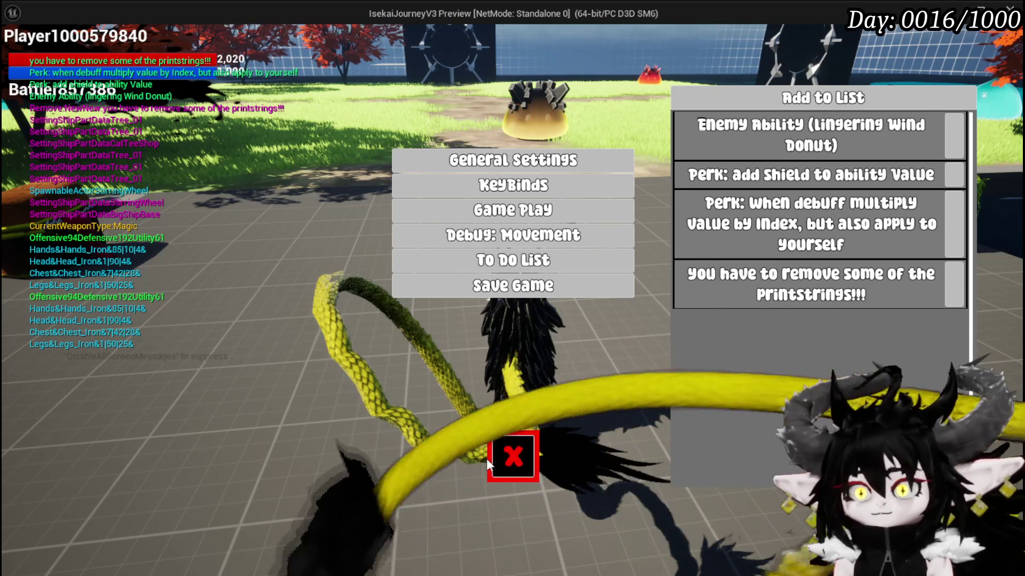
pyautogui.click(496, 458)
# Move toward the mushroom creature, cast a water spell, and pick the Splash Move card.
pyautogui.press('w')
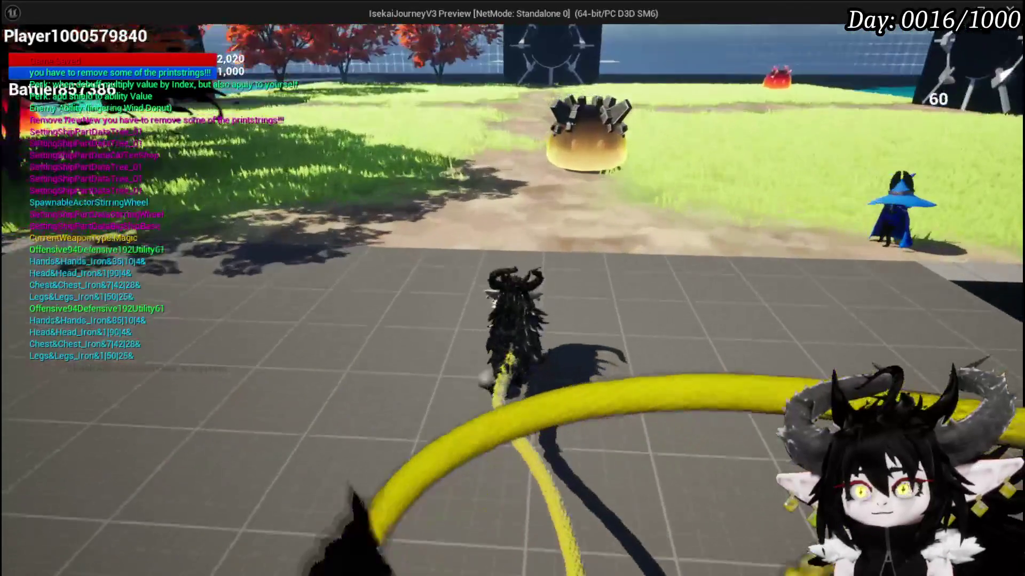
pyautogui.press('1')
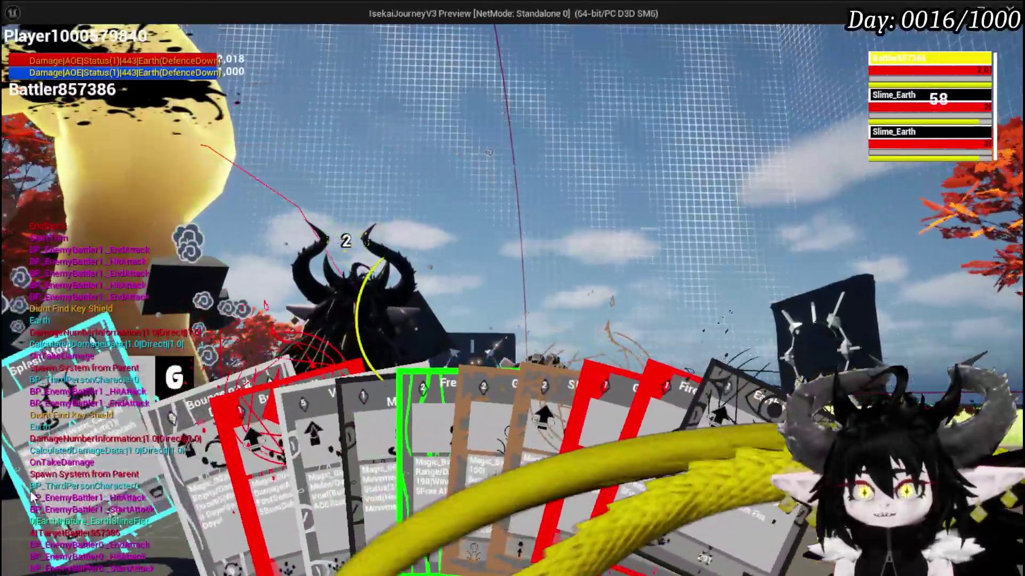
pyautogui.click(32, 496)
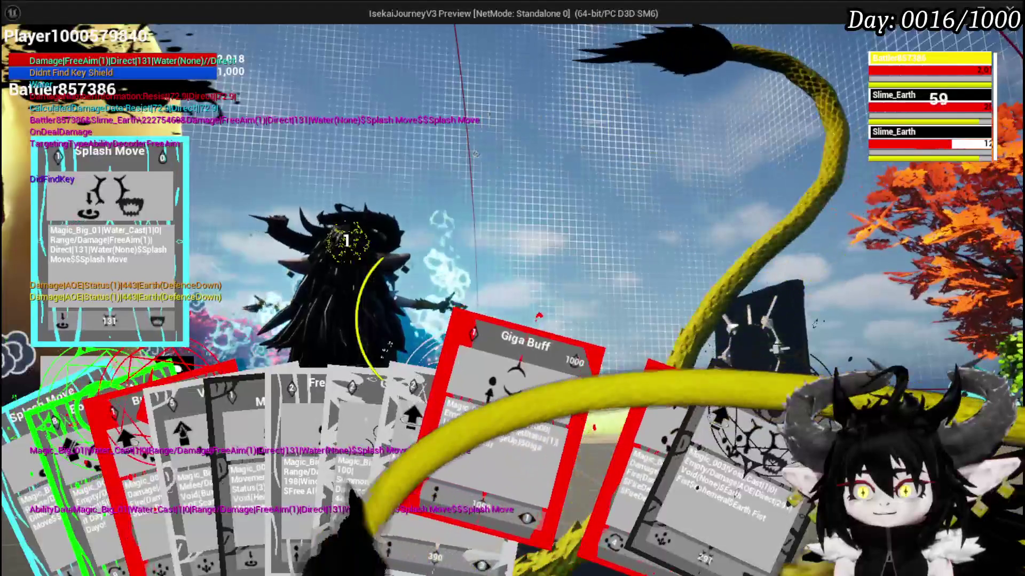
pyautogui.click(512, 427)
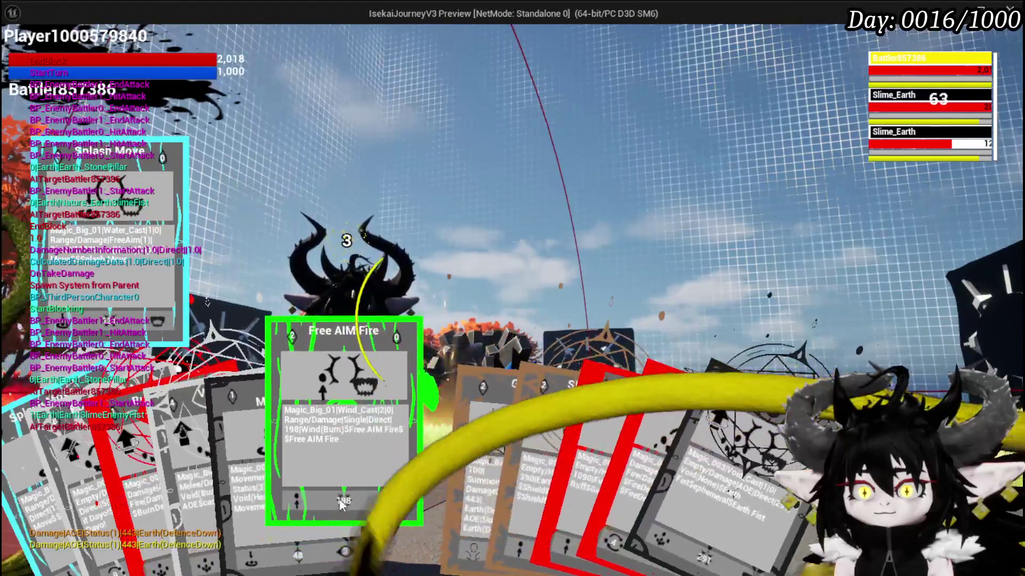
# Fire Free AIM Fire at a targeted Slime_Earth, end the turn, and stop the preview.
pyautogui.click(317, 468)
pyautogui.press('e')
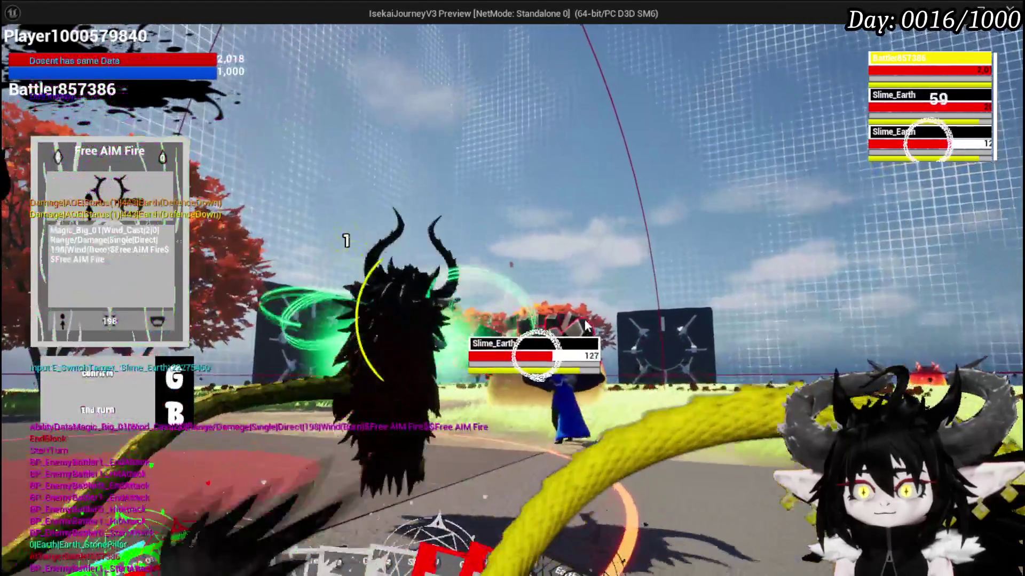
pyautogui.click(586, 324)
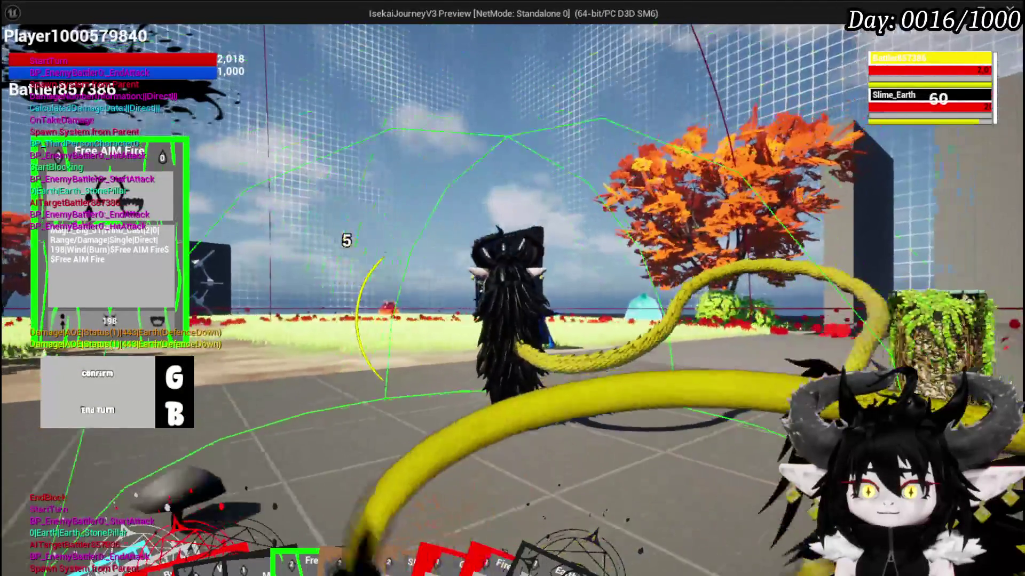
pyautogui.press('g')
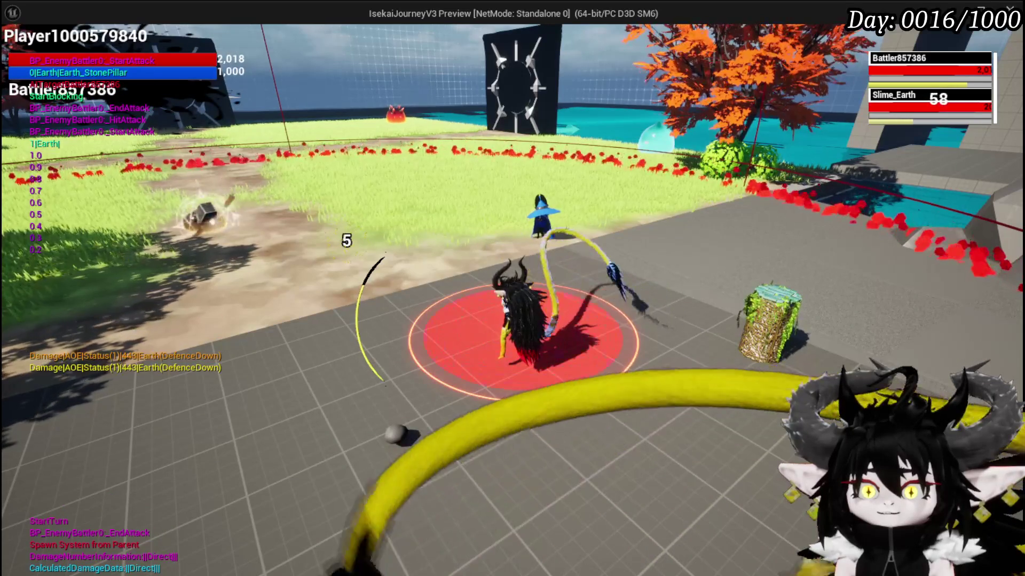
pyautogui.press('Escape')
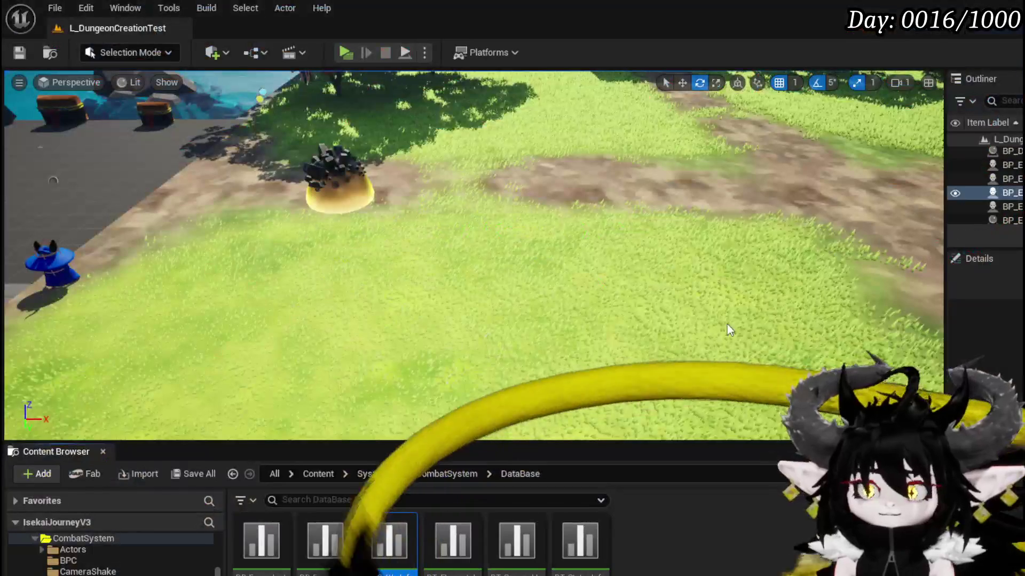
# Save all and add a breakpoint on BP_EnemyBattler's green Print String node.
pyautogui.click(19, 52)
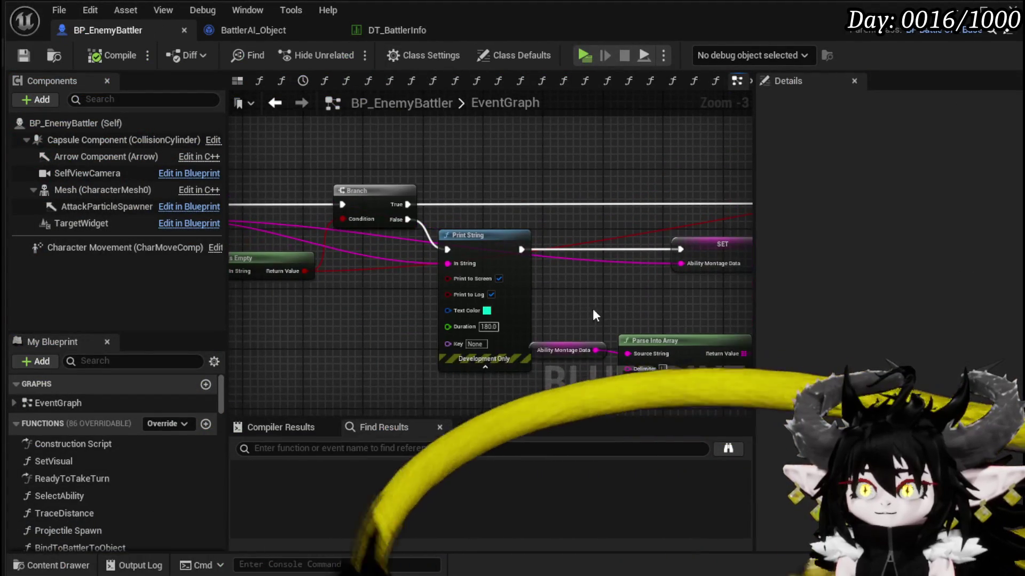
pyautogui.rightClick(502, 263)
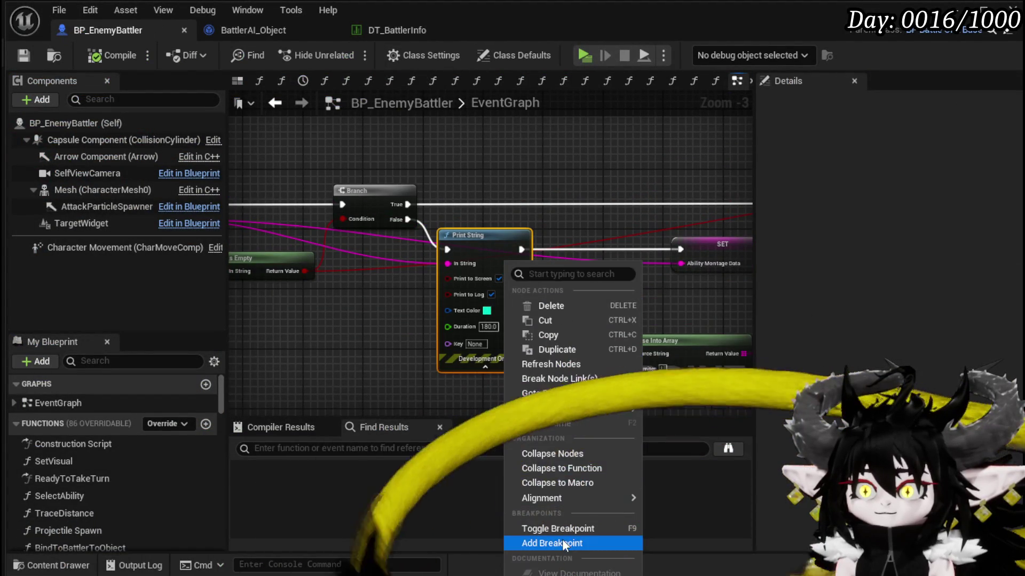
pyautogui.click(546, 543)
pyautogui.moveTo(366, 380); pyautogui.dragTo(502, 385)
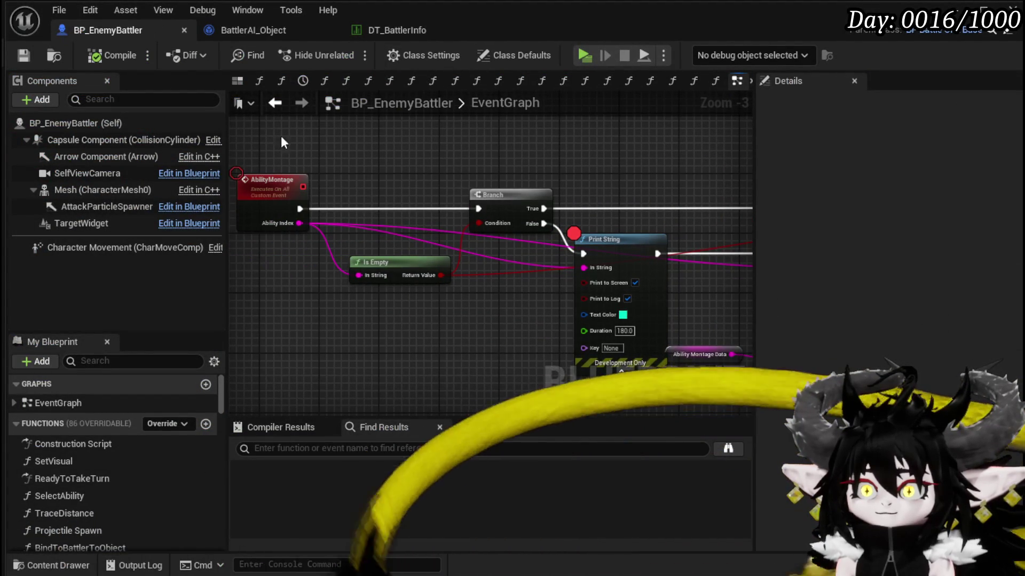
pyautogui.moveTo(495, 148)
pyautogui.mouseDown()
pyautogui.moveTo(234, 154)
pyautogui.moveTo(474, 161)
pyautogui.mouseUp()
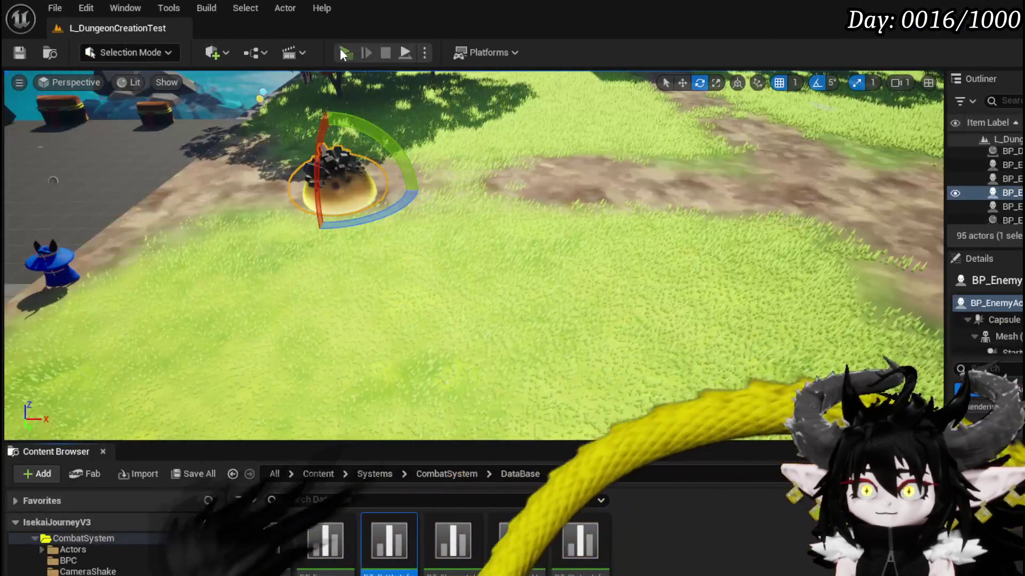
pyautogui.click(341, 51)
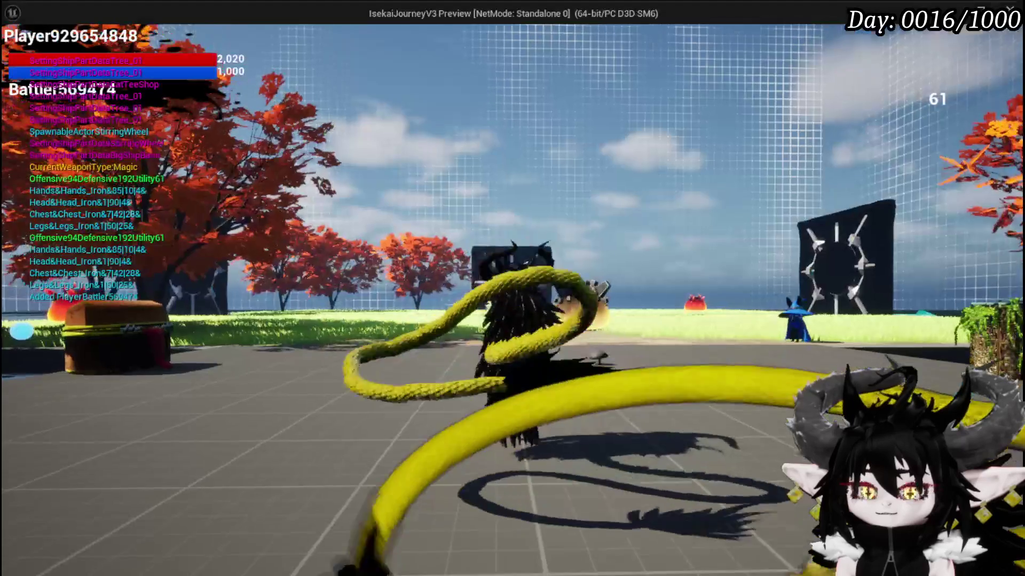
# Cast a spell to hit the breakpoint and view the paused Print String receiving 0|Earth|Earth_StonePillar.
pyautogui.press('w')
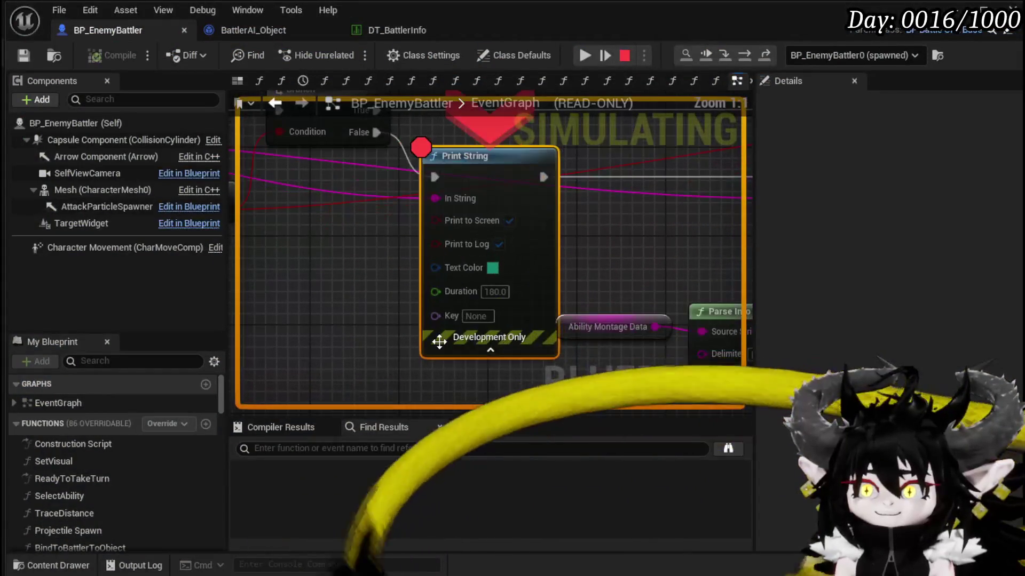
pyautogui.moveTo(414, 201); pyautogui.dragTo(564, 239)
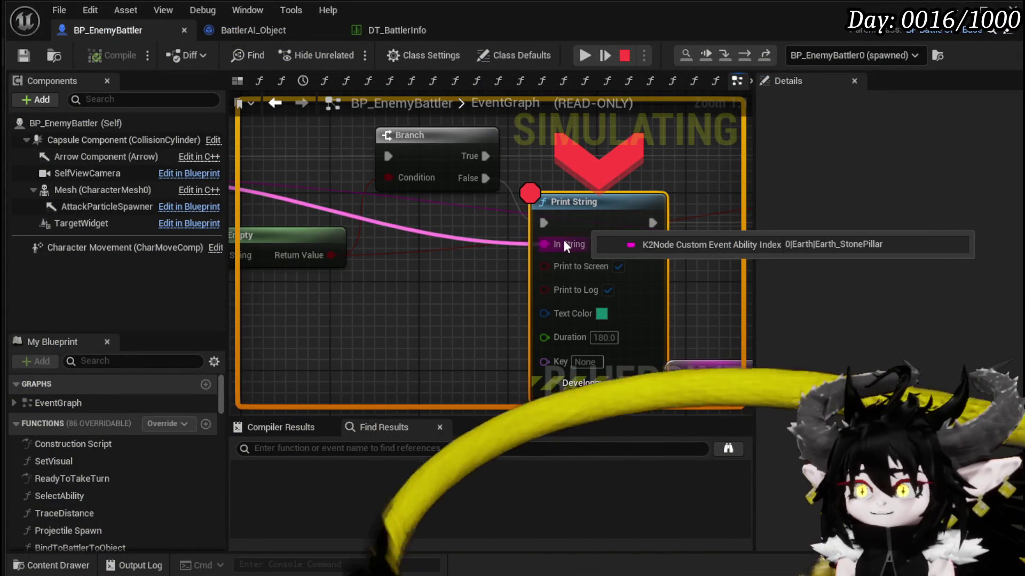
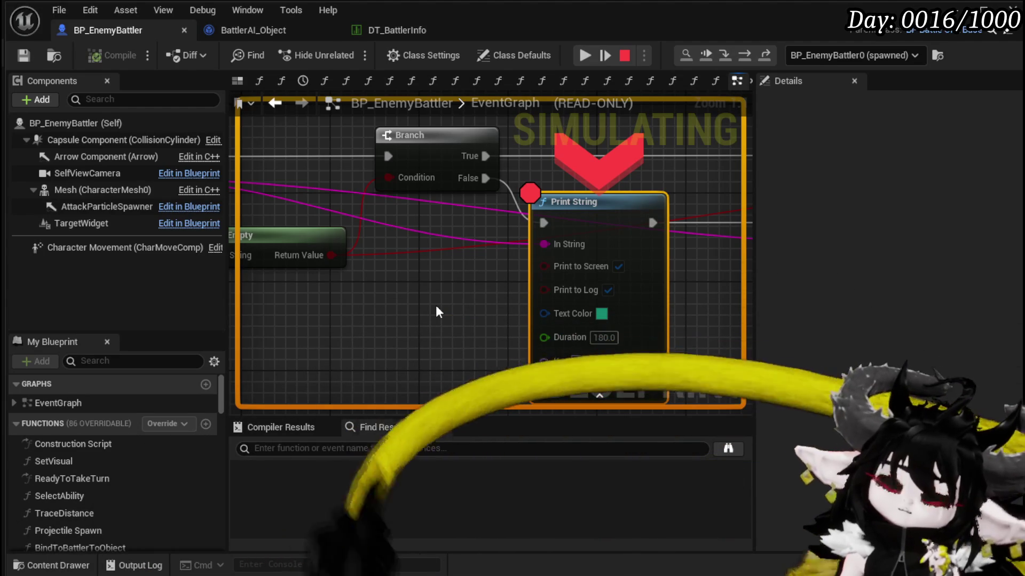
# Dismiss the Print String node menu and resume the game paused at the breakpoint.
pyautogui.rightClick(611, 211)
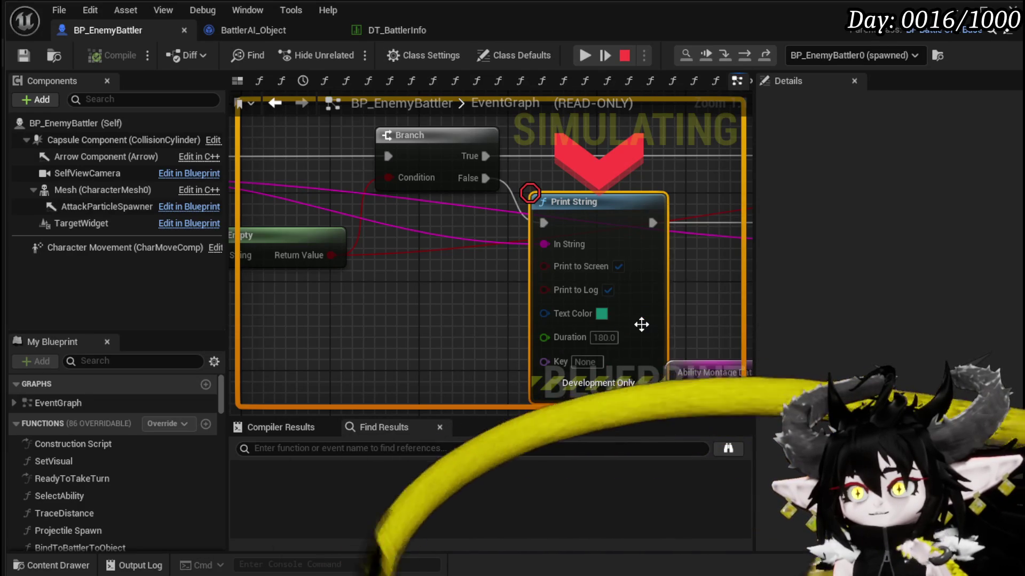
pyautogui.click(440, 302)
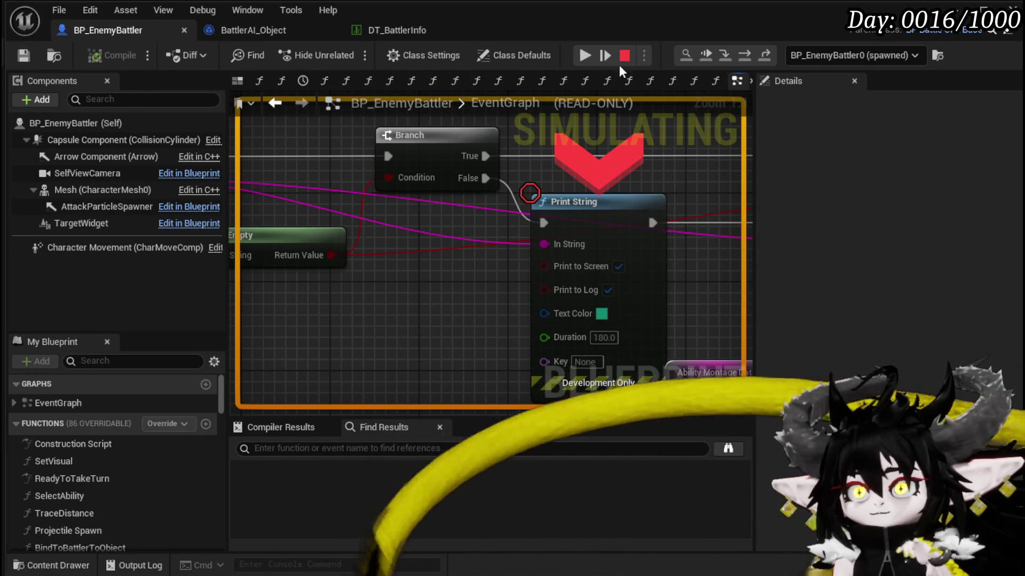
pyautogui.click(583, 56)
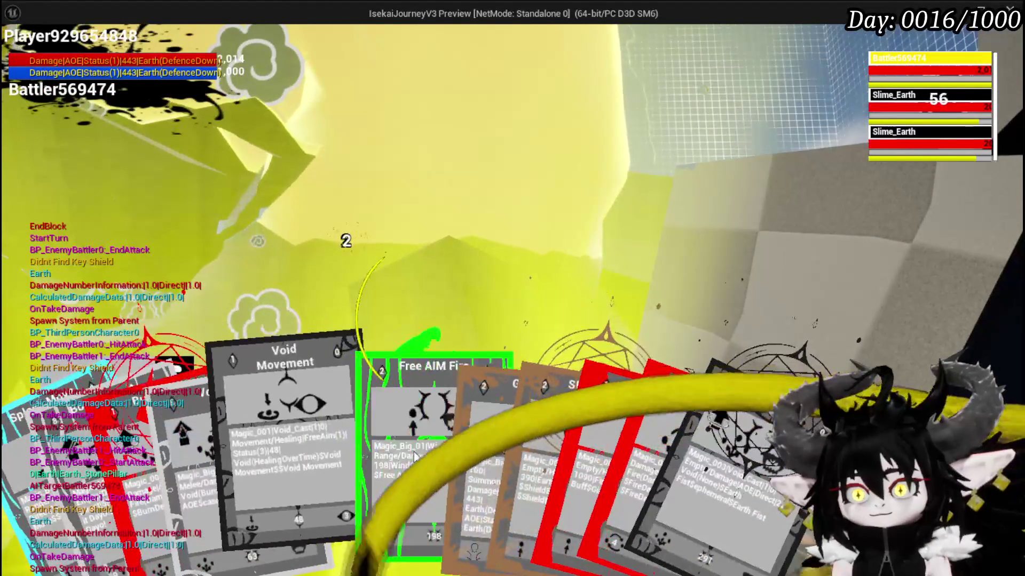
# Cast Free AIM Fire on Slime_Earth, then stop the play session.
pyautogui.click(415, 458)
pyautogui.press('e')
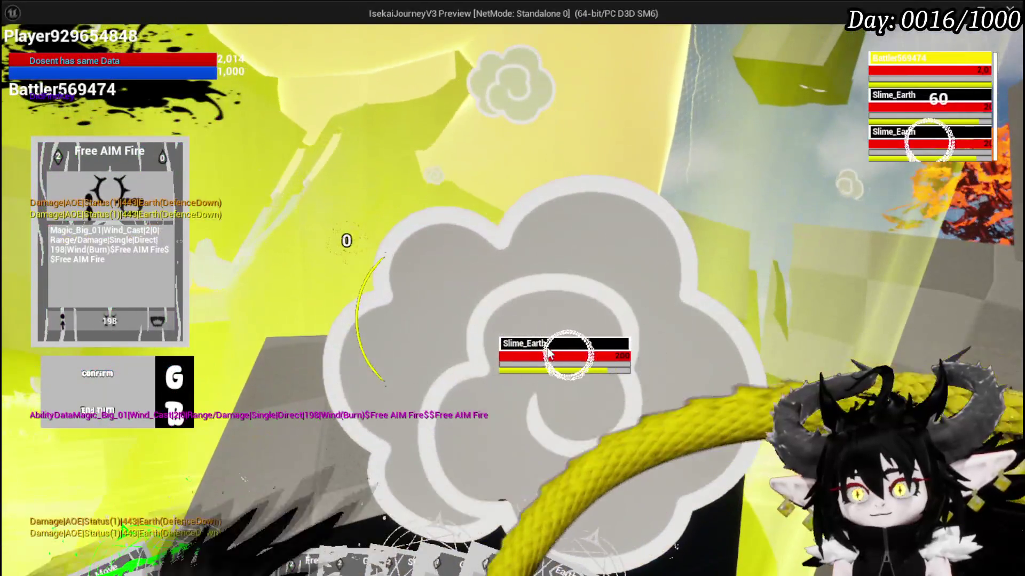
pyautogui.click(549, 352)
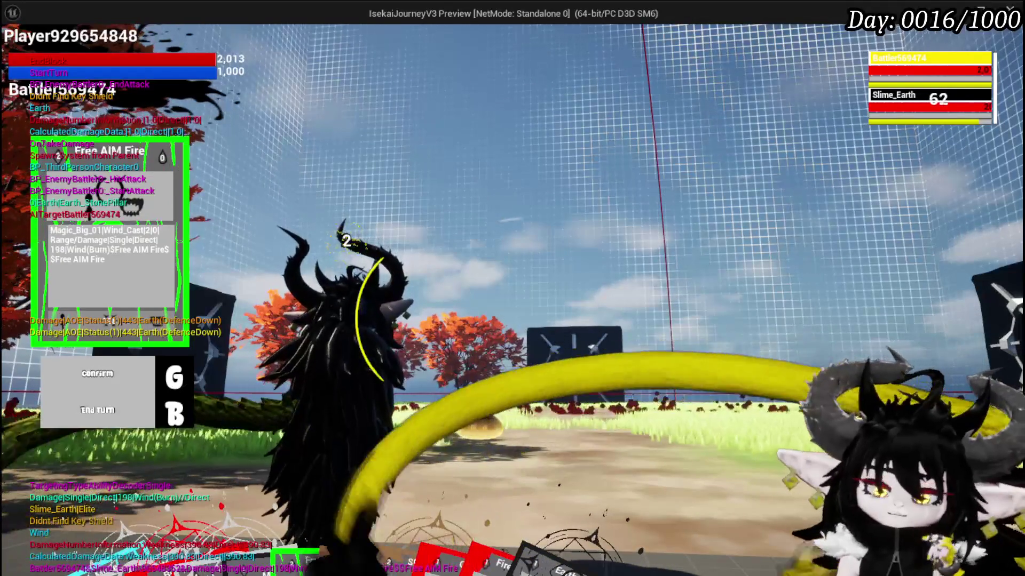
pyautogui.press('Escape')
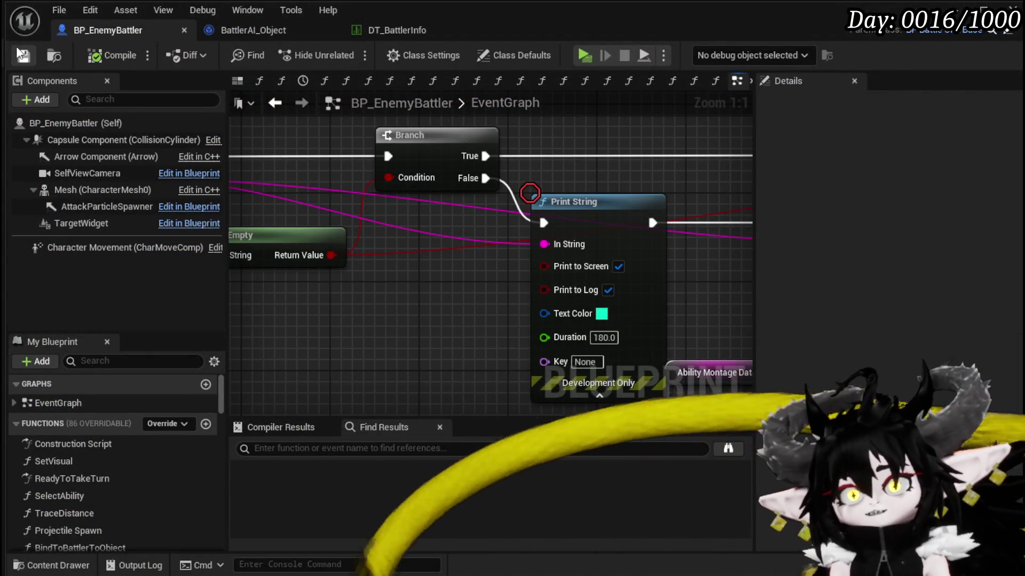
# Duplicate the GET node as index 3 and feed its value into an == comparison.
pyautogui.moveTo(473, 253)
pyautogui.mouseDown()
pyautogui.moveTo(320, 229)
pyautogui.moveTo(459, 342)
pyautogui.moveTo(329, 325)
pyautogui.moveTo(496, 259)
pyautogui.moveTo(598, 328)
pyautogui.moveTo(530, 296)
pyautogui.mouseUp()
pyautogui.scroll(-2, 320, 229)
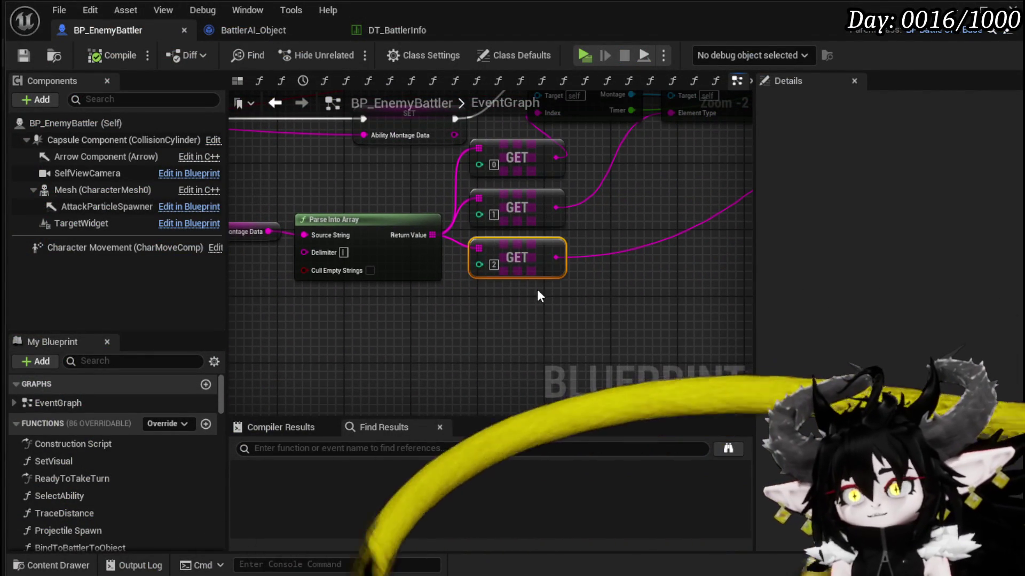
pyautogui.hotkey('ctrl', 'w')
pyautogui.moveTo(433, 235)
pyautogui.mouseDown()
pyautogui.moveTo(458, 295)
pyautogui.moveTo(520, 299)
pyautogui.moveTo(513, 314)
pyautogui.mouseUp()
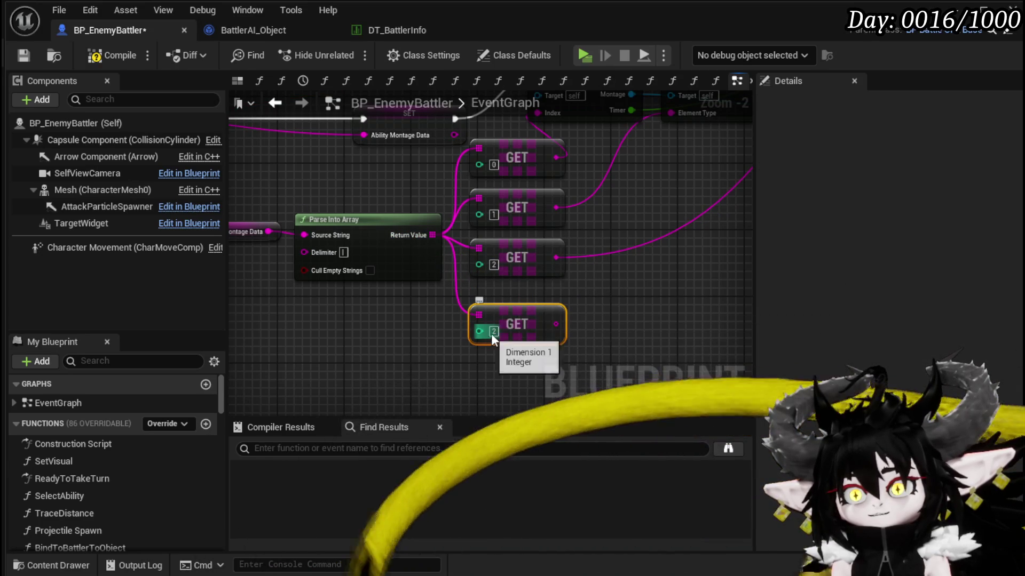
pyautogui.click(493, 331)
pyautogui.write('3')
pyautogui.press('Return')
pyautogui.moveTo(594, 320)
pyautogui.mouseDown()
pyautogui.moveTo(378, 307)
pyautogui.moveTo(301, 346)
pyautogui.mouseUp()
pyautogui.moveTo(376, 345); pyautogui.dragTo(380, 344)
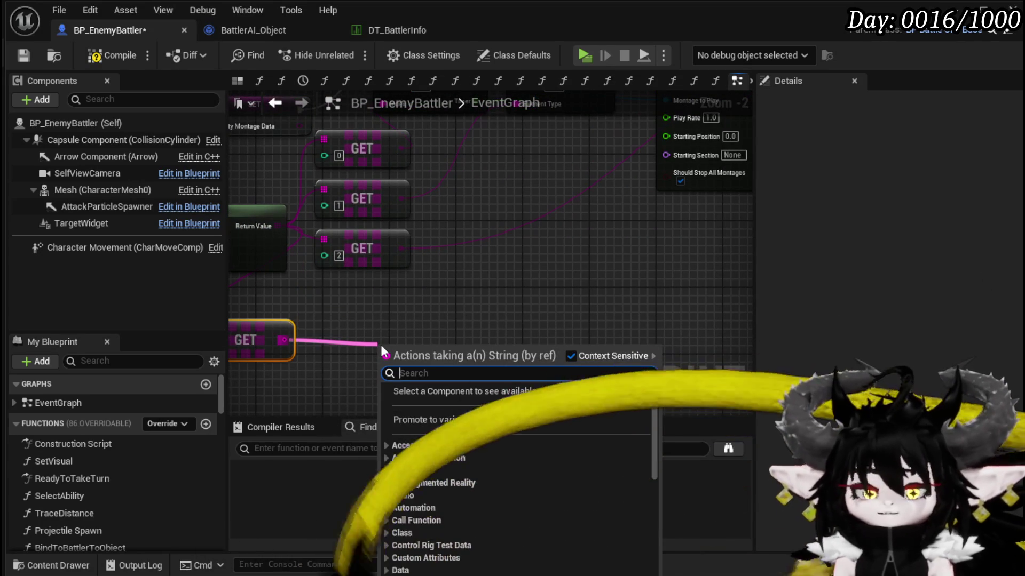
pyautogui.write('==')
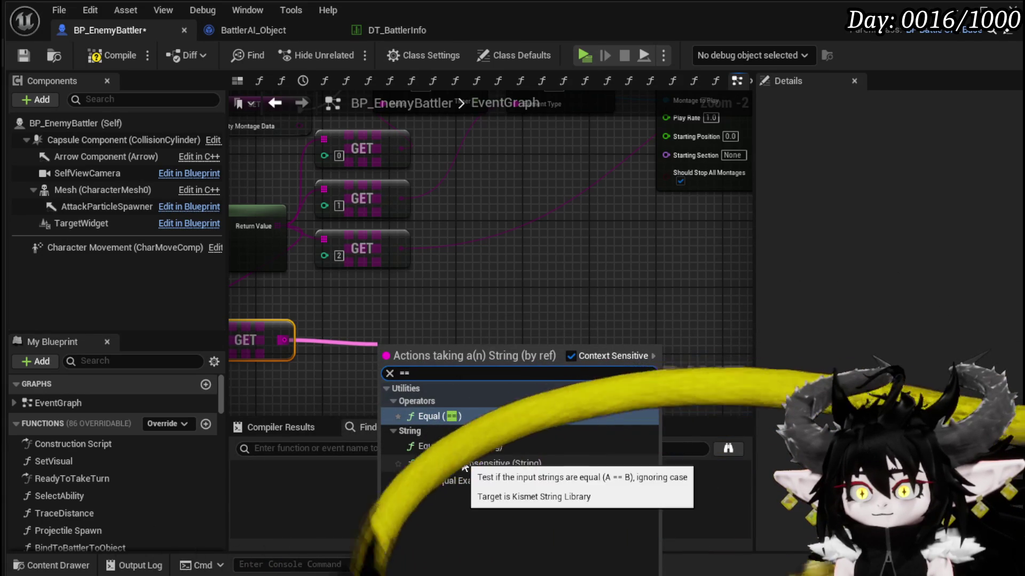
pyautogui.click(461, 454)
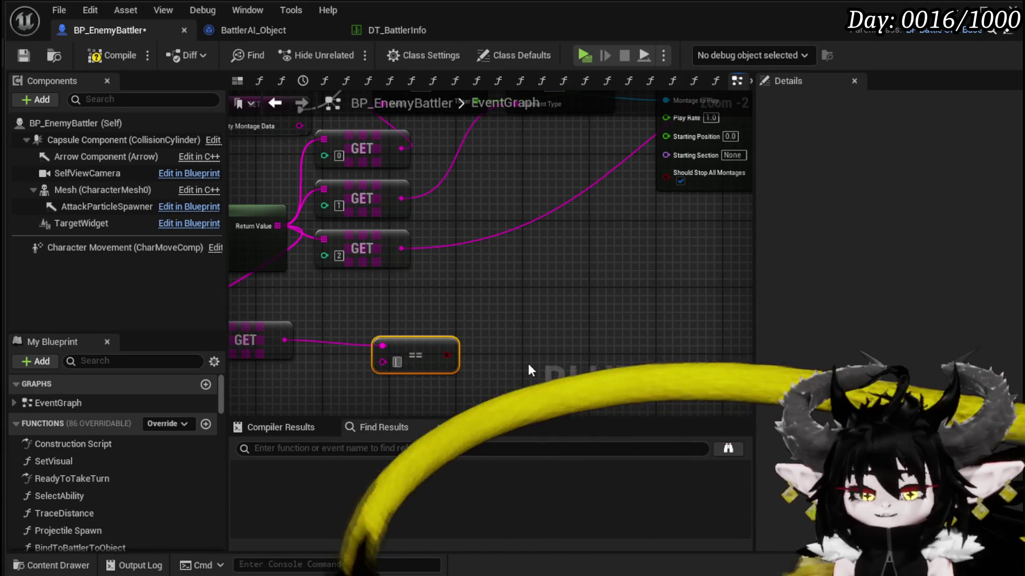
pyautogui.write('Move')
pyautogui.moveTo(427, 350); pyautogui.dragTo(364, 346)
# Add another GET copy reading index 4 of the Parse Into Array result.
pyautogui.moveTo(428, 344); pyautogui.dragTo(565, 298)
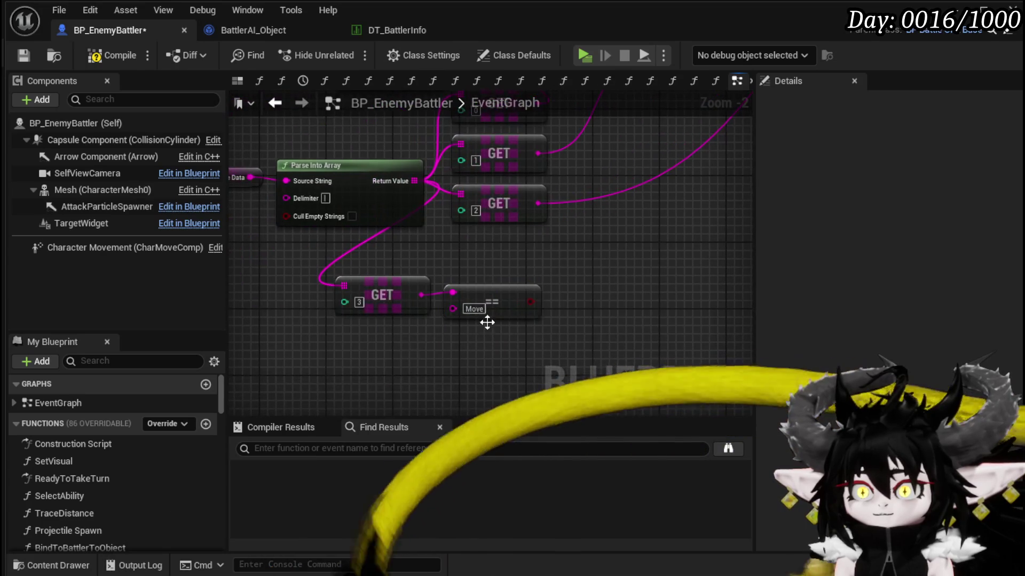
pyautogui.click(400, 290)
pyautogui.hotkey('ctrl', 'w')
pyautogui.moveTo(414, 181)
pyautogui.mouseDown()
pyautogui.moveTo(321, 328)
pyautogui.moveTo(337, 344)
pyautogui.mouseUp()
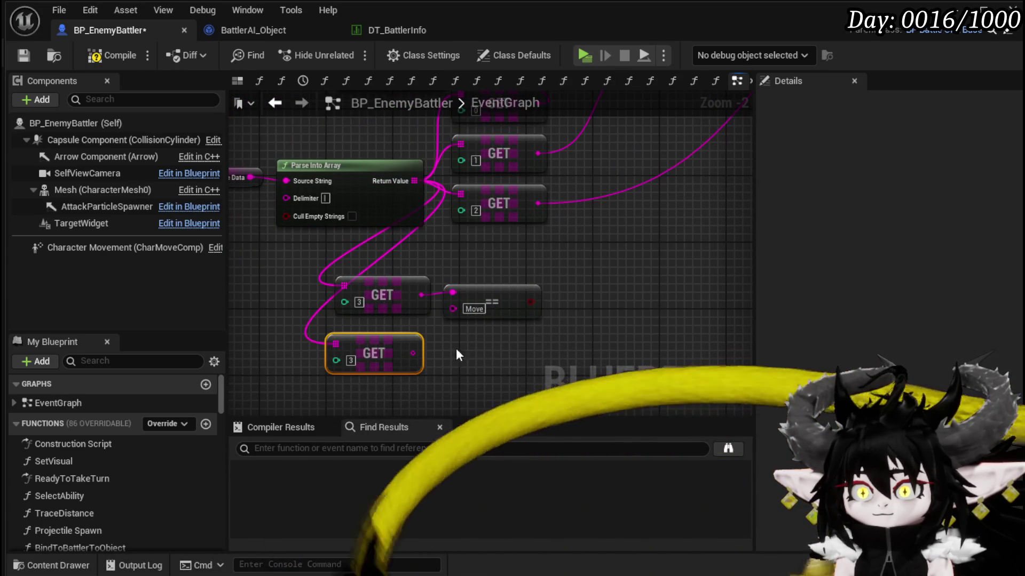
pyautogui.click(352, 361)
pyautogui.write('4')
pyautogui.press('Return')
pyautogui.moveTo(544, 342)
pyautogui.mouseDown()
pyautogui.moveTo(352, 365)
pyautogui.moveTo(350, 348)
pyautogui.moveTo(466, 342)
pyautogui.moveTo(339, 369)
pyautogui.mouseUp()
# Wrap the GET 4 node in a comment titled "Speed" and save BP_EnemyBattler.
pyautogui.press('c')
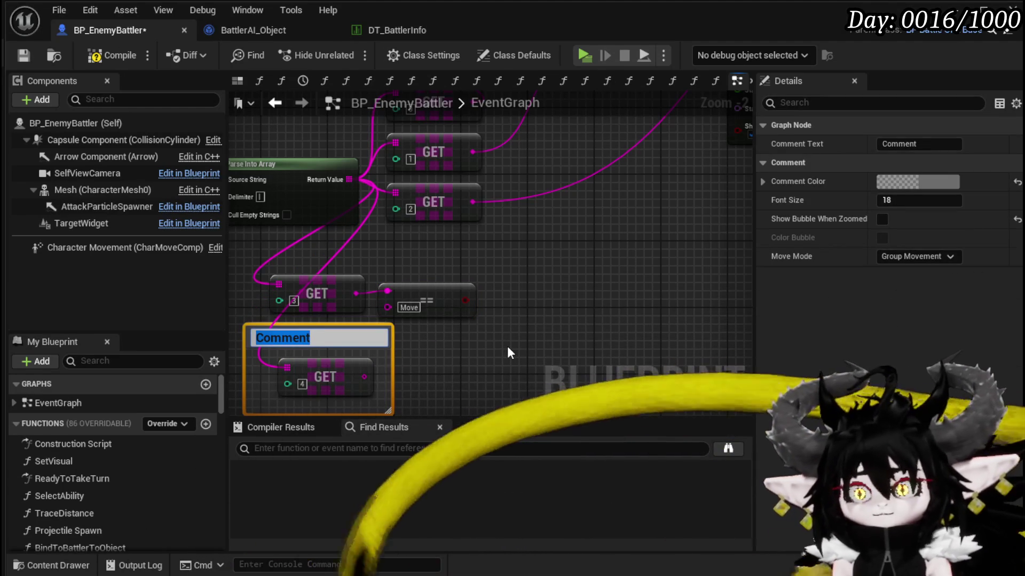
pyautogui.write('Speed')
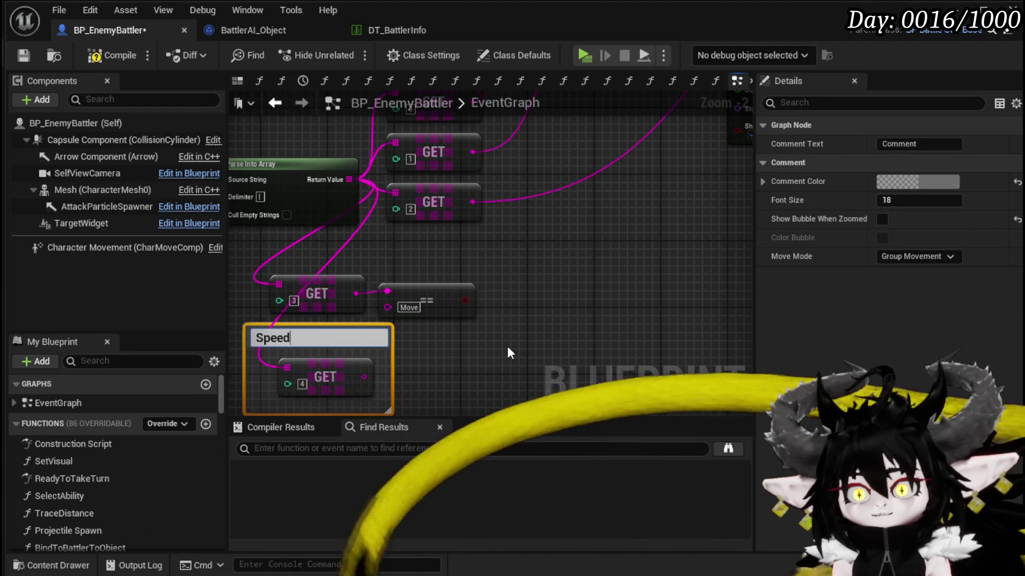
pyautogui.write('"')
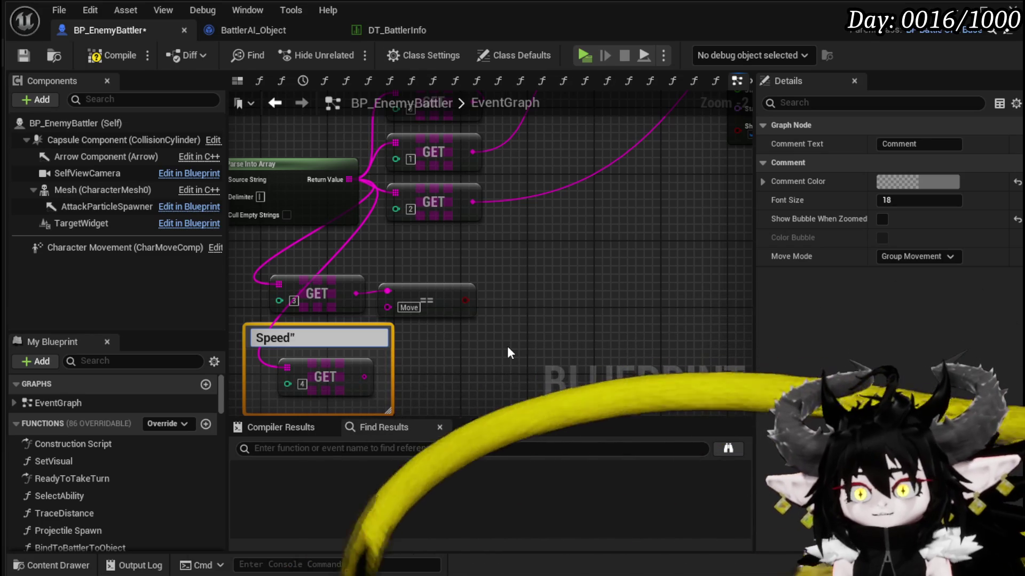
pyautogui.press('Home')
pyautogui.write('"')
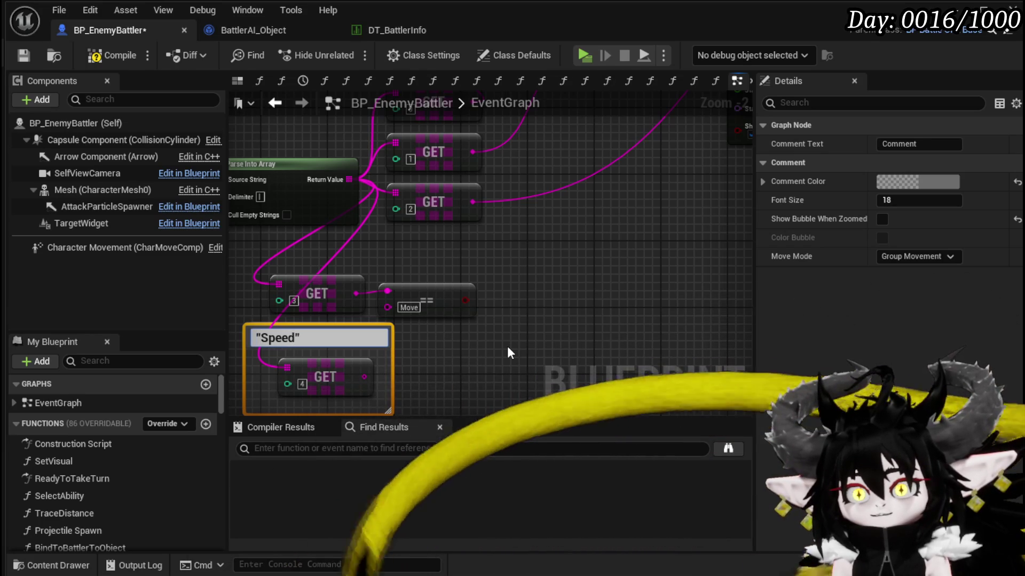
pyautogui.press('Return')
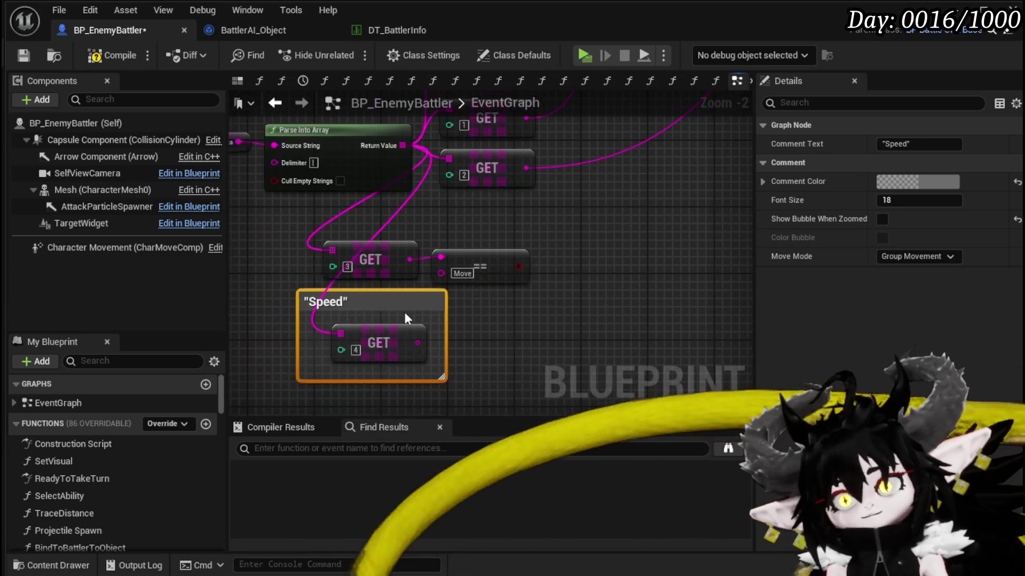
pyautogui.moveTo(356, 299); pyautogui.dragTo(356, 316)
pyautogui.click(514, 321)
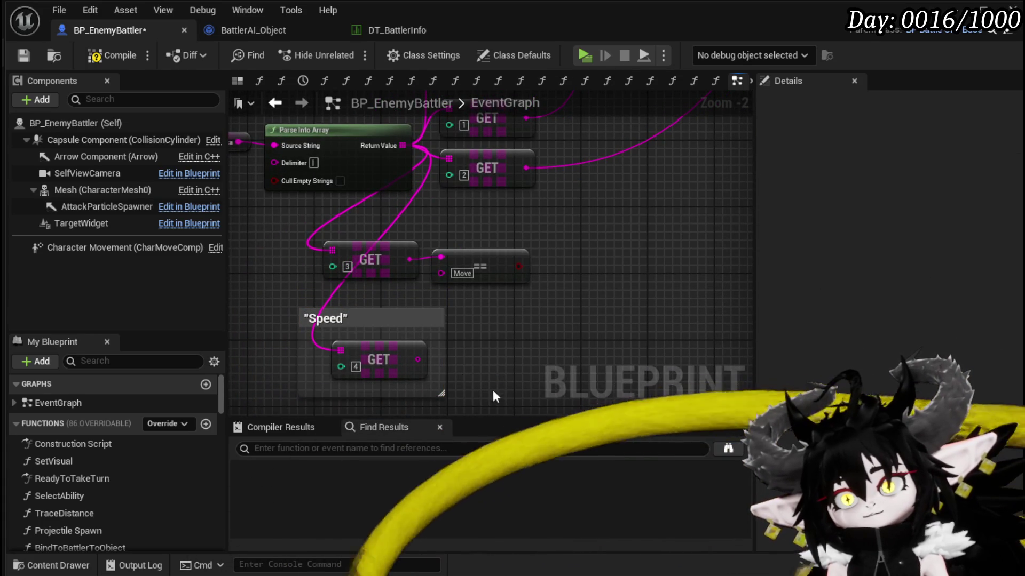
pyautogui.click(22, 55)
pyautogui.scroll(-7, 498, 304)
# Add a Server AIDash node to the event graph by searching "Dash".
pyautogui.moveTo(454, 368)
pyautogui.mouseDown()
pyautogui.moveTo(507, 322)
pyautogui.moveTo(482, 367)
pyautogui.moveTo(519, 352)
pyautogui.moveTo(435, 276)
pyautogui.moveTo(434, 336)
pyautogui.mouseUp()
pyautogui.scroll(4, 401, 259)
pyautogui.rightClick(405, 289)
pyautogui.write('Dat')
pyautogui.press('BackSpace')
pyautogui.write('sh')
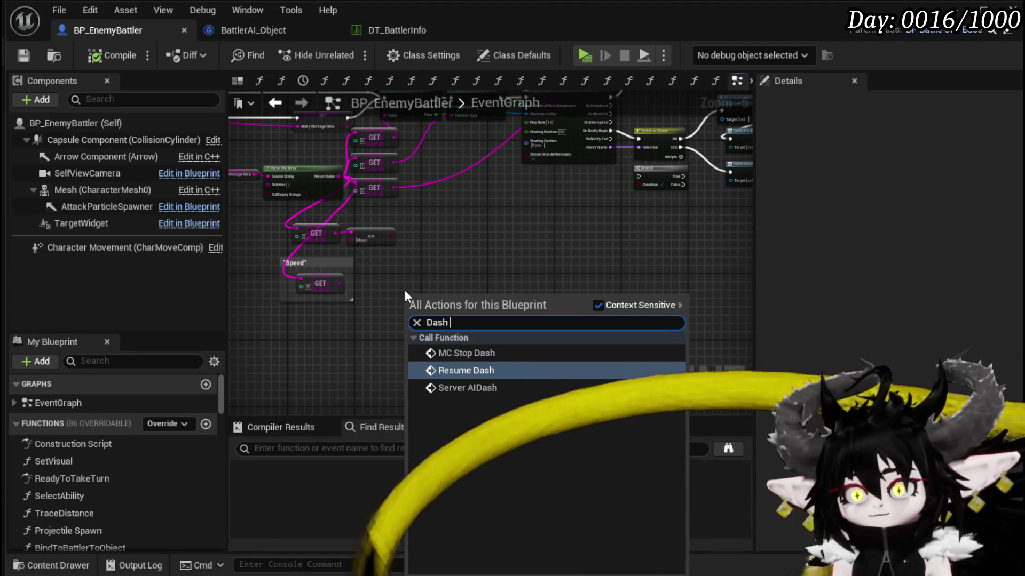
pyautogui.press('Down')
pyautogui.press('Return')
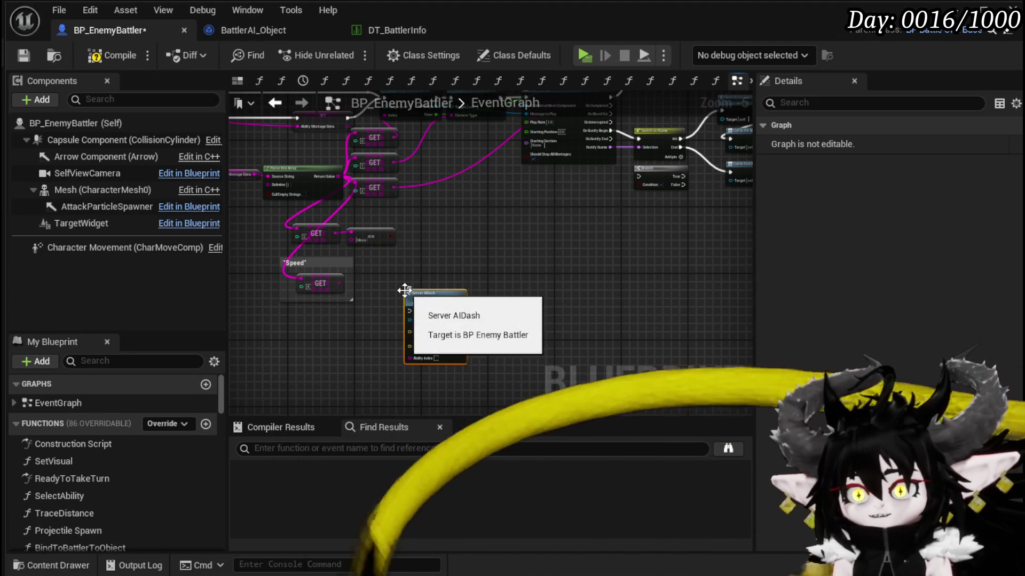
# Arrange the GET, compare and Speed nodes beside Server AIDash and save BP_EnemyBattler.
pyautogui.scroll(3, 467, 342)
pyautogui.moveTo(468, 342); pyautogui.dragTo(514, 161)
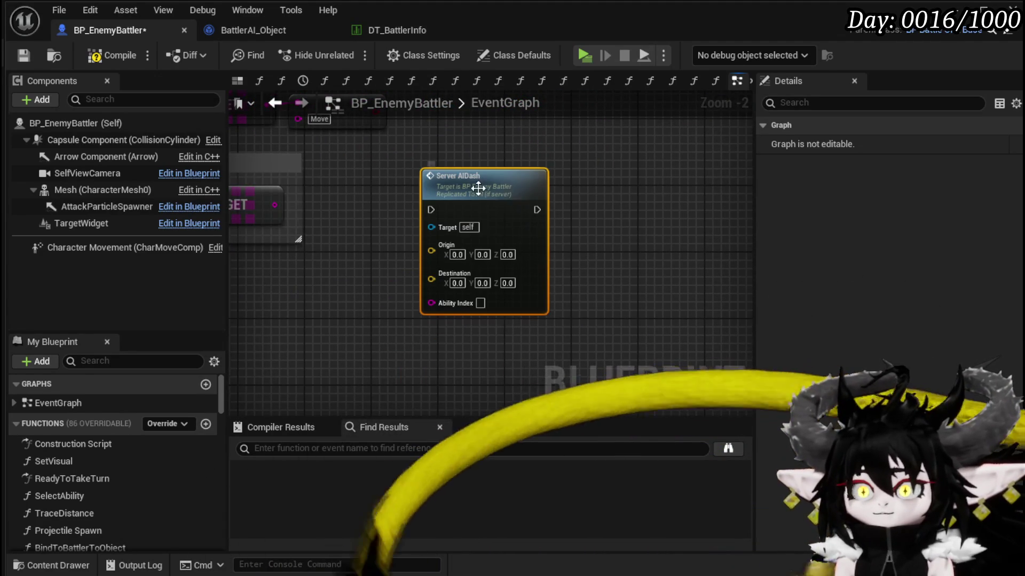
pyautogui.moveTo(594, 213)
pyautogui.mouseDown()
pyautogui.moveTo(602, 239)
pyautogui.moveTo(748, 291)
pyautogui.mouseUp()
pyautogui.moveTo(357, 274)
pyautogui.mouseDown()
pyautogui.moveTo(519, 179)
pyautogui.moveTo(419, 245)
pyautogui.moveTo(338, 159)
pyautogui.mouseUp()
pyautogui.moveTo(632, 268)
pyautogui.mouseDown()
pyautogui.moveTo(549, 213)
pyautogui.moveTo(618, 188)
pyautogui.mouseUp()
pyautogui.click(574, 188)
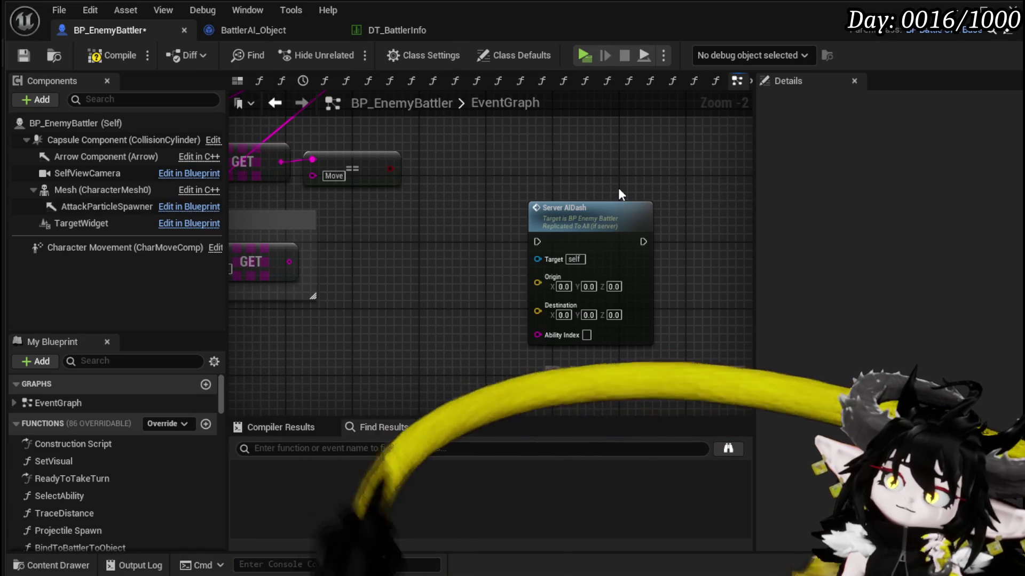
pyautogui.moveTo(592, 205); pyautogui.dragTo(507, 205)
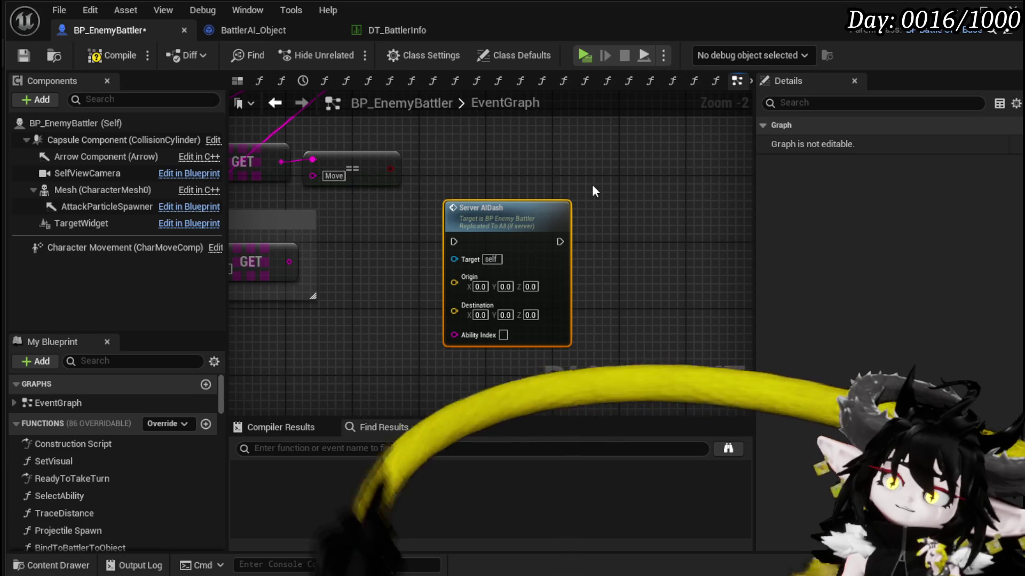
pyautogui.click(594, 191)
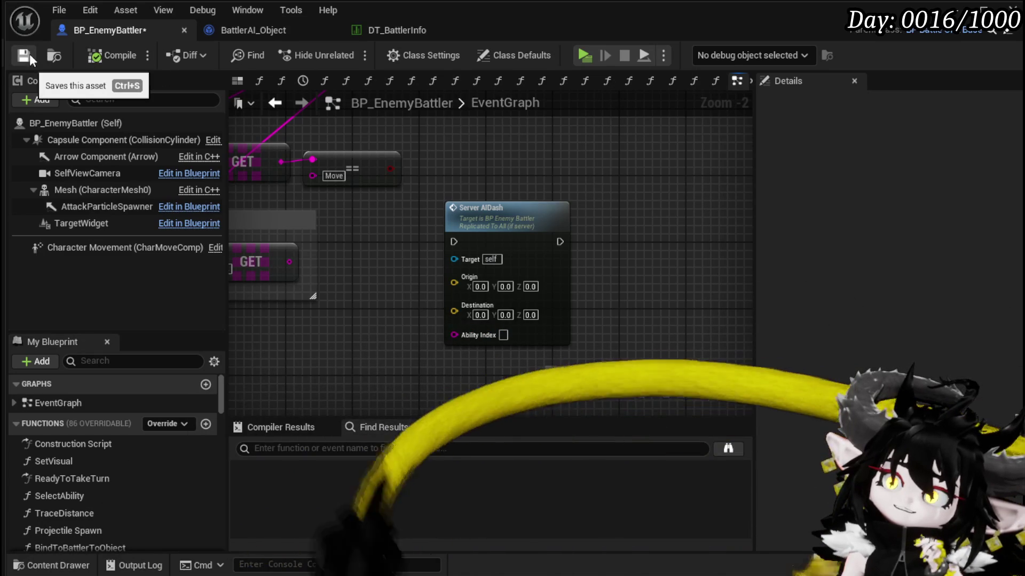
pyautogui.click(30, 54)
pyautogui.click(242, 32)
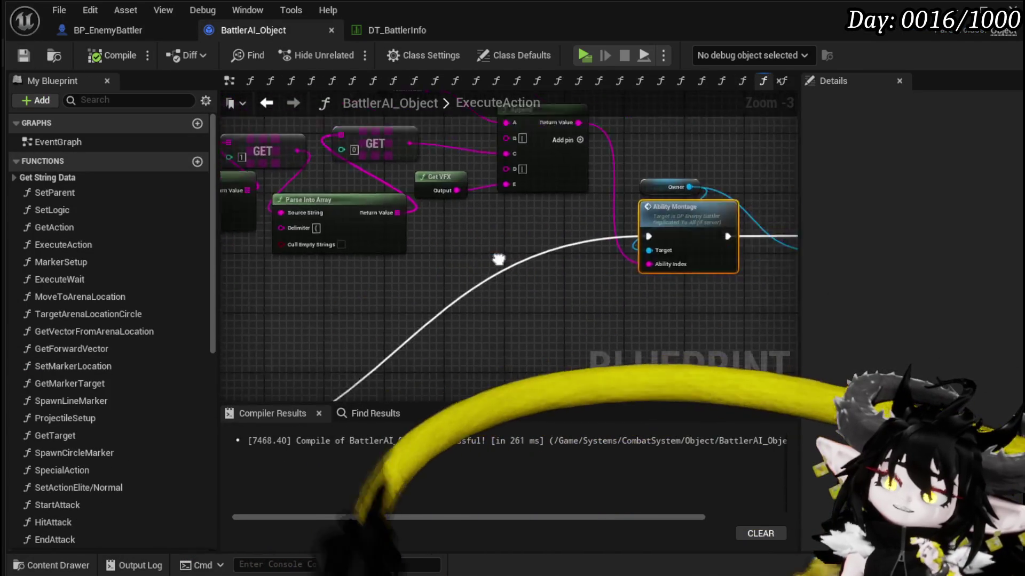
# Select the Owner node and move Print String right to make room near Ability Montage.
pyautogui.scroll(3, 409, 312)
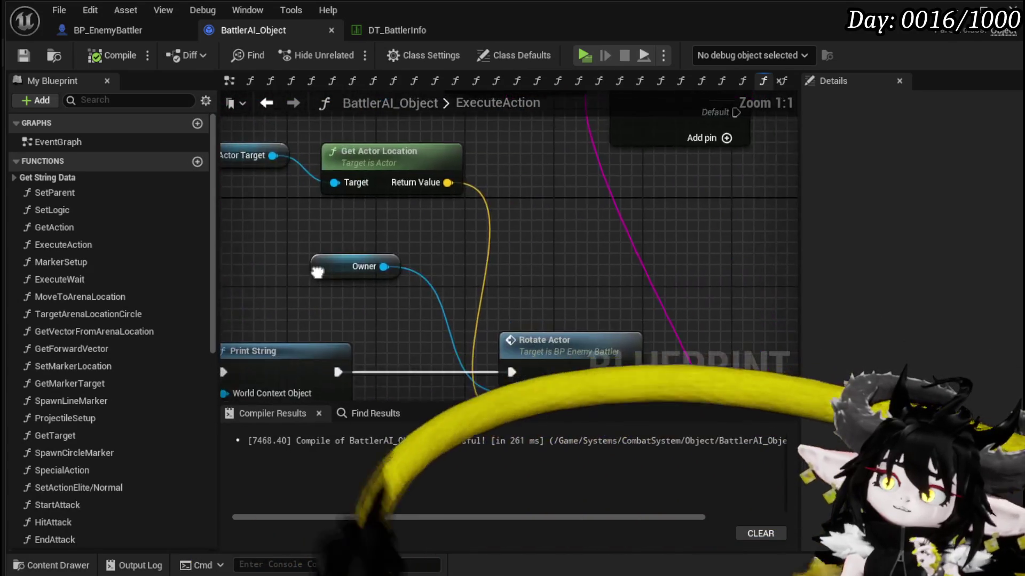
pyautogui.click(320, 191)
pyautogui.scroll(-4, 360, 156)
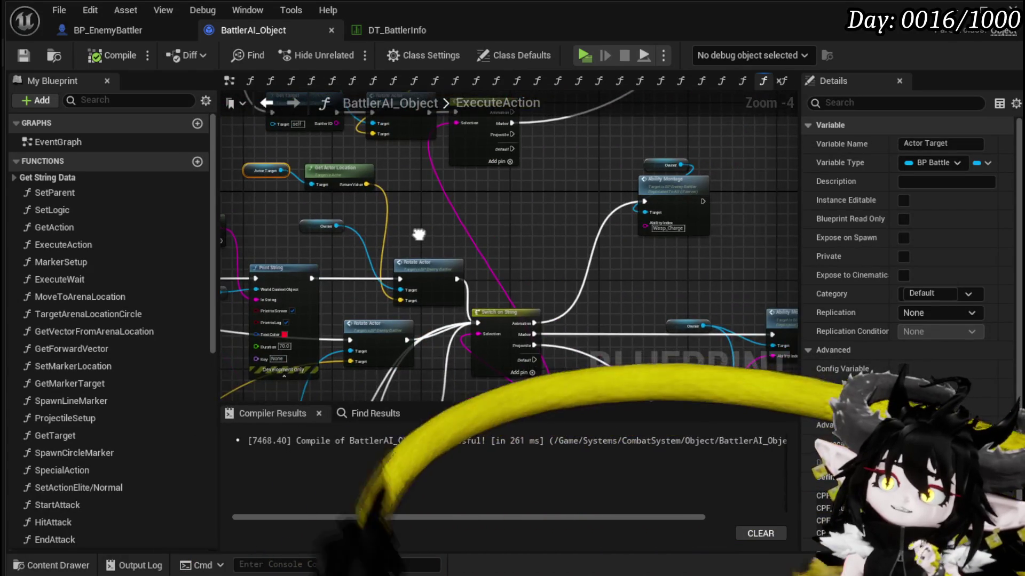
pyautogui.scroll(3, 396, 232)
pyautogui.moveTo(368, 225); pyautogui.dragTo(453, 174)
pyautogui.scroll(-3, 513, 178)
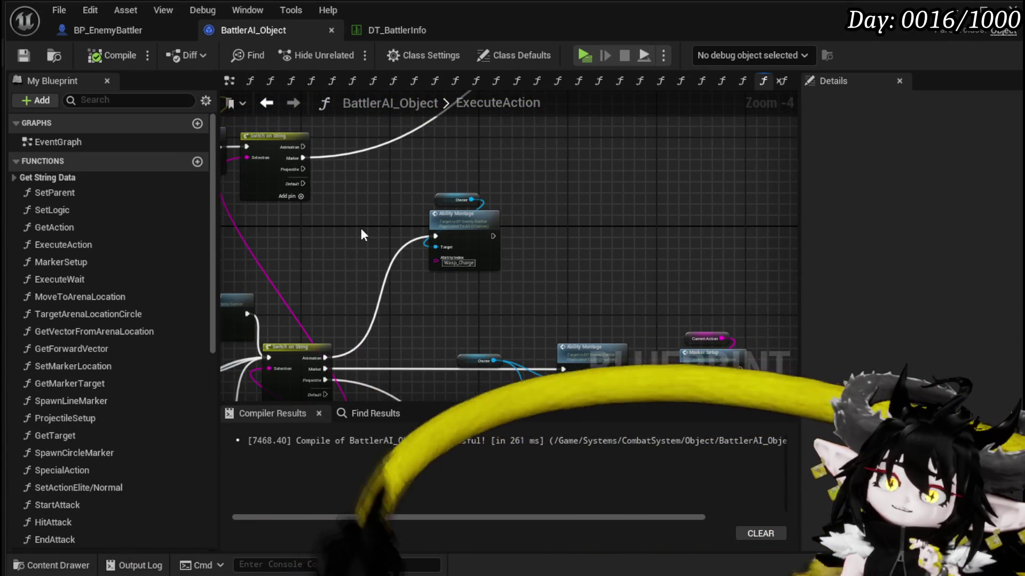
pyautogui.moveTo(361, 228); pyautogui.dragTo(614, 215)
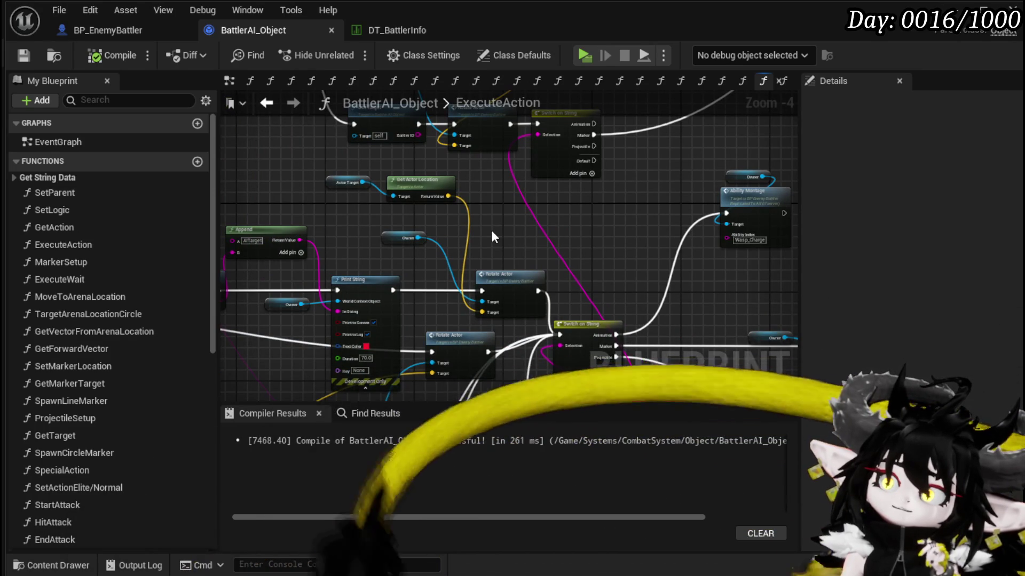
pyautogui.moveTo(507, 229)
pyautogui.mouseDown()
pyautogui.moveTo(507, 160)
pyautogui.moveTo(370, 311)
pyautogui.moveTo(443, 272)
pyautogui.moveTo(533, 320)
pyautogui.moveTo(418, 312)
pyautogui.mouseUp()
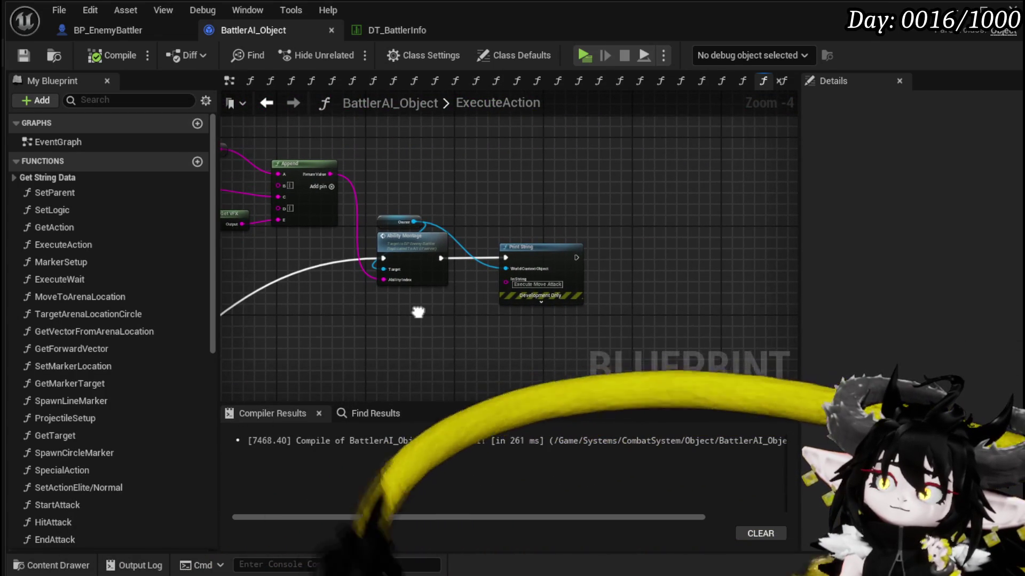
pyautogui.moveTo(414, 251)
pyautogui.mouseDown()
pyautogui.moveTo(517, 298)
pyautogui.moveTo(531, 257)
pyautogui.mouseUp()
pyautogui.moveTo(635, 233); pyautogui.dragTo(748, 233)
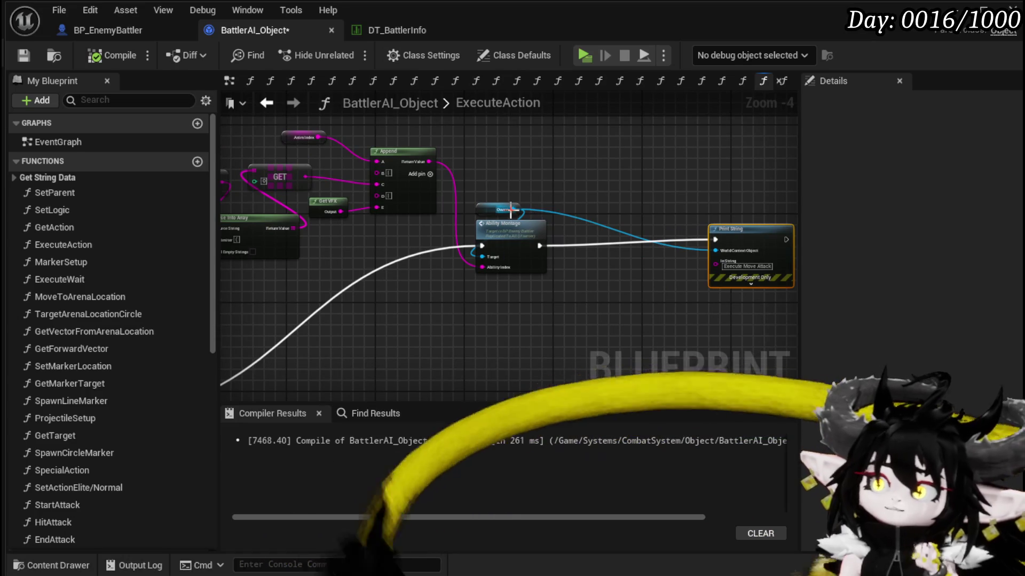
# Add a Server AIDash call from Owner via 'Ai Dash' and chain it after Ability Montage.
pyautogui.moveTo(512, 209); pyautogui.dragTo(575, 188)
pyautogui.write('Ai Dash')
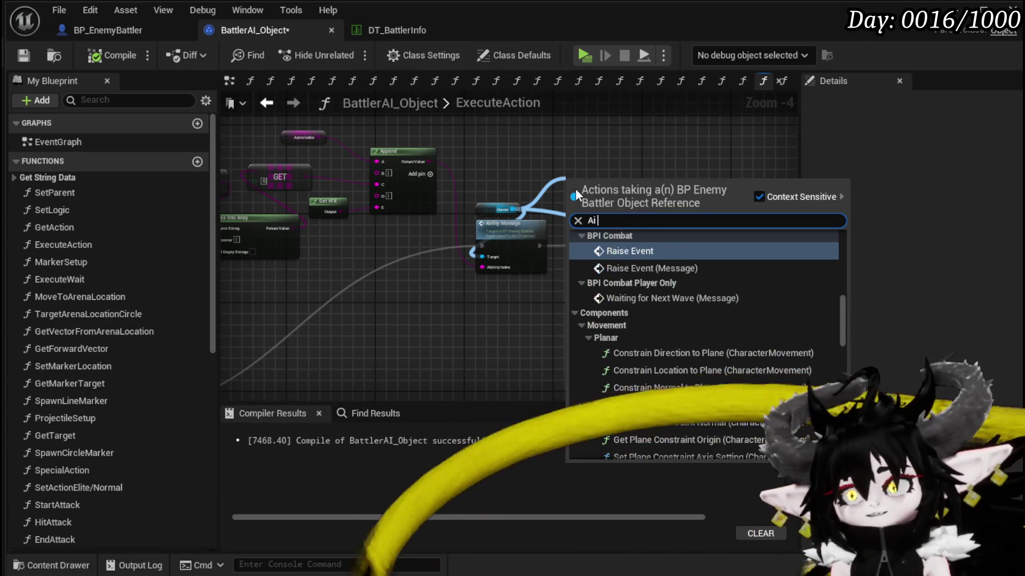
pyautogui.press('Return')
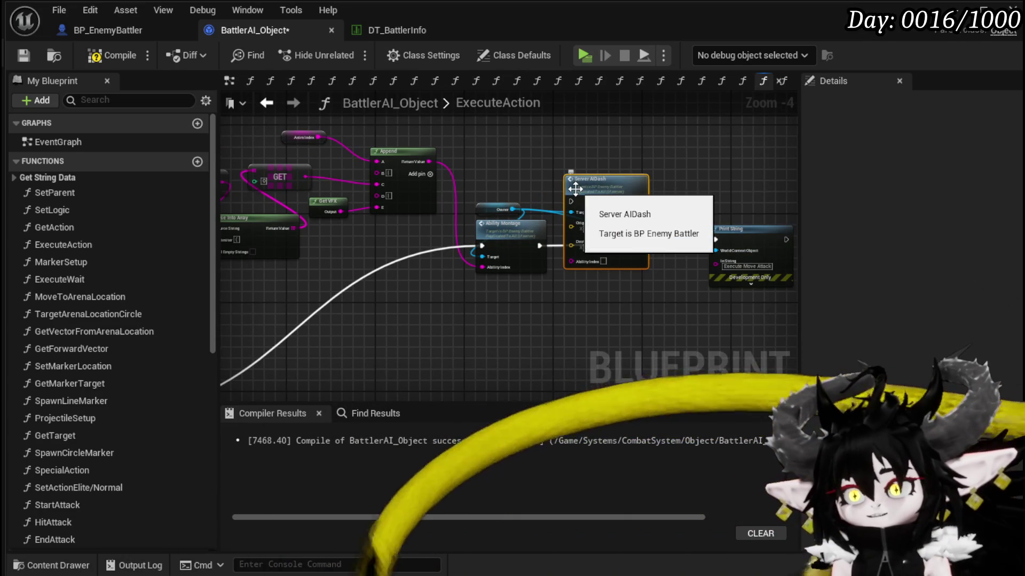
pyautogui.scroll(3, 604, 173)
pyautogui.moveTo(605, 172)
pyautogui.mouseDown()
pyautogui.moveTo(666, 268)
pyautogui.moveTo(661, 248)
pyautogui.mouseUp()
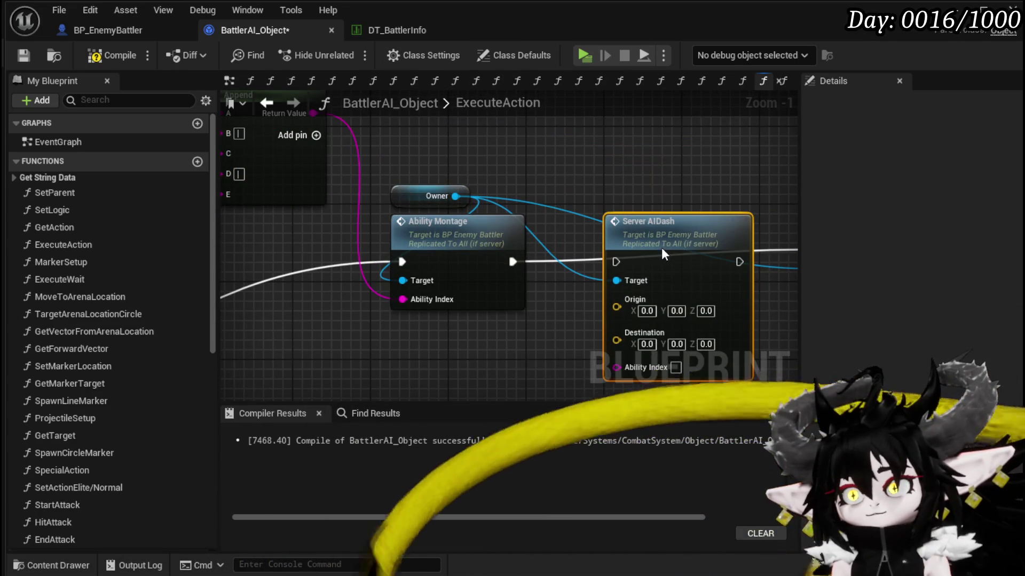
pyautogui.moveTo(527, 261)
pyautogui.mouseDown()
pyautogui.moveTo(507, 263)
pyautogui.moveTo(629, 260)
pyautogui.moveTo(608, 263)
pyautogui.mouseUp()
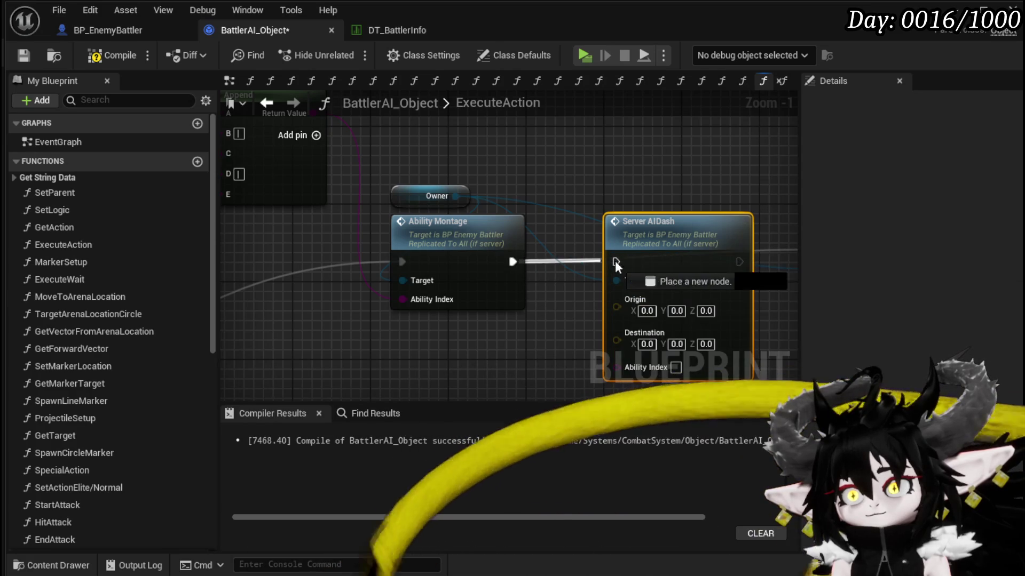
pyautogui.scroll(-4, 555, 223)
pyautogui.moveTo(542, 193)
pyautogui.mouseDown()
pyautogui.moveTo(473, 226)
pyautogui.moveTo(550, 223)
pyautogui.mouseUp()
pyautogui.scroll(3, 474, 227)
# Inspect the MoveToArenaLocation graph and its other Server AIDash calls.
pyautogui.doubleClick(453, 240)
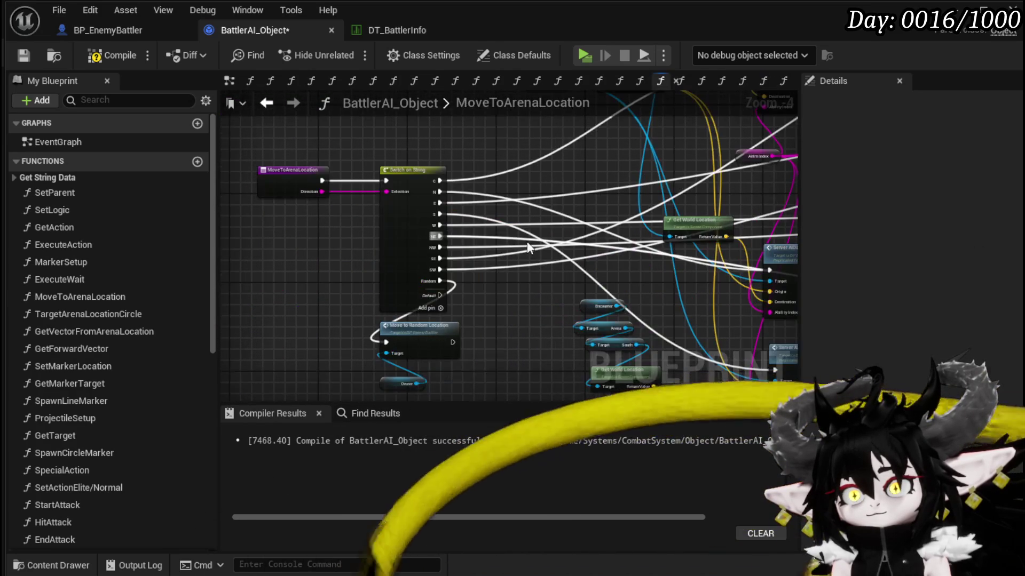
pyautogui.scroll(3, 613, 215)
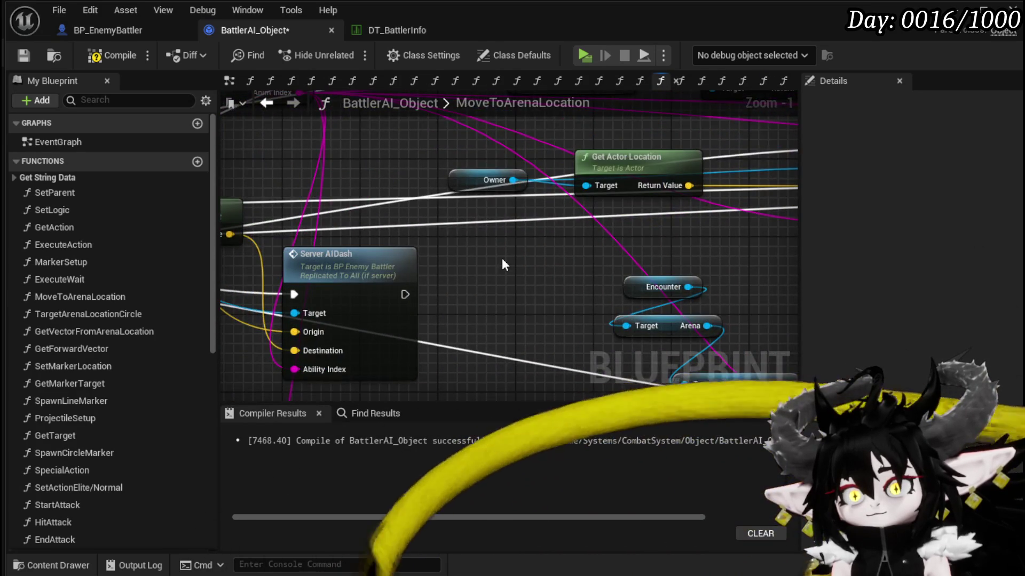
pyautogui.scroll(-3, 502, 258)
pyautogui.moveTo(696, 242)
pyautogui.mouseDown()
pyautogui.moveTo(490, 282)
pyautogui.moveTo(251, 351)
pyautogui.moveTo(285, 204)
pyautogui.moveTo(275, 219)
pyautogui.moveTo(699, 226)
pyautogui.moveTo(516, 260)
pyautogui.mouseUp()
pyautogui.scroll(3, 516, 261)
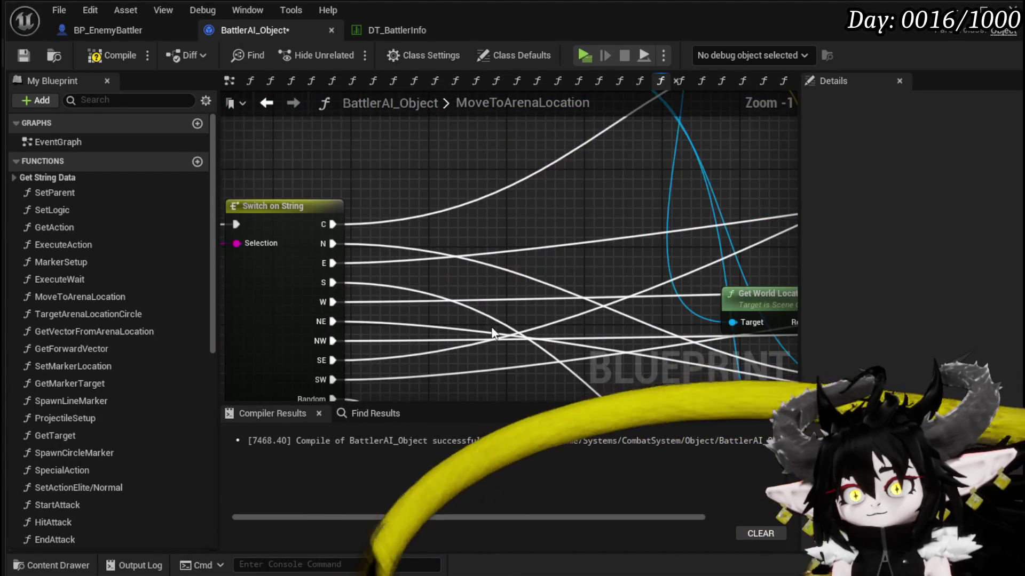
pyautogui.scroll(-4, 493, 334)
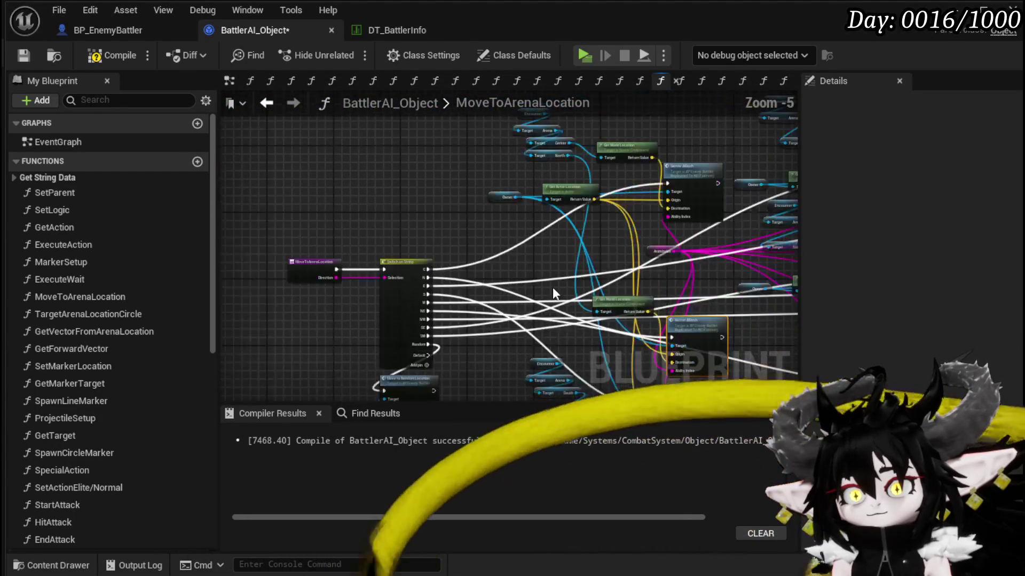
pyautogui.moveTo(553, 293); pyautogui.dragTo(413, 294)
pyautogui.scroll(4, 595, 280)
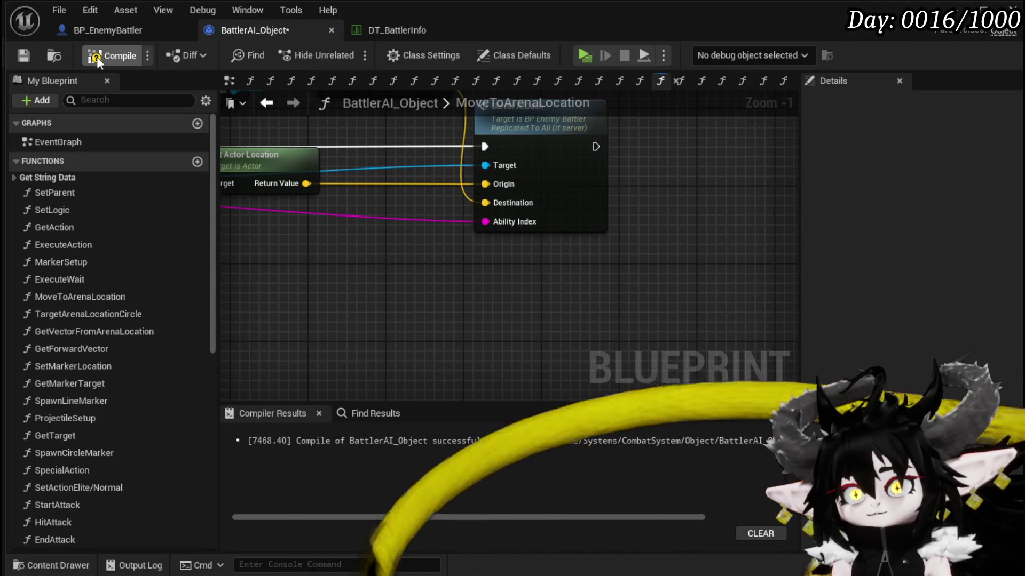
# Compile and save BattlerAI_Object, then return to the ExecuteAction graph.
pyautogui.click(100, 56)
pyautogui.click(24, 55)
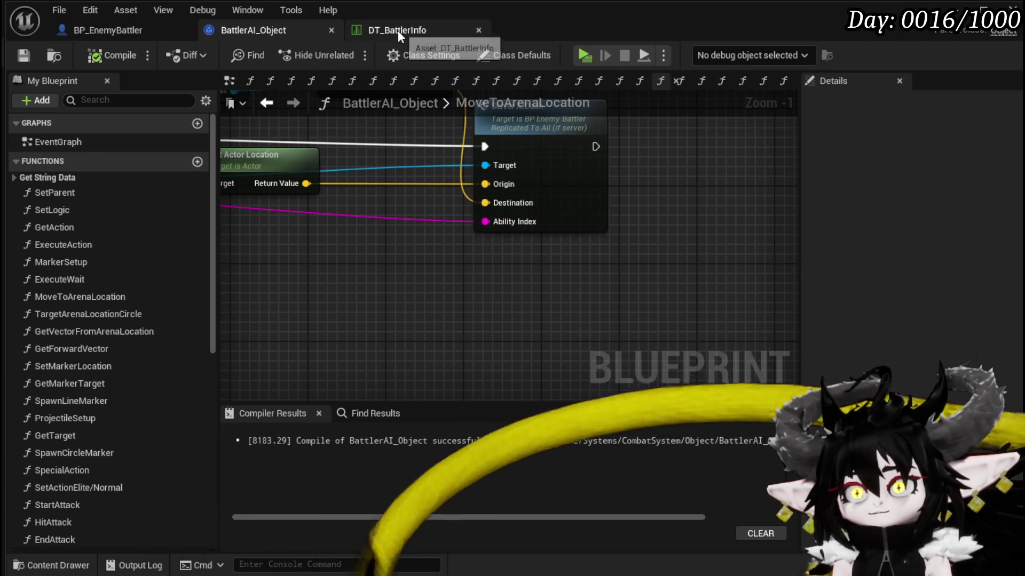
pyautogui.click(397, 30)
pyautogui.click(246, 30)
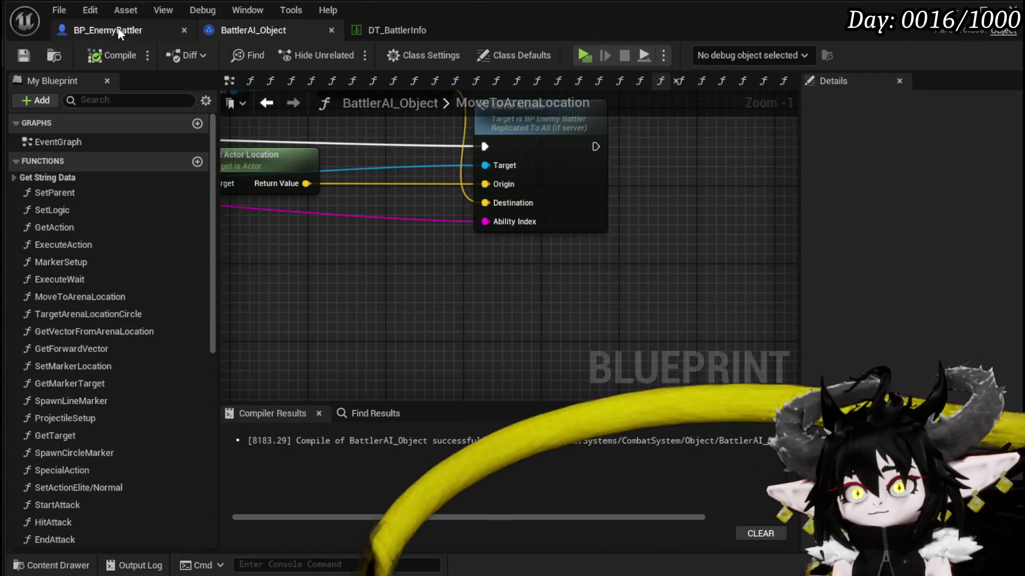
pyautogui.click(119, 32)
pyautogui.click(207, 30)
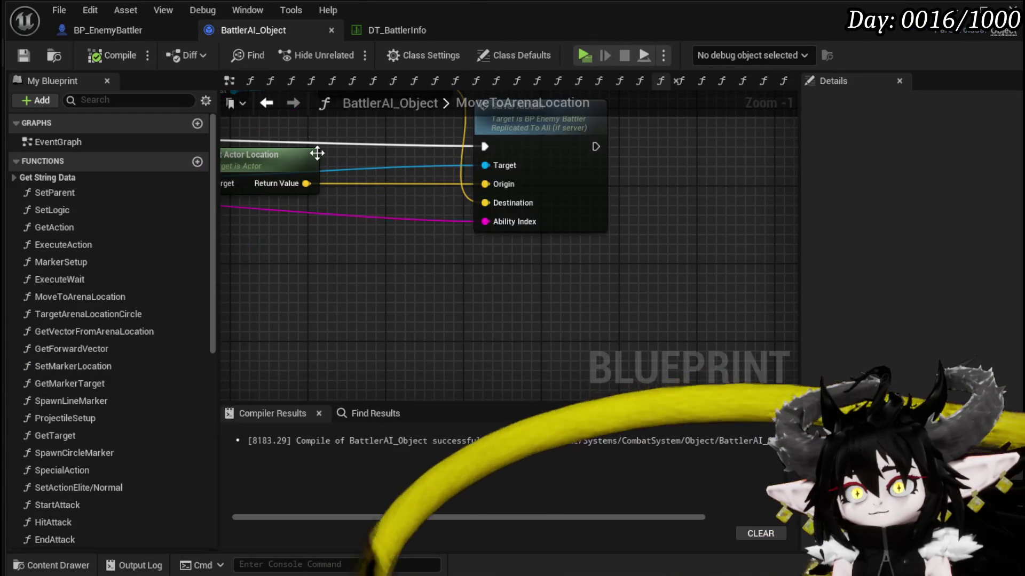
pyautogui.click(266, 103)
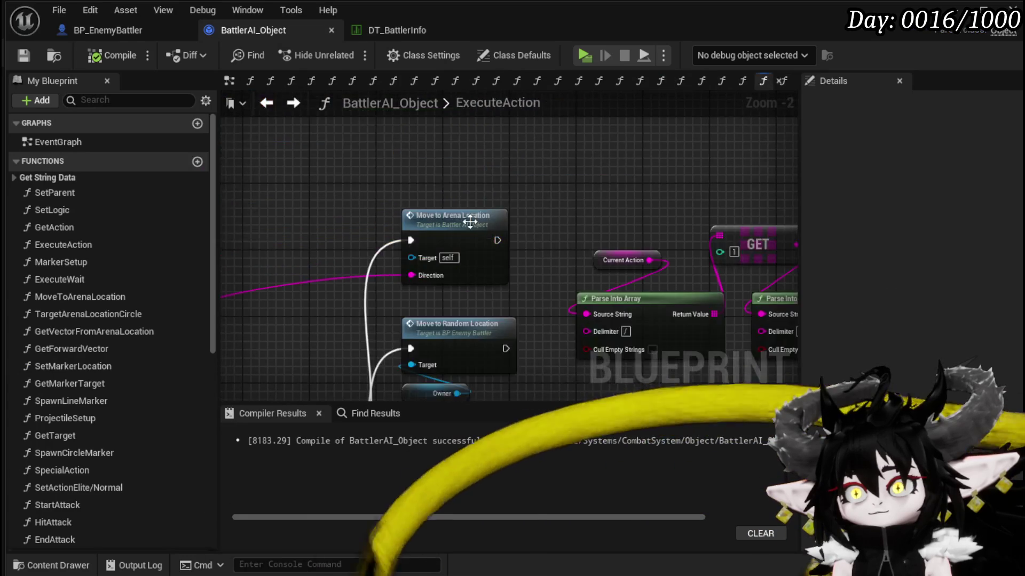
# Paste an Anim Index getter and wire it into Server AIDash's Ability Index.
pyautogui.scroll(-3, 534, 267)
pyautogui.scroll(4, 337, 219)
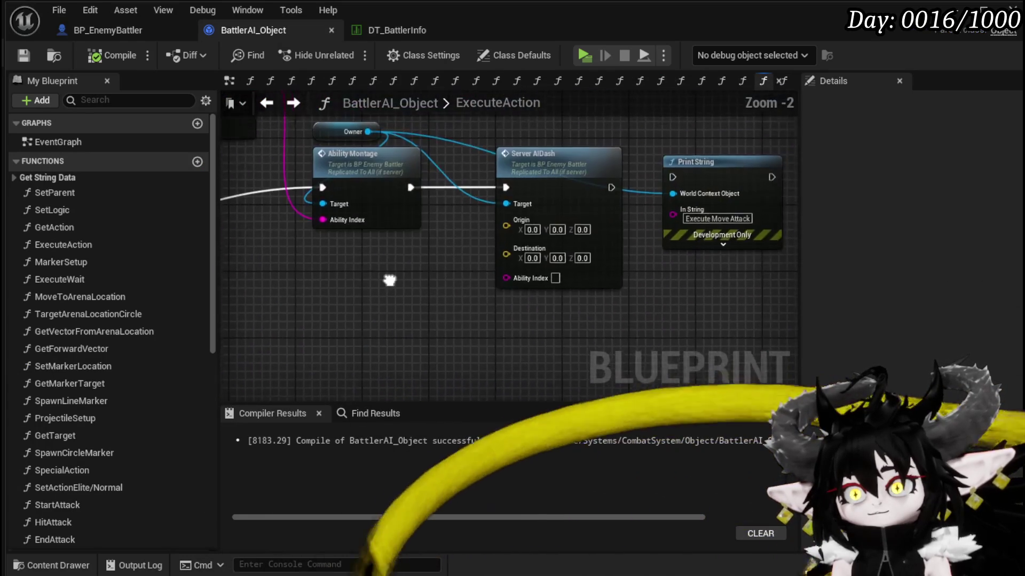
pyautogui.moveTo(411, 290)
pyautogui.mouseDown()
pyautogui.moveTo(331, 242)
pyautogui.moveTo(605, 285)
pyautogui.mouseUp()
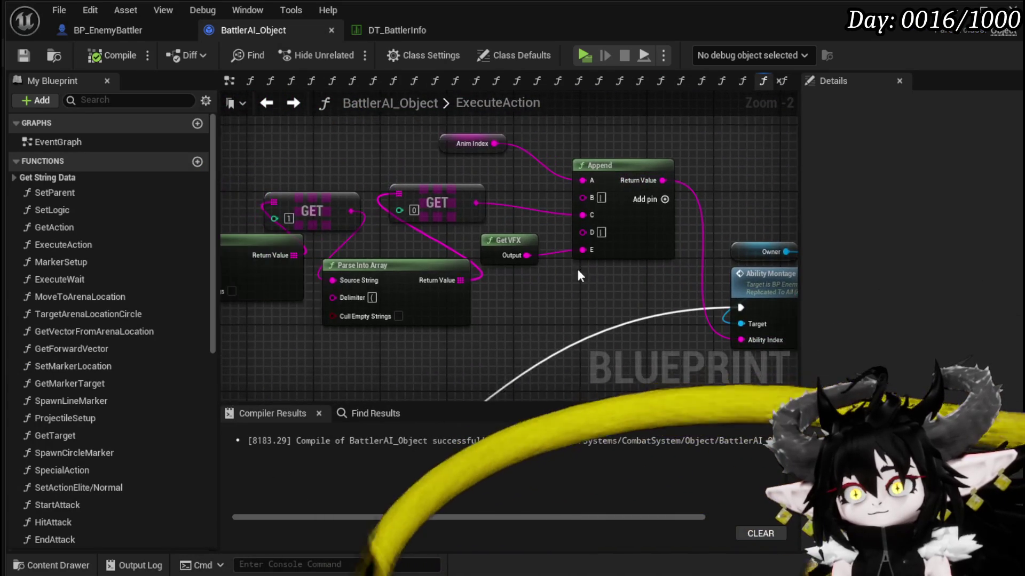
pyautogui.hotkey('ctrl', 'c')
pyautogui.moveTo(578, 247); pyautogui.dragTo(283, 173)
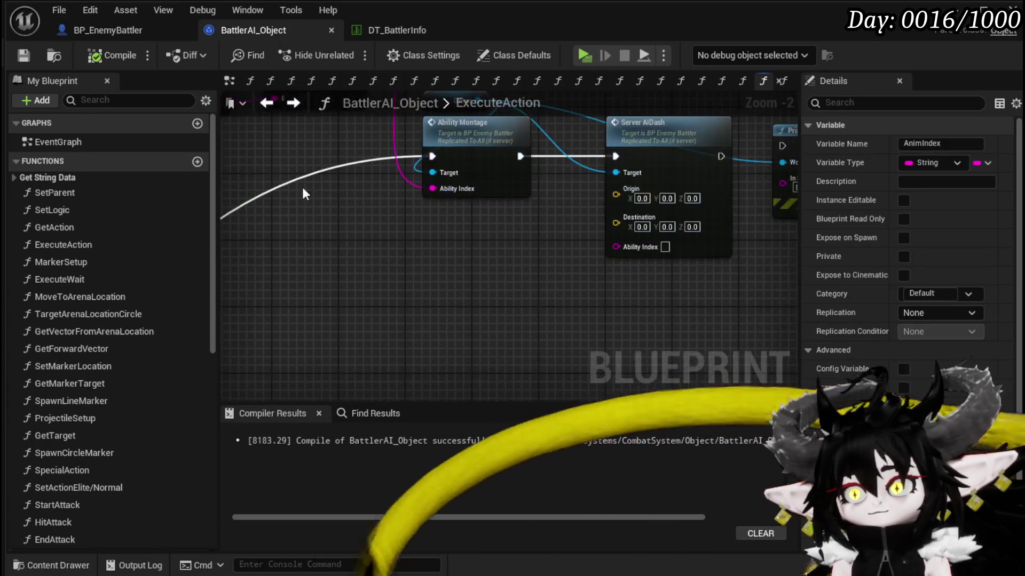
pyautogui.hotkey('ctrl', 'v')
pyautogui.moveTo(469, 250); pyautogui.dragTo(617, 246)
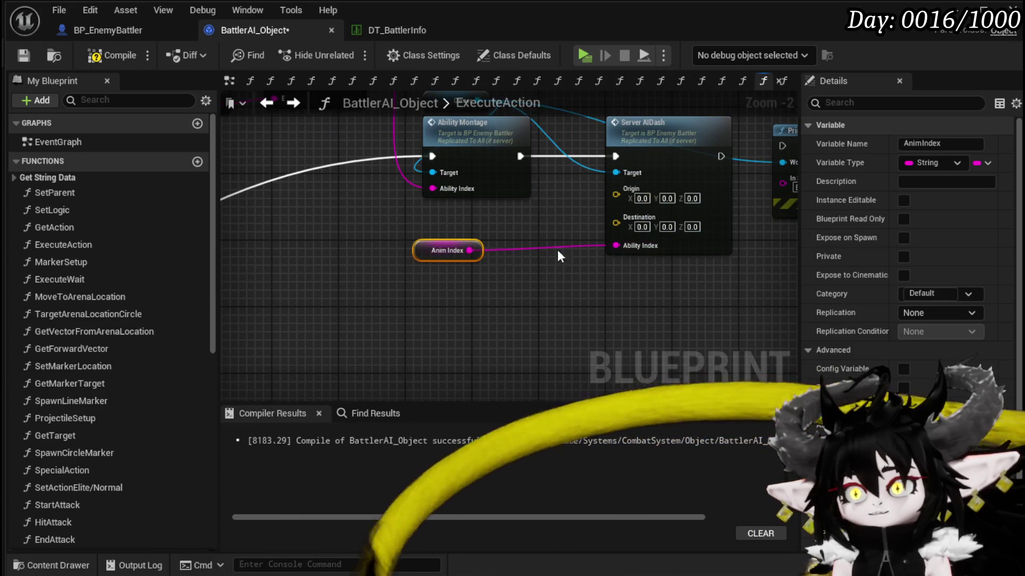
pyautogui.moveTo(437, 260)
pyautogui.mouseDown()
pyautogui.moveTo(551, 352)
pyautogui.moveTo(609, 308)
pyautogui.moveTo(229, 279)
pyautogui.mouseUp()
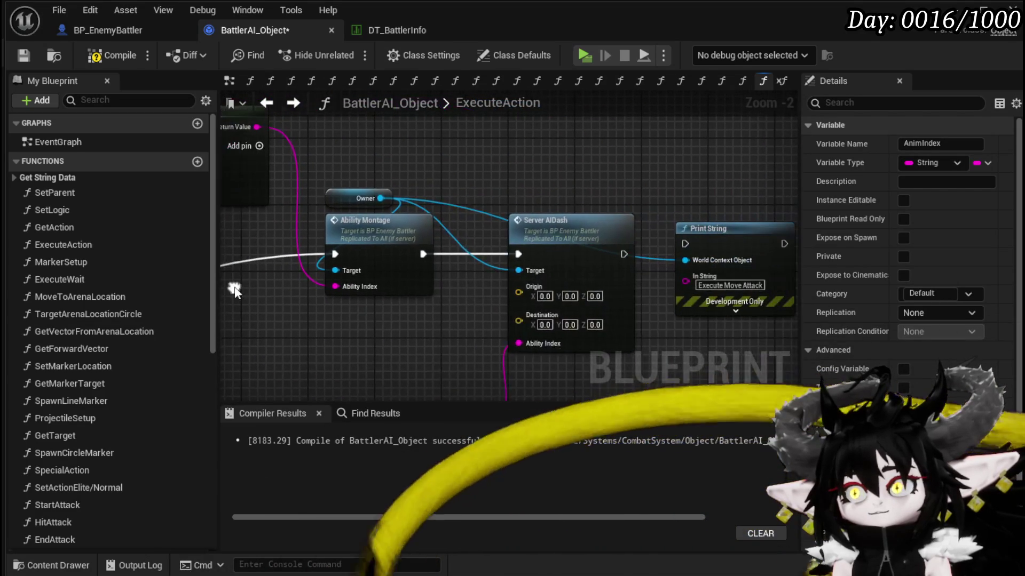
pyautogui.moveTo(378, 197); pyautogui.dragTo(430, 128)
pyautogui.write('get')
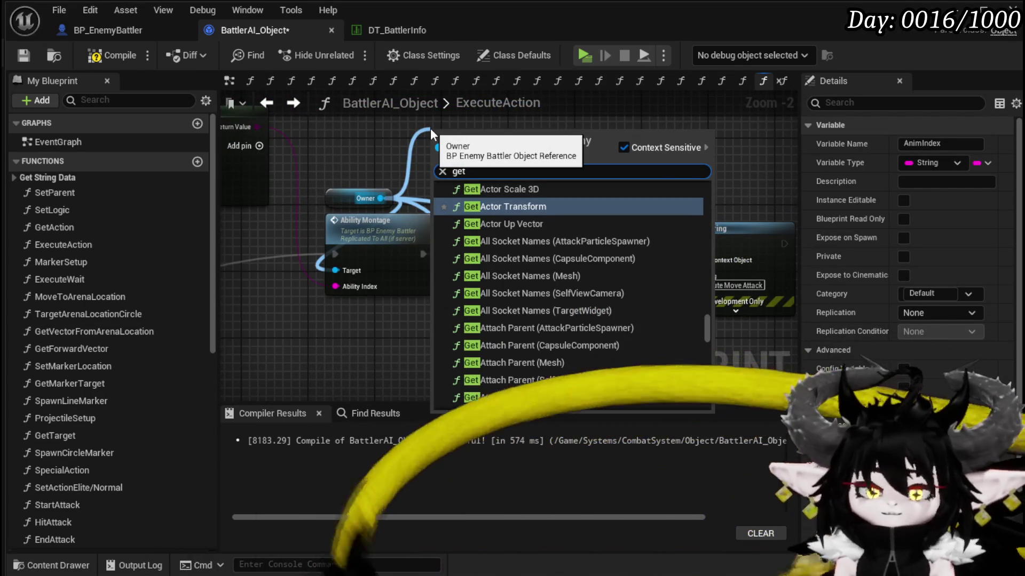
pyautogui.write(' owner')
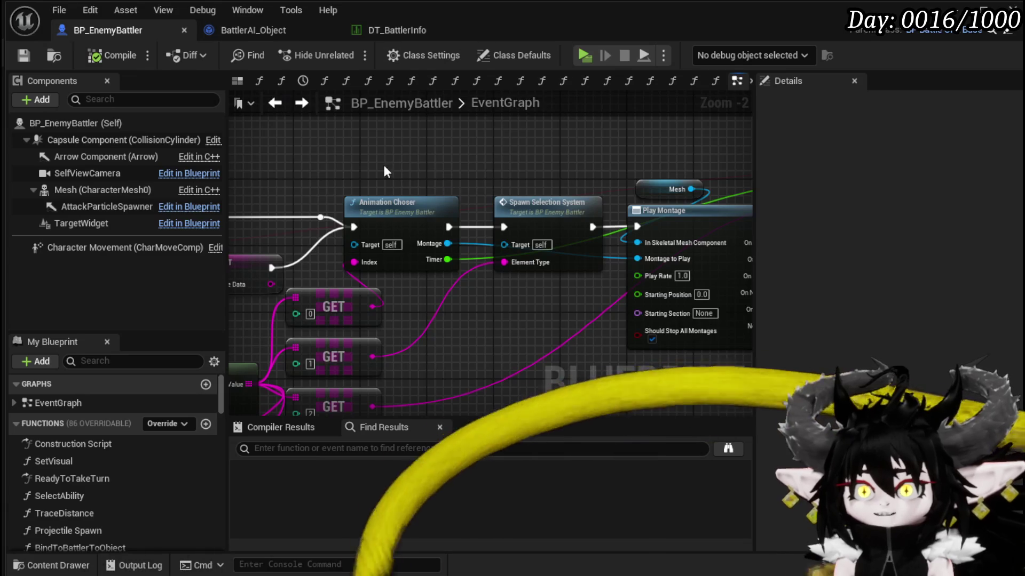
# Review the montage, charge-up and Animation Choser nodes of BP_EnemyBattler's attack chain.
pyautogui.moveTo(303, 171); pyautogui.dragTo(361, 203)
pyautogui.scroll(2, 362, 203)
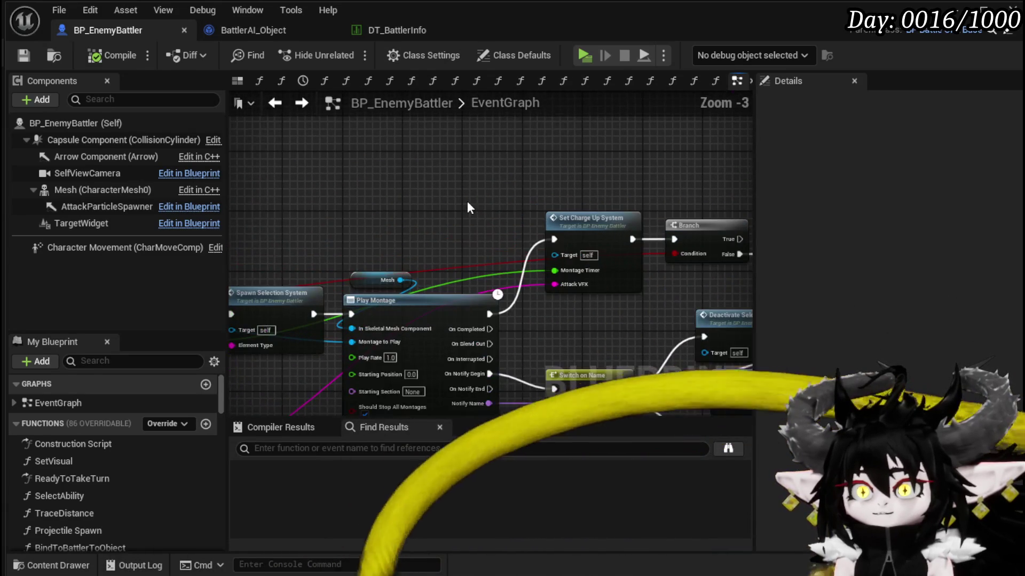
pyautogui.moveTo(456, 195); pyautogui.dragTo(293, 169)
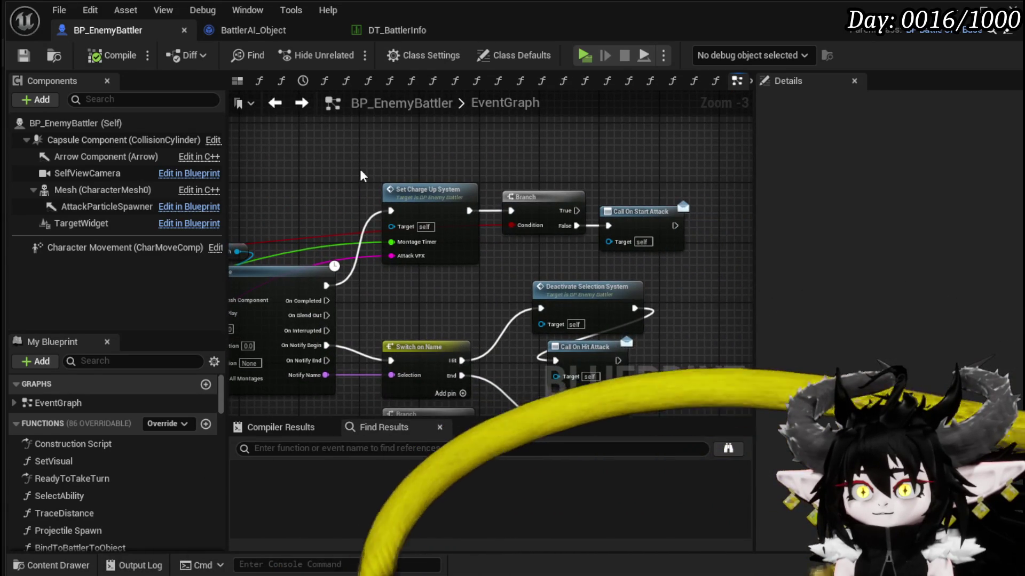
pyautogui.moveTo(361, 171); pyautogui.dragTo(643, 225)
pyautogui.moveTo(345, 181)
pyautogui.mouseDown()
pyautogui.moveTo(734, 167)
pyautogui.moveTo(560, 179)
pyautogui.moveTo(528, 223)
pyautogui.moveTo(649, 203)
pyautogui.moveTo(570, 199)
pyautogui.moveTo(705, 187)
pyautogui.moveTo(562, 192)
pyautogui.moveTo(534, 224)
pyautogui.moveTo(460, 186)
pyautogui.moveTo(587, 213)
pyautogui.moveTo(534, 203)
pyautogui.mouseUp()
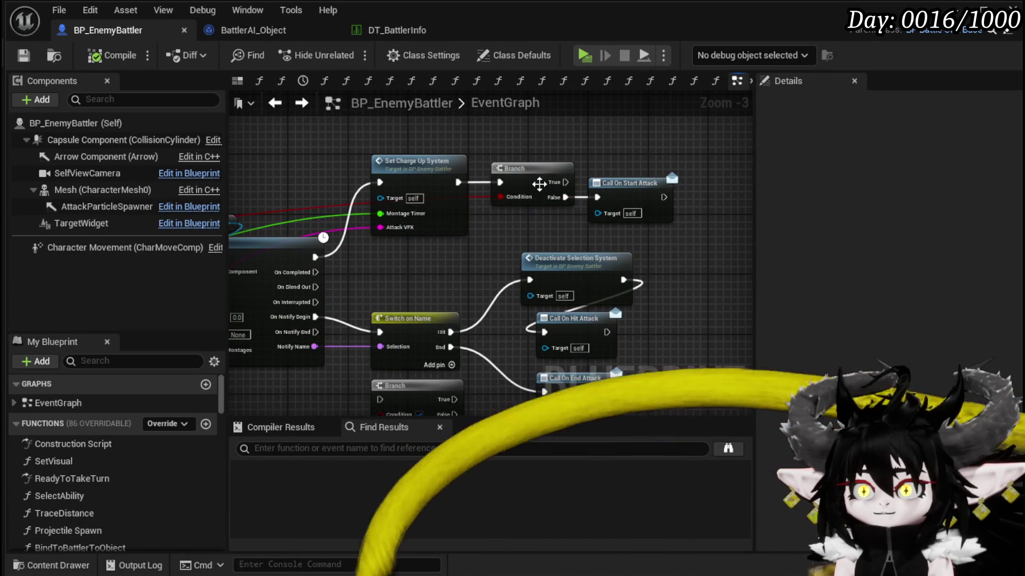
# Inspect the Branch, Switch on Name and attack calls, then go back to BattlerAI_Object.
pyautogui.scroll(-2, 475, 146)
pyautogui.moveTo(475, 146); pyautogui.dragTo(483, 178)
pyautogui.scroll(-1, 475, 174)
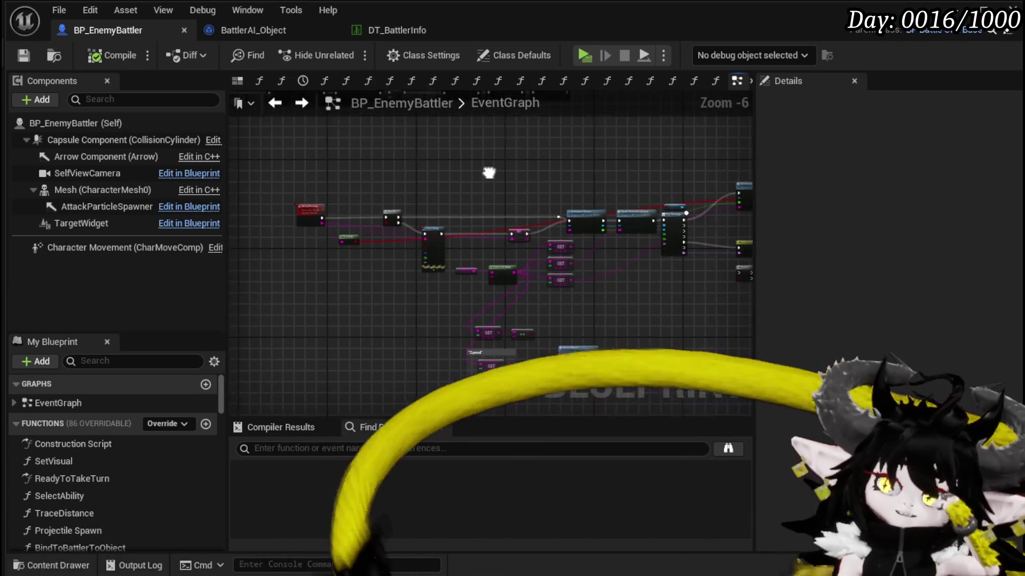
pyautogui.moveTo(575, 151); pyautogui.dragTo(416, 142)
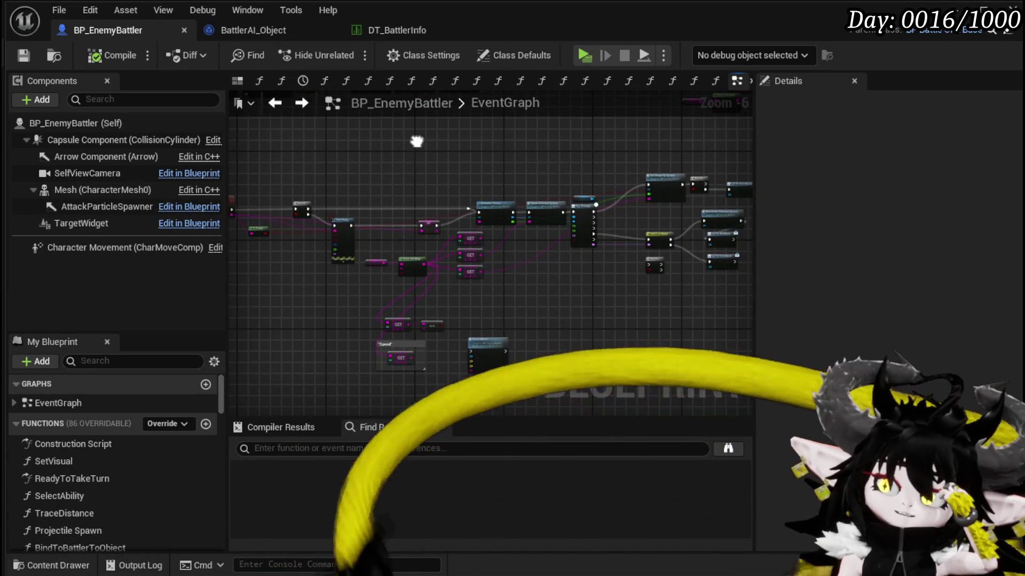
pyautogui.scroll(3, 386, 155)
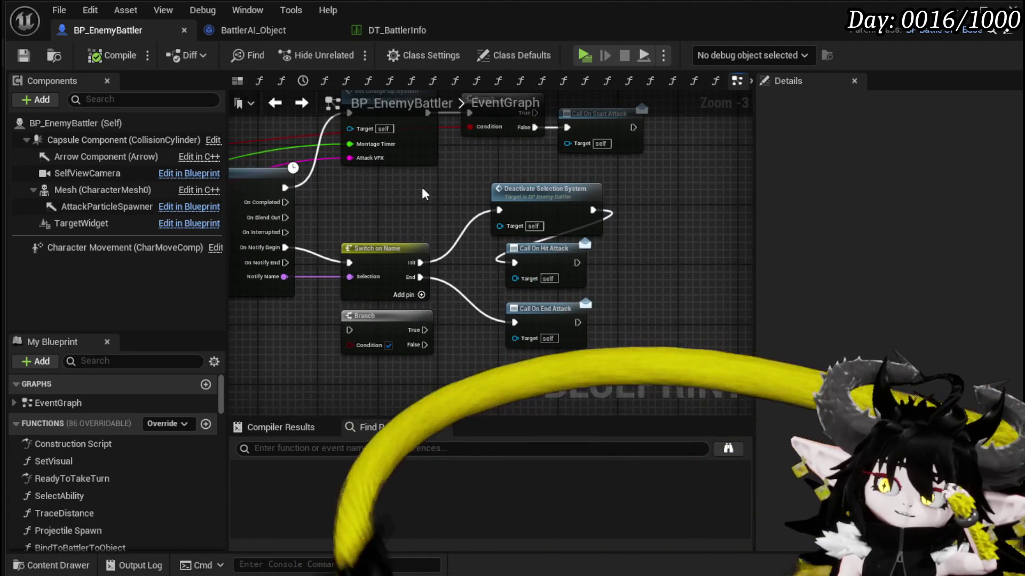
pyautogui.moveTo(354, 192); pyautogui.dragTo(567, 346)
pyautogui.click(376, 223)
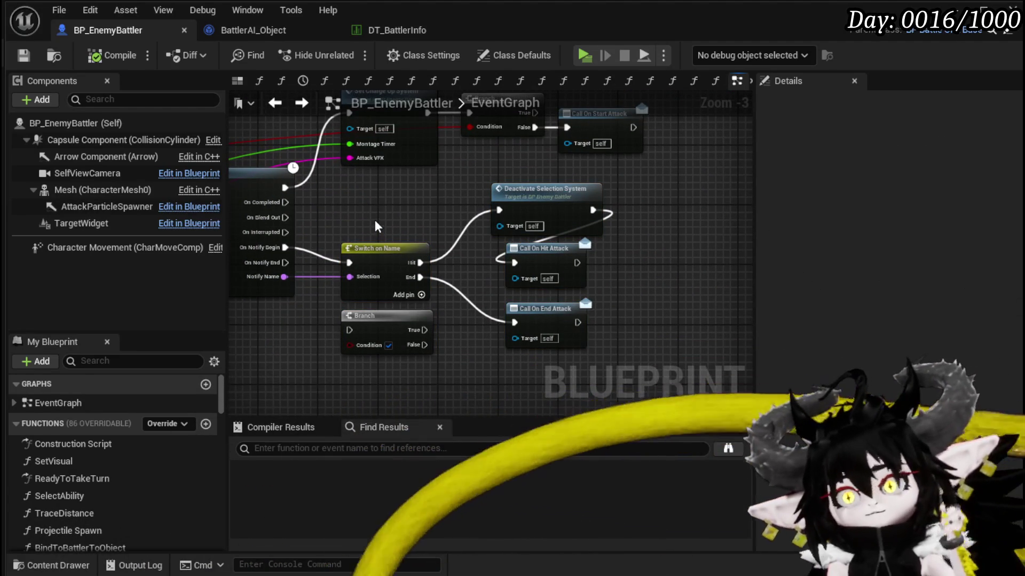
pyautogui.click(253, 30)
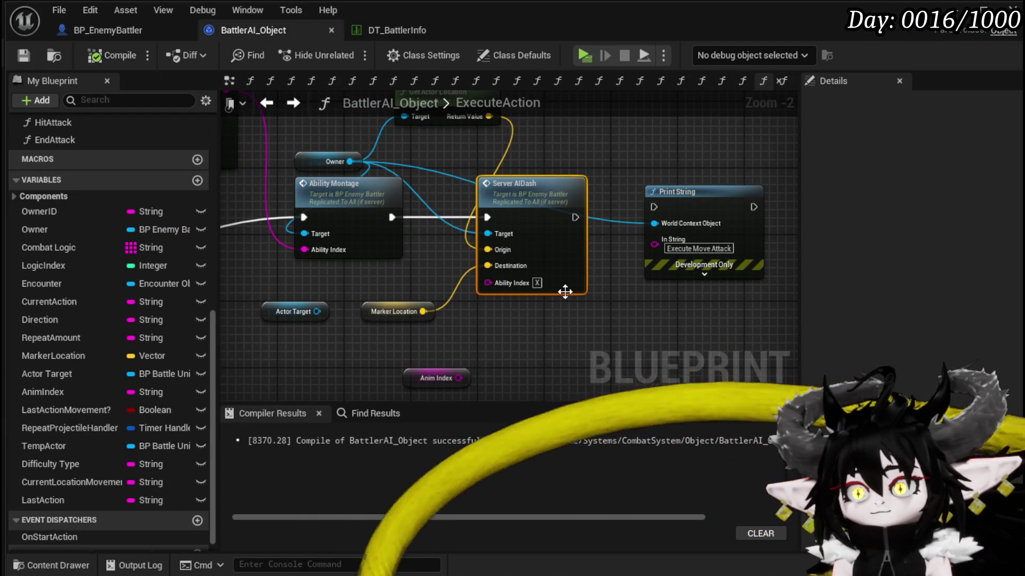
# Connect Server AIDash's execution output into Ability Montage.
pyautogui.click(656, 308)
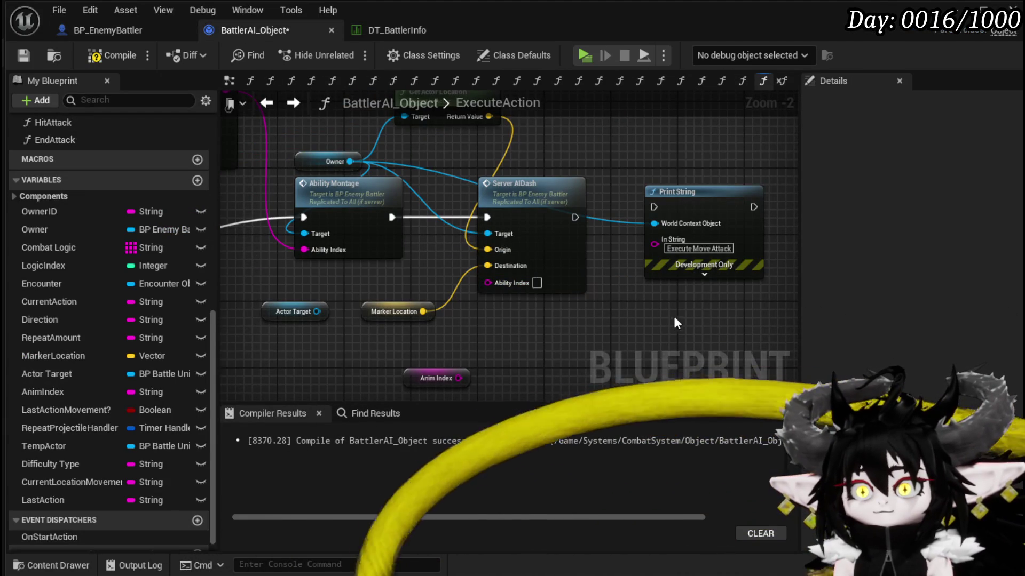
pyautogui.click(23, 55)
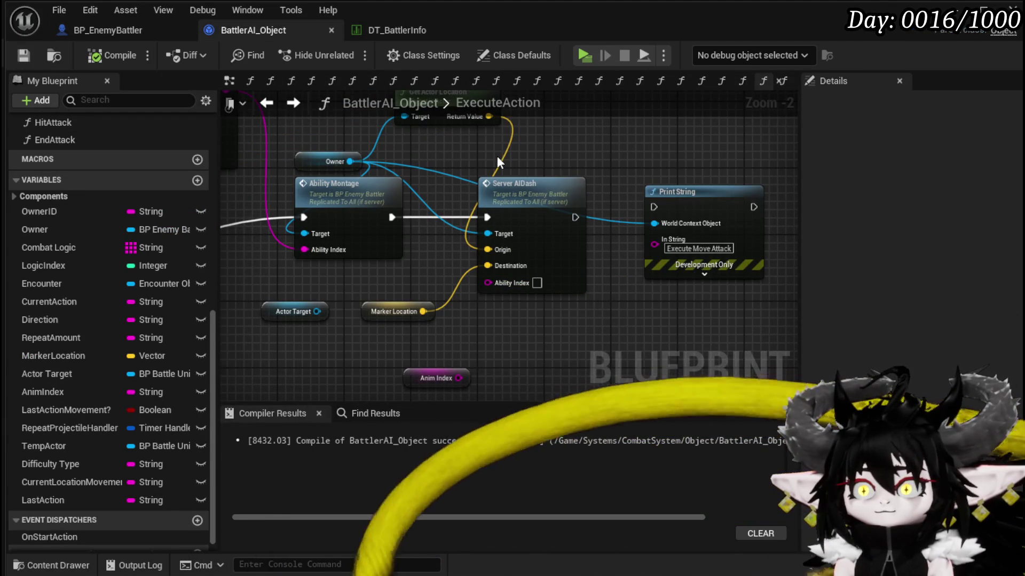
pyautogui.moveTo(497, 156); pyautogui.dragTo(621, 161)
pyautogui.moveTo(497, 180); pyautogui.dragTo(531, 179)
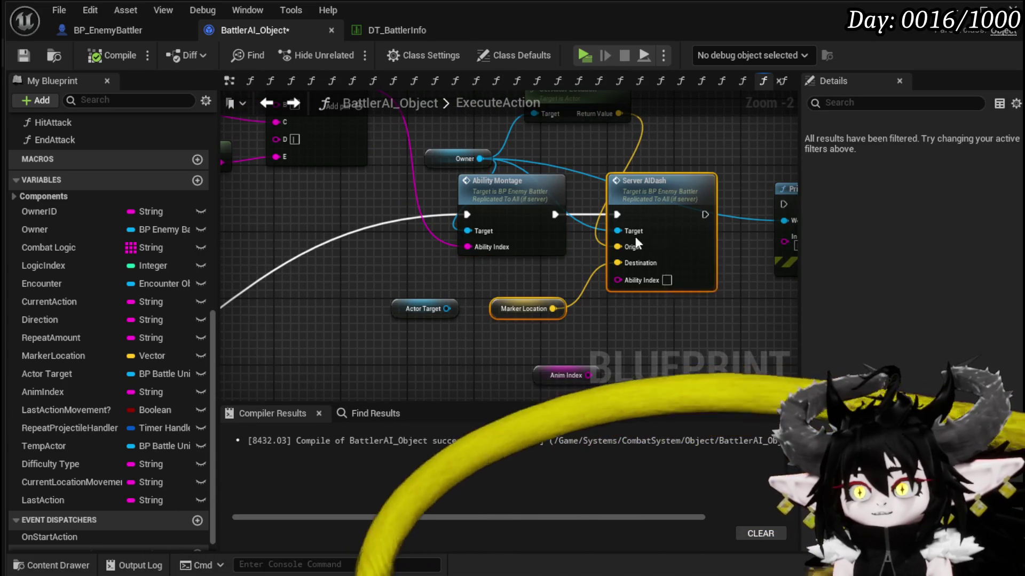
pyautogui.moveTo(654, 243); pyautogui.dragTo(378, 244)
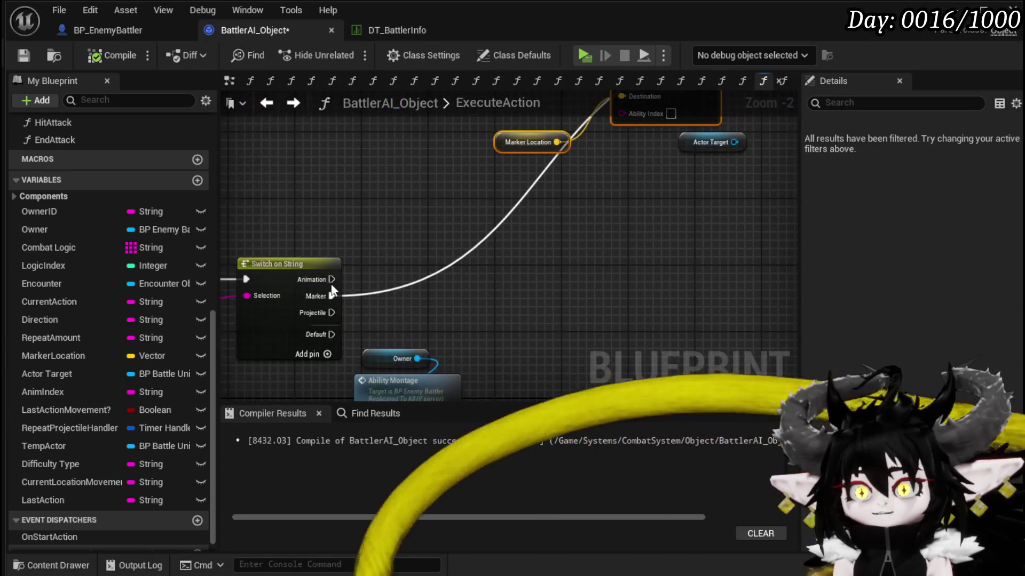
pyautogui.moveTo(325, 296)
pyautogui.mouseDown()
pyautogui.moveTo(590, 208)
pyautogui.moveTo(621, 243)
pyautogui.mouseUp()
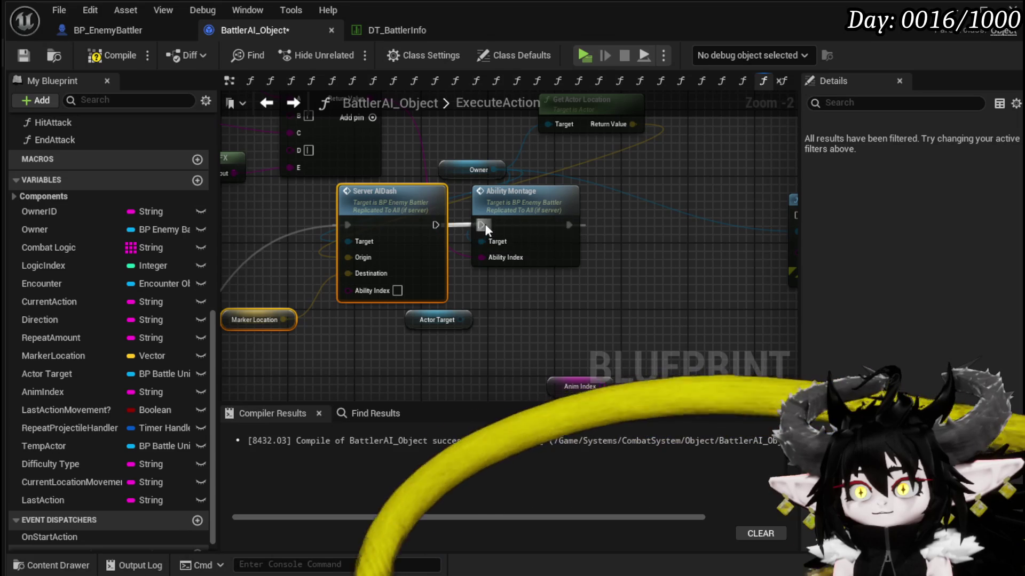
pyautogui.moveTo(482, 223); pyautogui.dragTo(481, 224)
# Tidy the dash, montage and input nodes, then compile and save BattlerAI_Object.
pyautogui.click(451, 143)
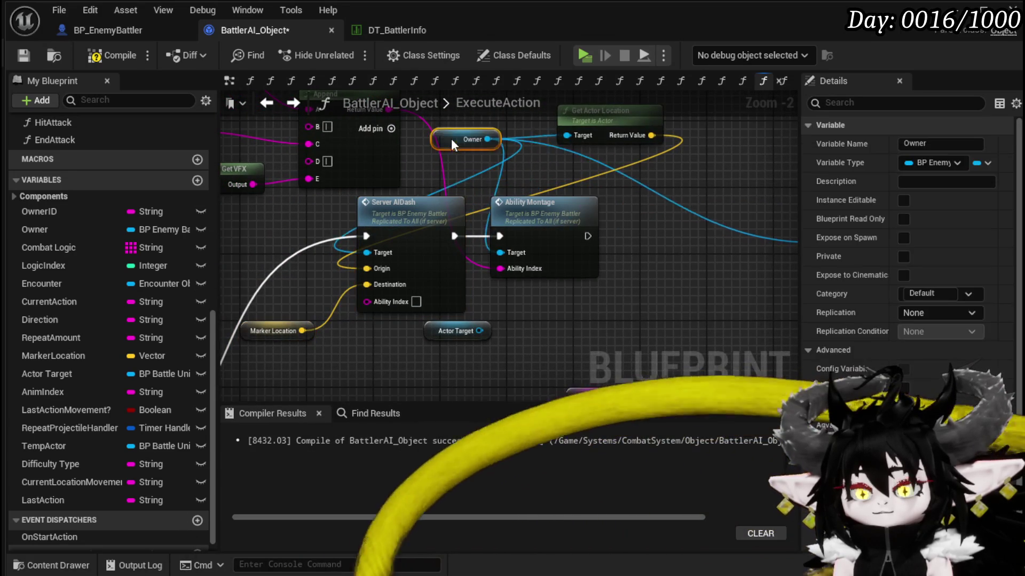
pyautogui.moveTo(612, 122); pyautogui.dragTo(584, 146)
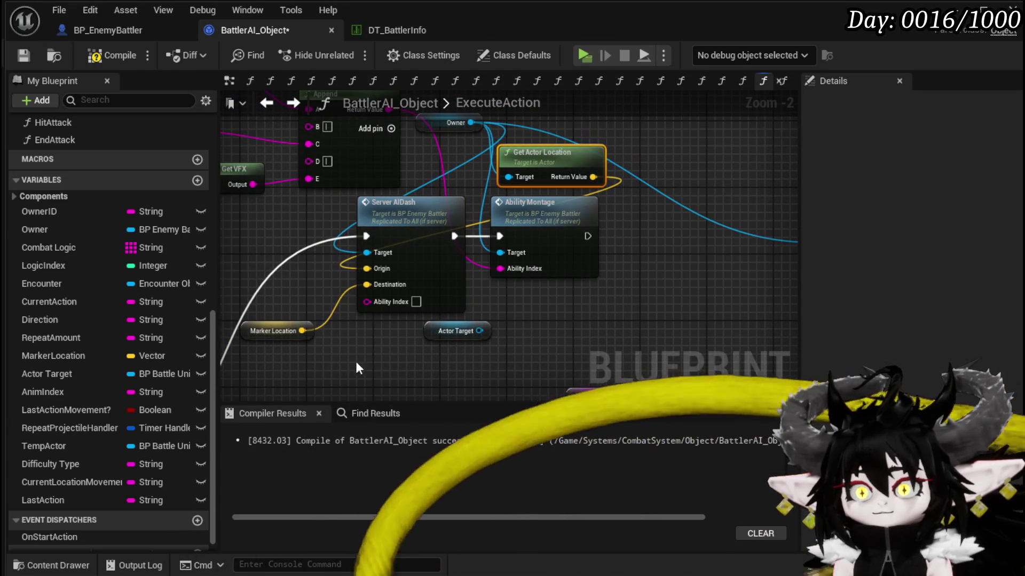
pyautogui.moveTo(285, 369); pyautogui.dragTo(547, 272)
pyautogui.moveTo(571, 234); pyautogui.dragTo(628, 243)
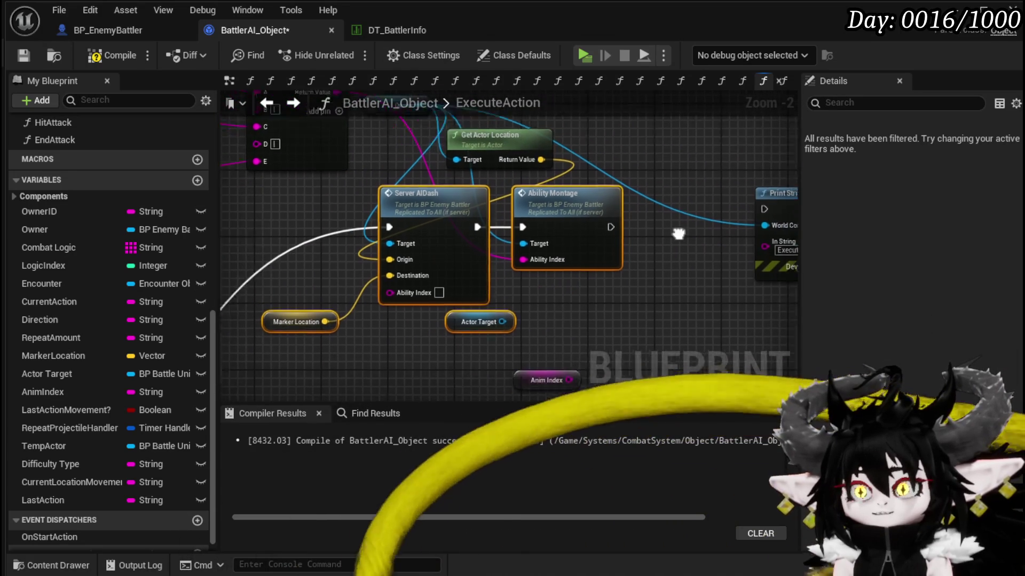
pyautogui.click(571, 306)
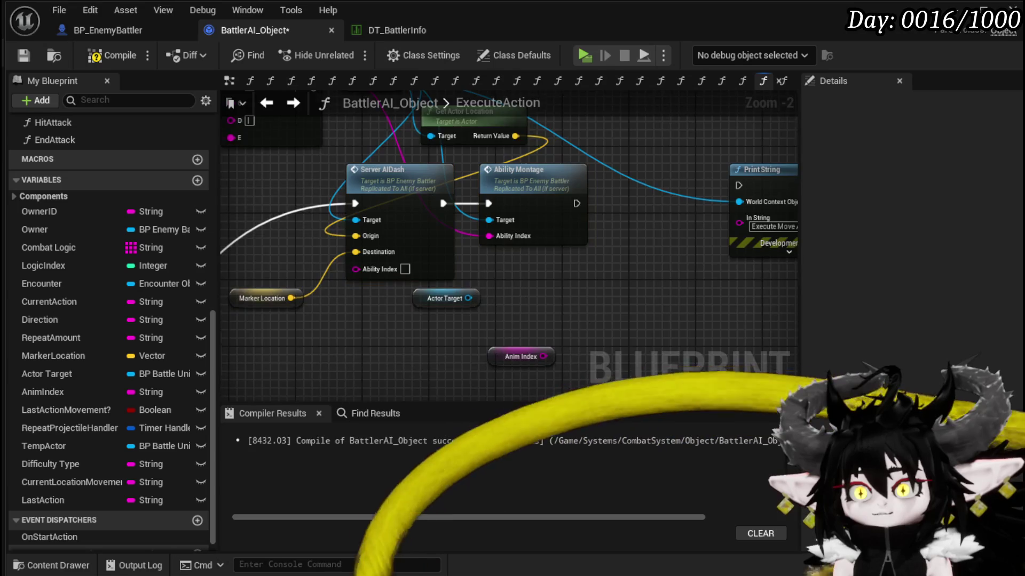
pyautogui.click(96, 55)
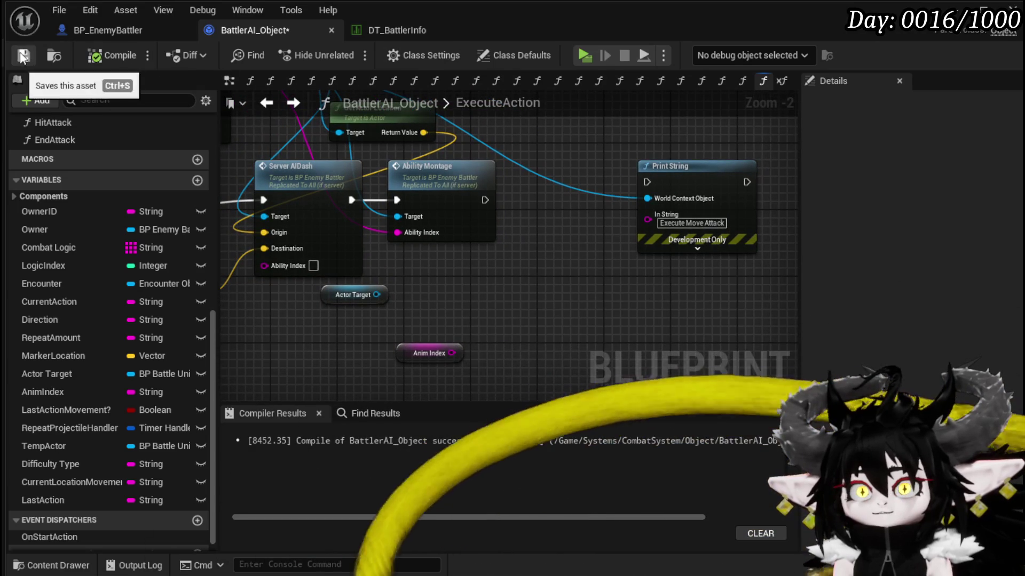
pyautogui.click(23, 55)
# Launch a play test of the level, then bring up the DT_BattlerInfo data table.
pyautogui.hotkey('alt', 'Tab')
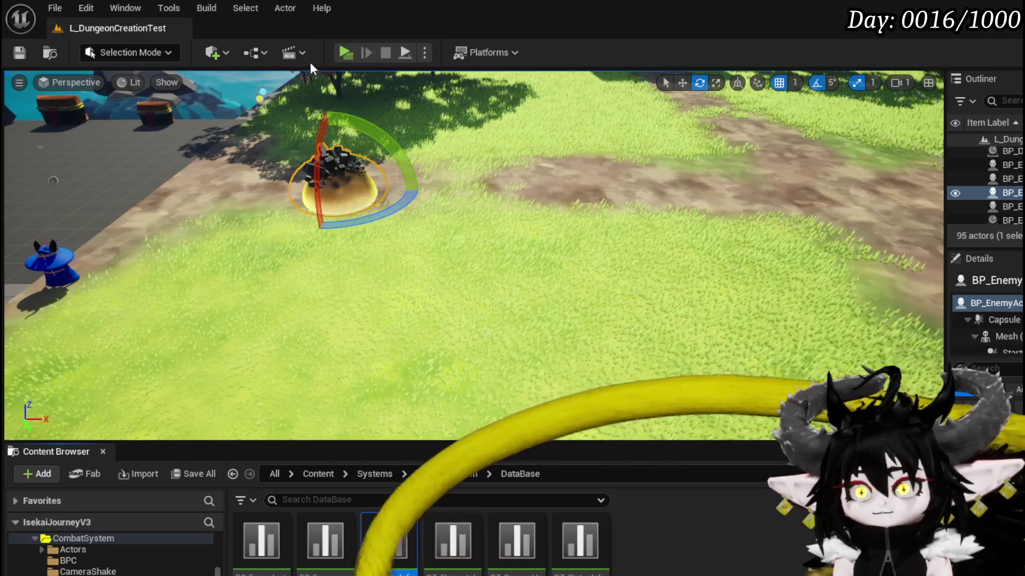
pyautogui.click(341, 54)
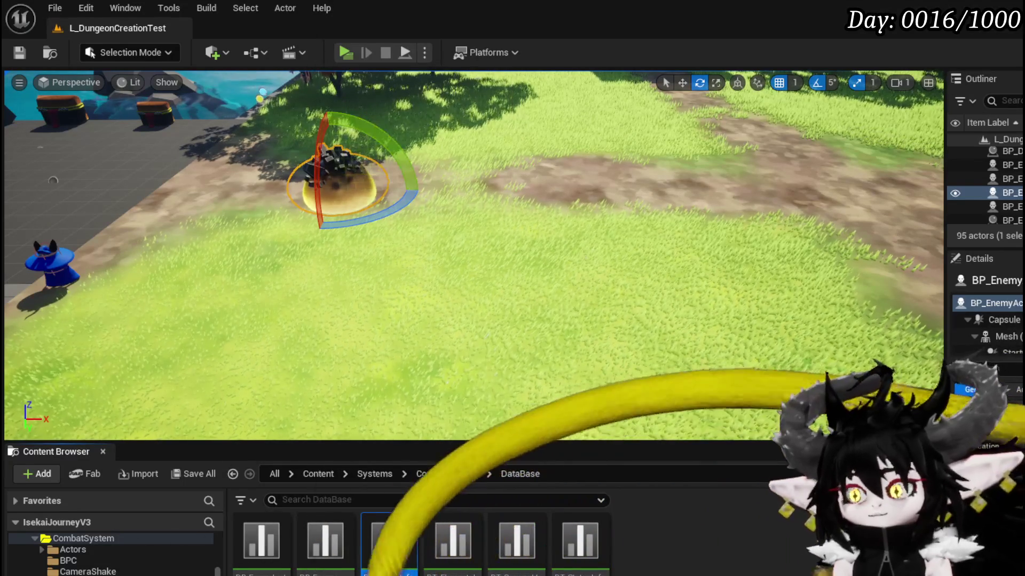
pyautogui.hotkey('alt', 'Tab')
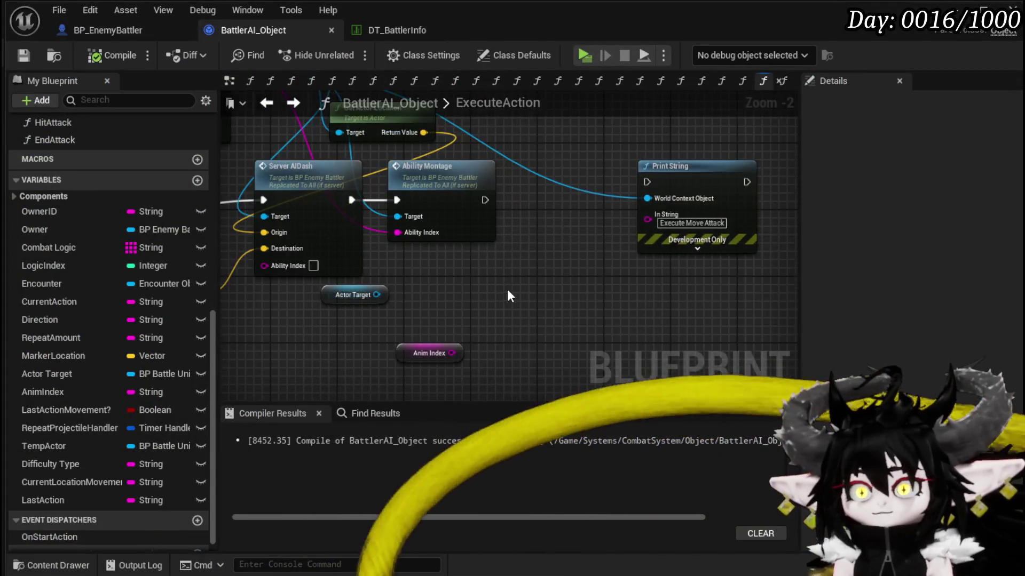
pyautogui.scroll(2, 505, 289)
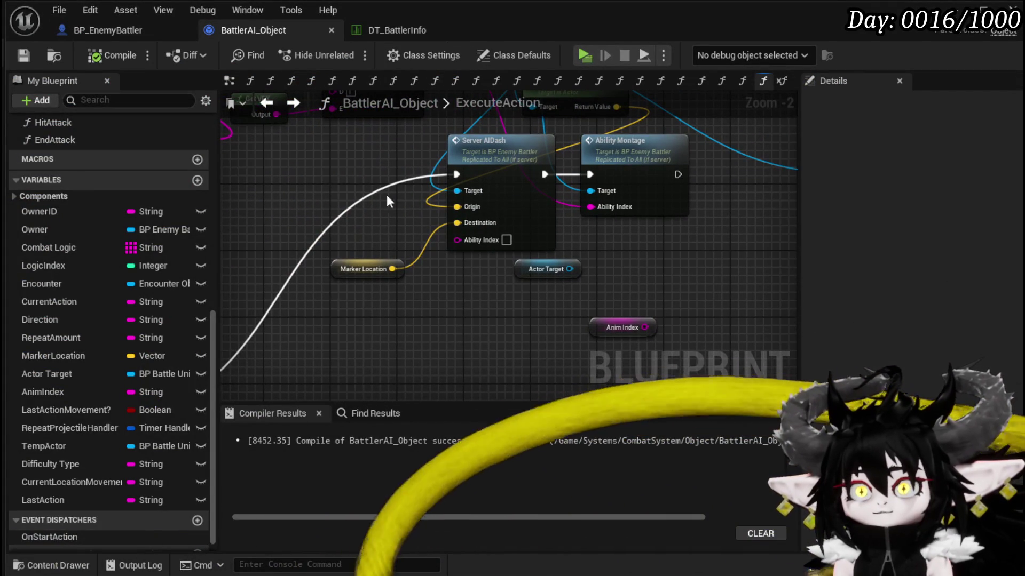
pyautogui.click(416, 29)
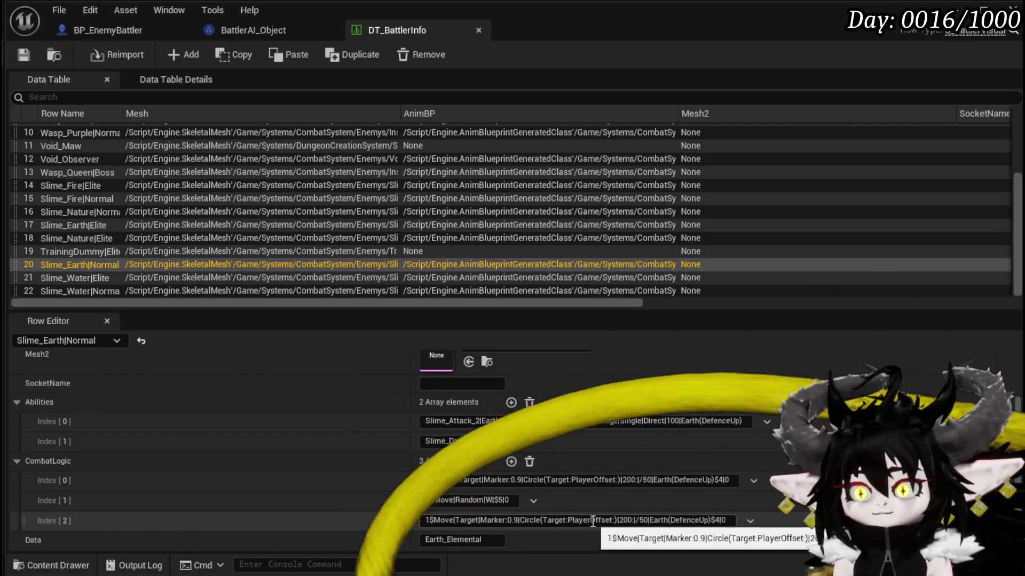
# Change the third CombatLogic entry's PlayerOffset to Player:, then save and close DT_BattlerInfo.
pyautogui.doubleClick(592, 521)
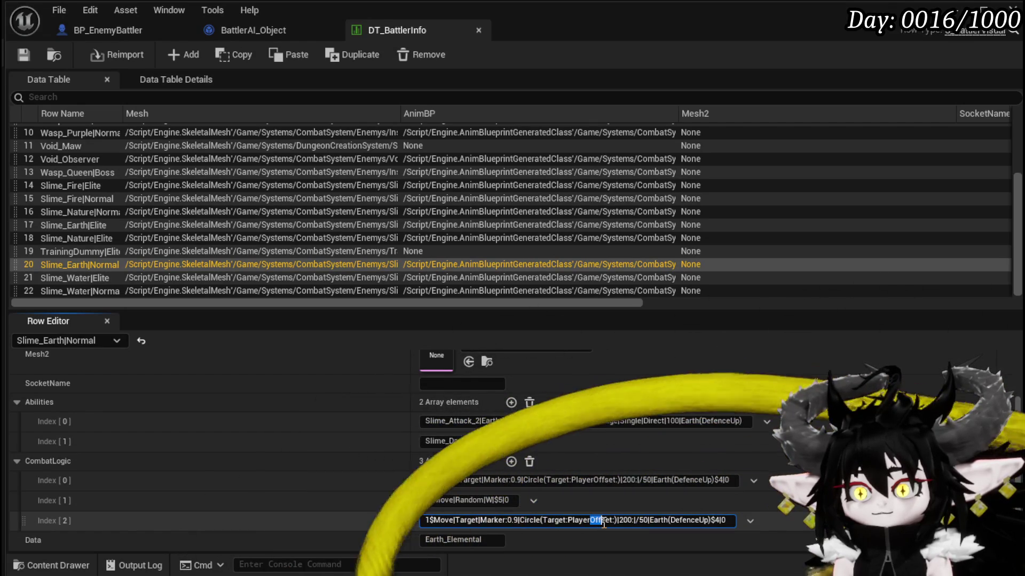
pyautogui.press('BackSpace')
pyautogui.press('BackSpace')
pyautogui.press('BackSpace')
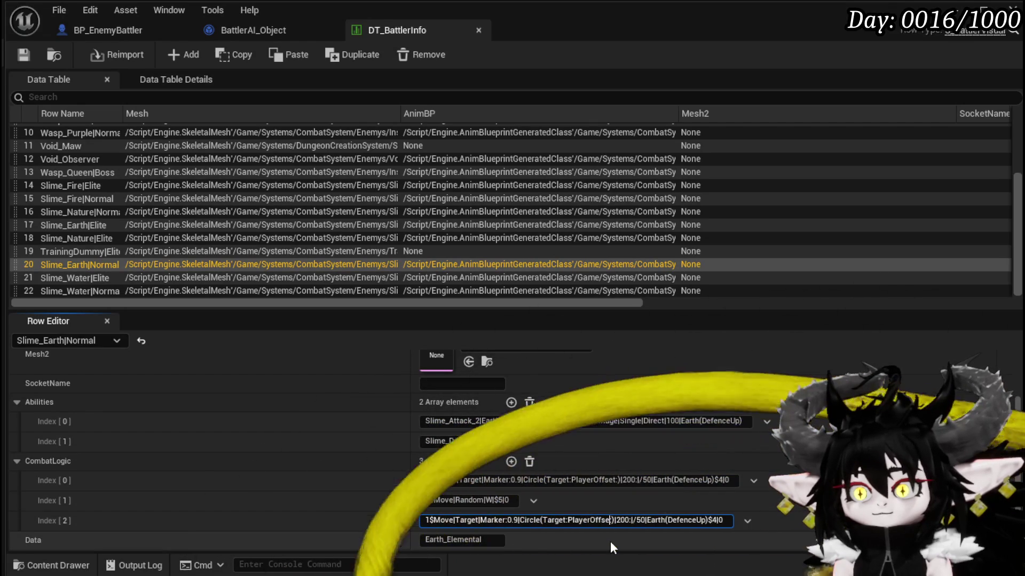
pyautogui.press('BackSpace')
pyautogui.write(':')
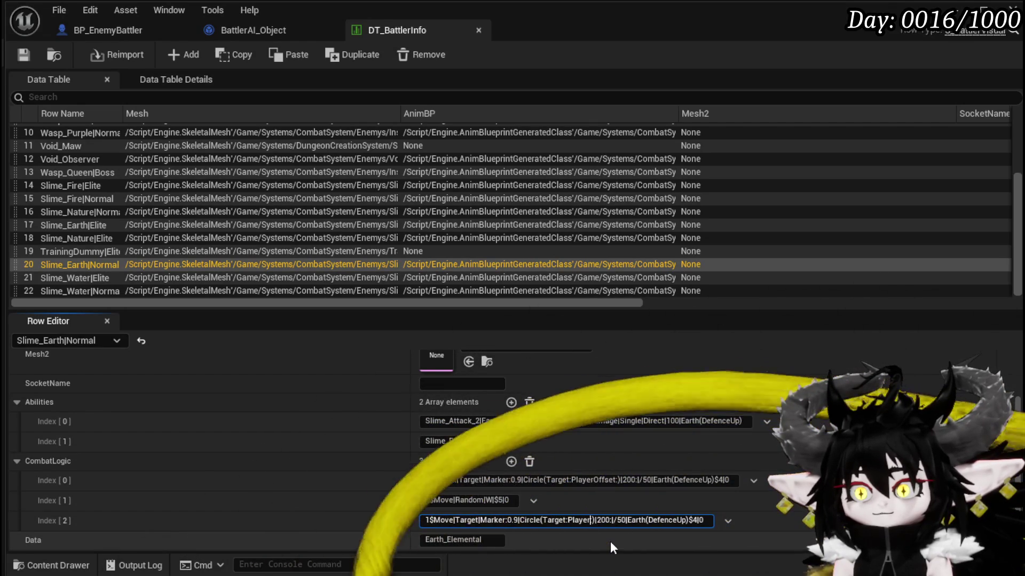
pyautogui.press('Return')
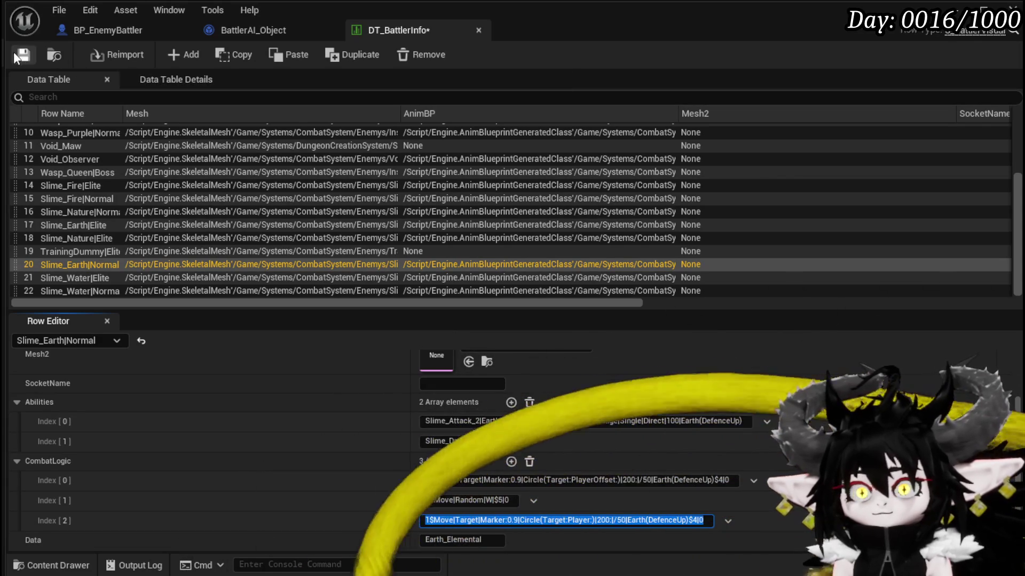
pyautogui.click(23, 54)
pyautogui.click(958, 8)
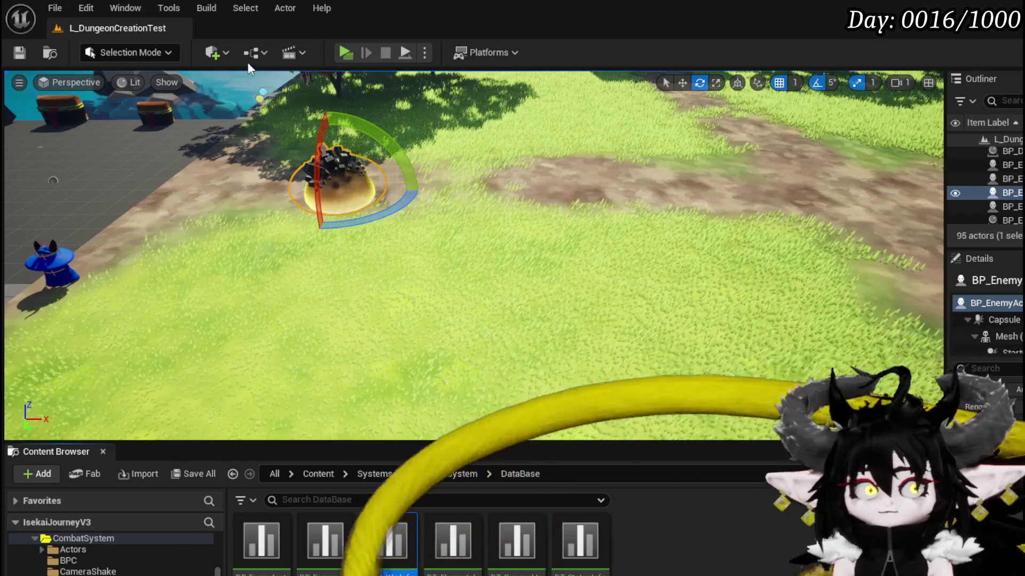
# Start a play session, cast a water spell and block the slime's two earth attacks.
pyautogui.click(344, 52)
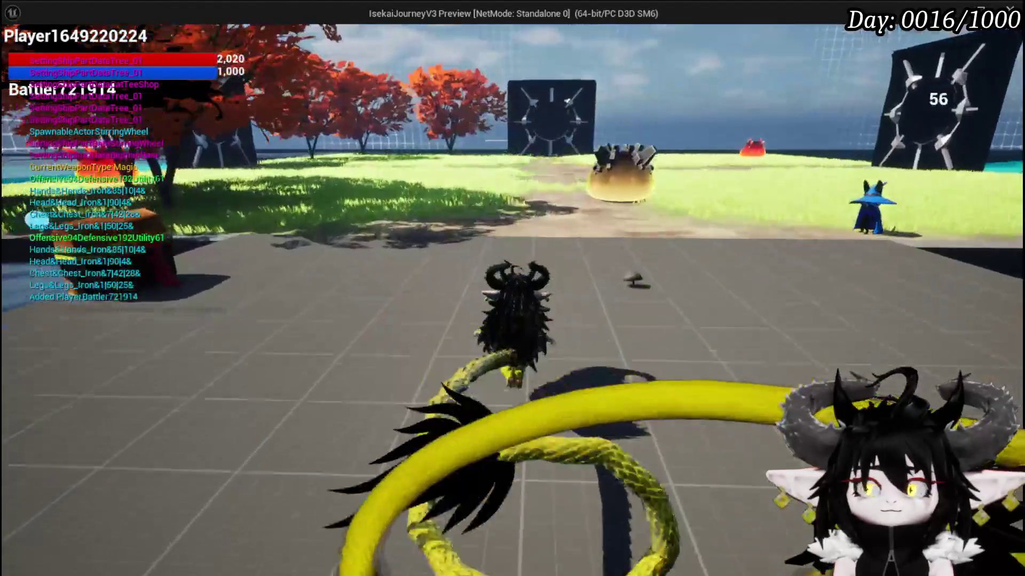
pyautogui.press('1')
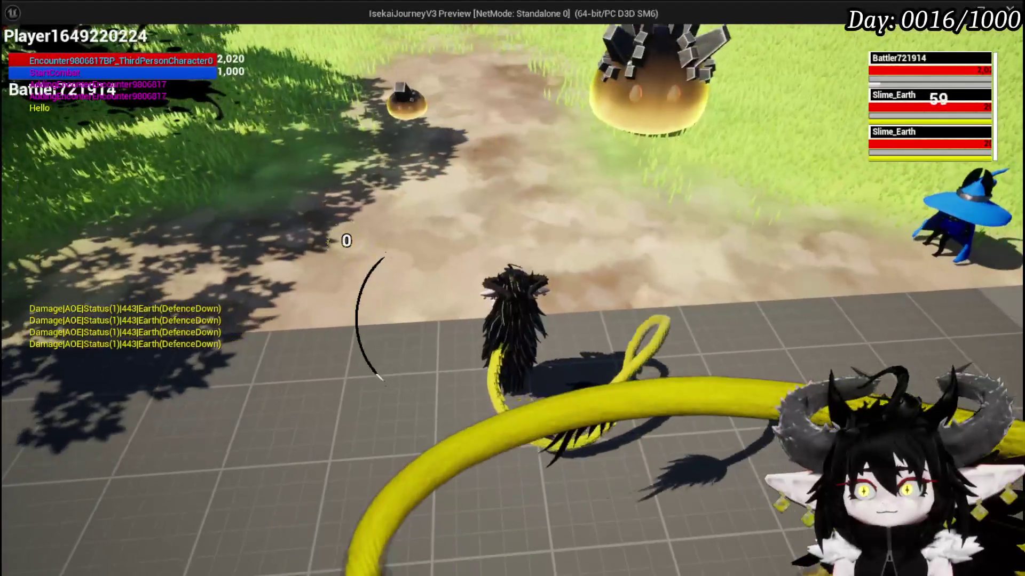
pyautogui.press('space')
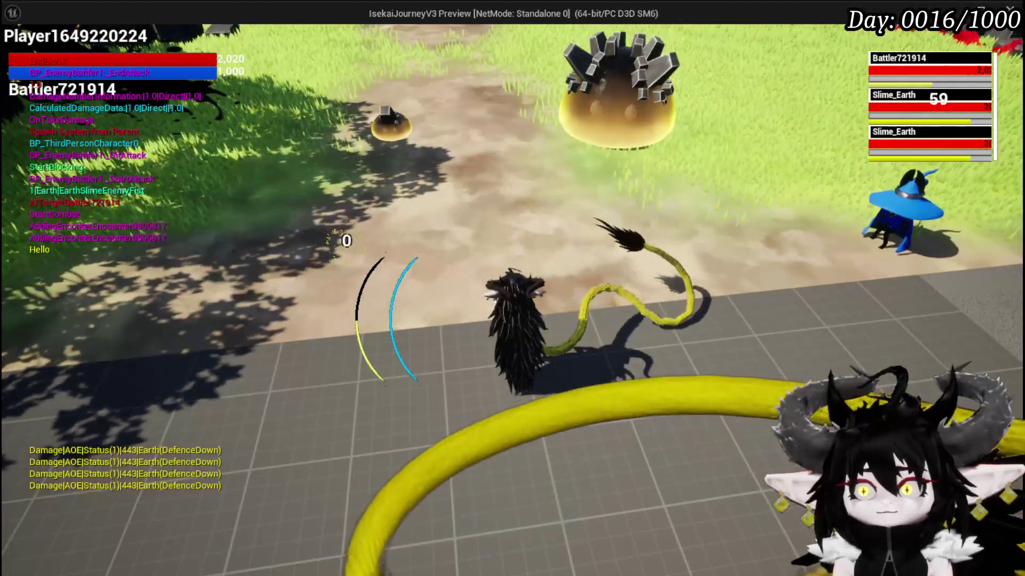
pyautogui.press('space')
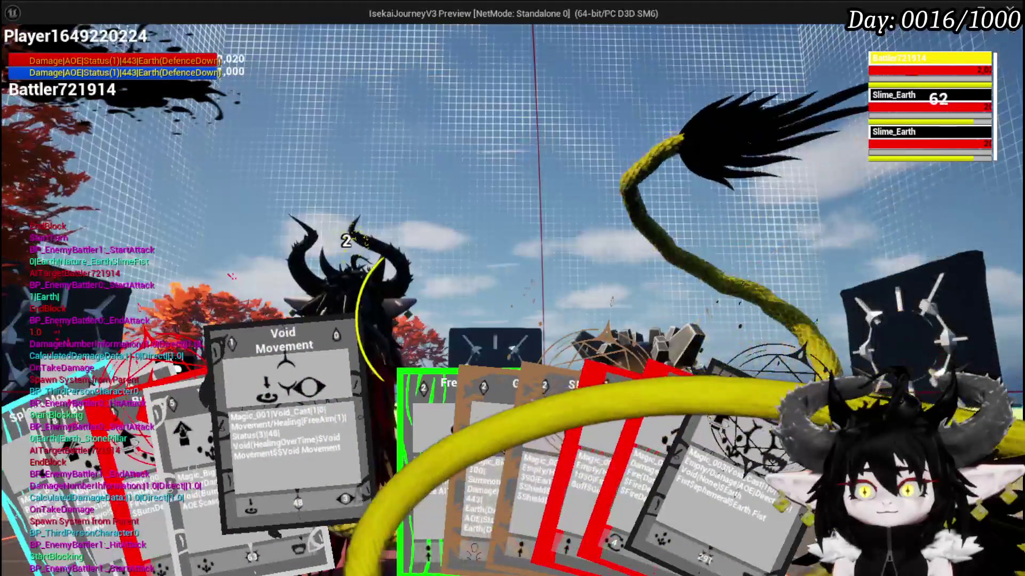
# Fire the Free AIM Fire card at the other Slime_Earth, end the turn, stop and save.
pyautogui.click(390, 463)
pyautogui.press('e')
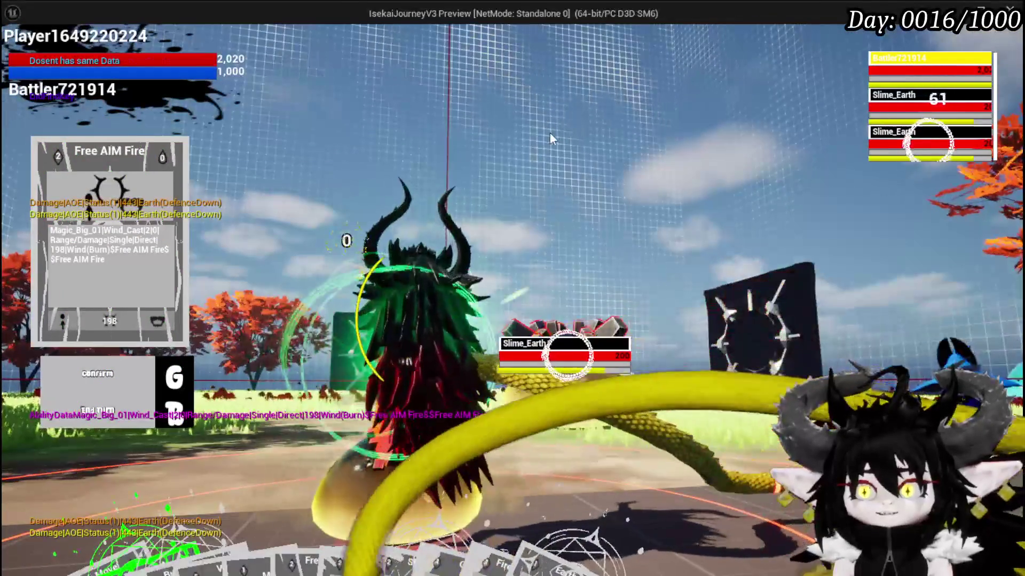
pyautogui.press('g')
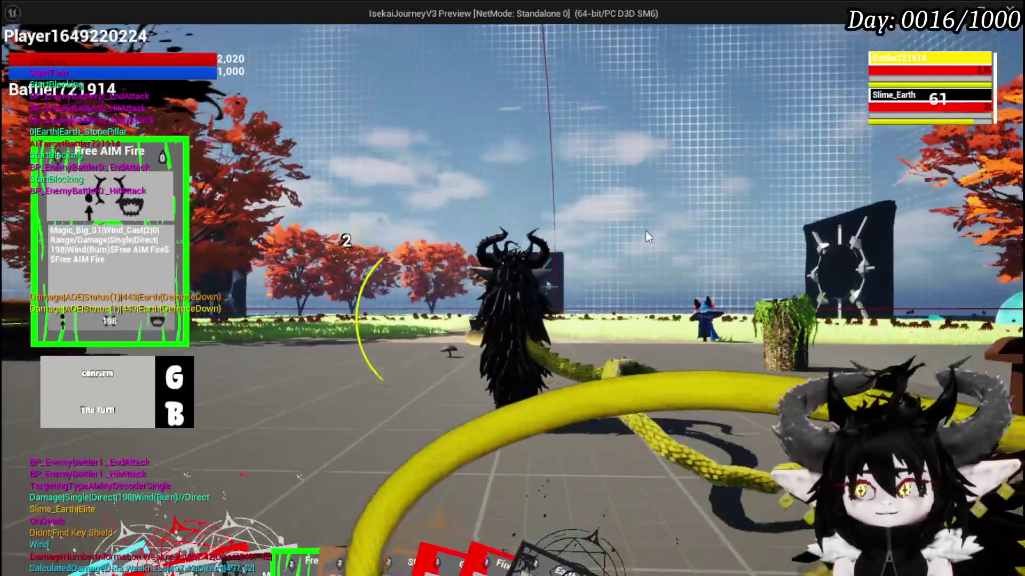
pyautogui.press('g')
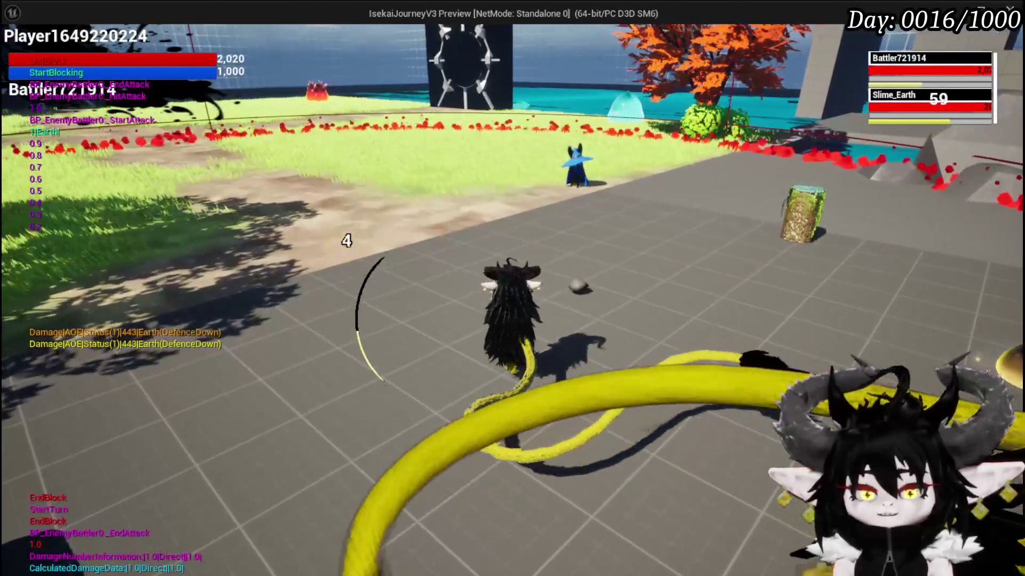
pyautogui.press('Escape')
pyautogui.hotkey('ctrl', 's')
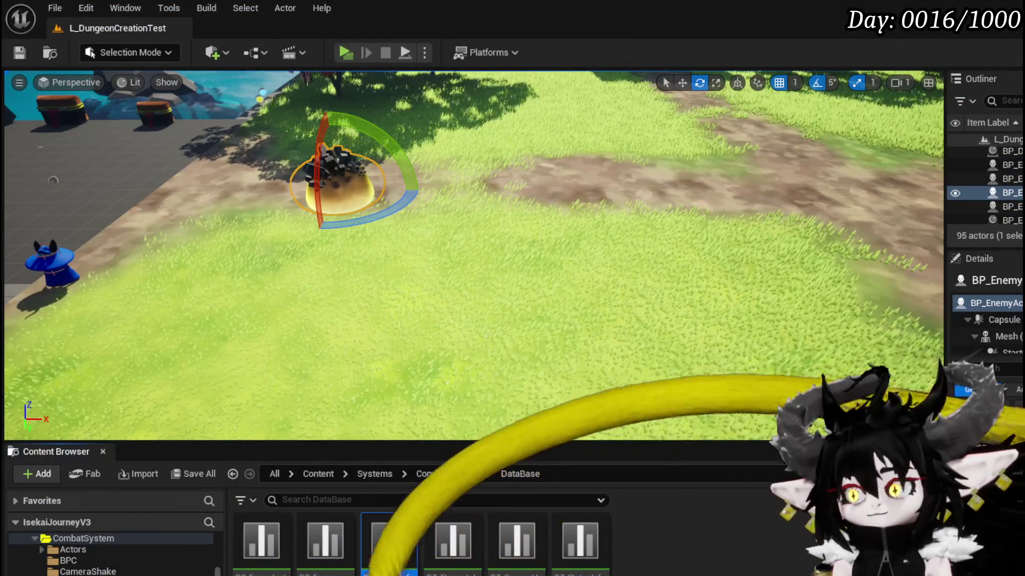
# Scroll through the Slime_Earth|Normal row in DT_BattlerInfo, then return to BP_EnemyBattler.
pyautogui.hotkey('alt', 'Tab')
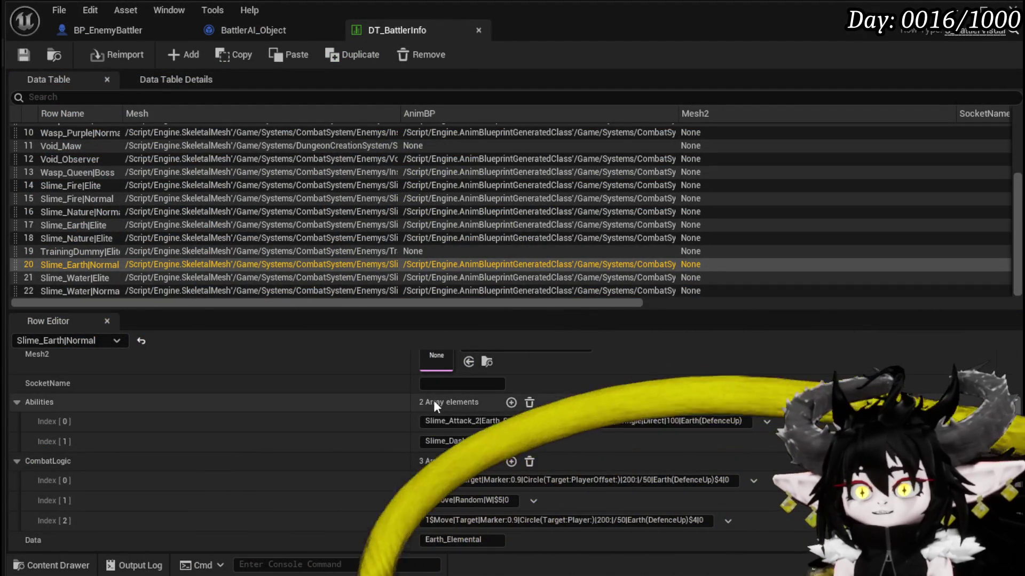
pyautogui.scroll(2, 332, 414)
pyautogui.scroll(-2, 357, 398)
pyautogui.scroll(2, 356, 398)
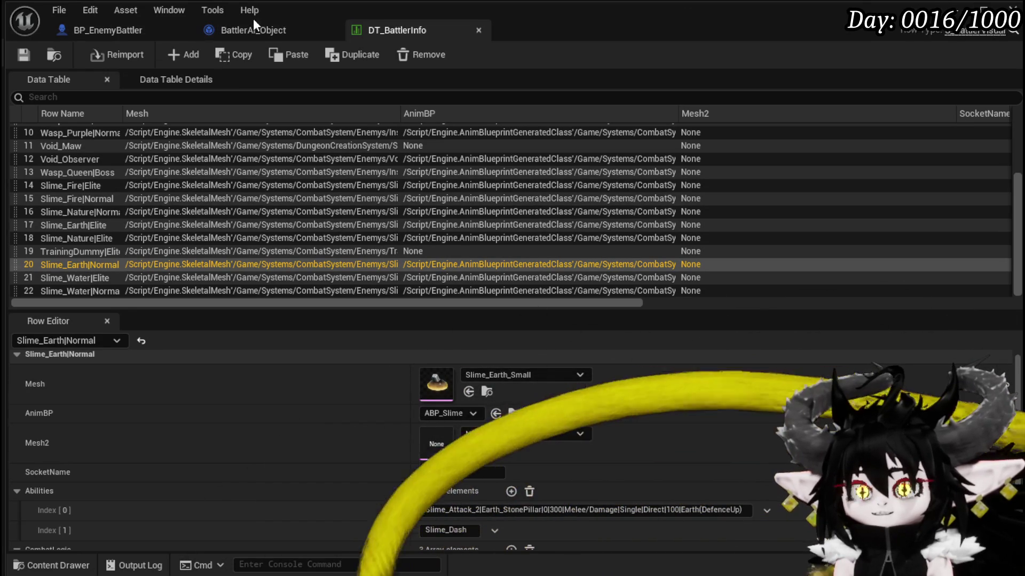
pyautogui.click(101, 30)
pyautogui.scroll(-4, 489, 244)
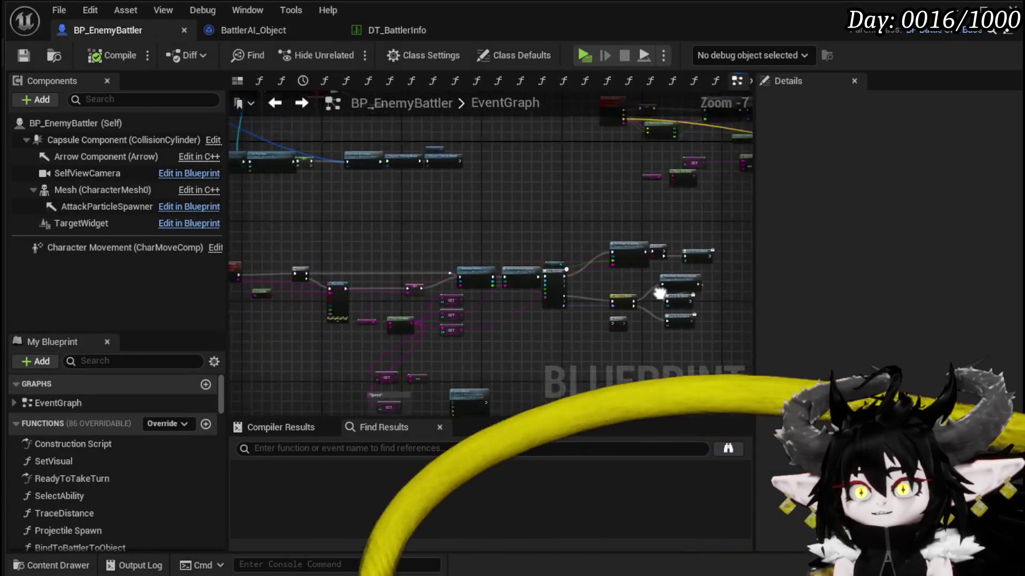
# Delete the Make Literal String node near MC_StopDash and the Append node.
pyautogui.moveTo(599, 372); pyautogui.dragTo(315, 235)
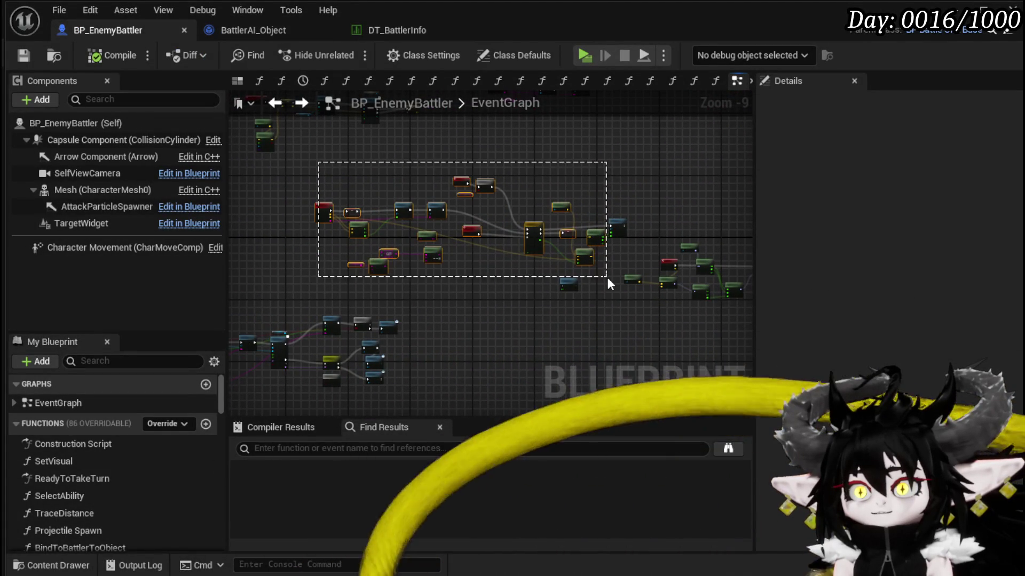
pyautogui.scroll(4, 597, 283)
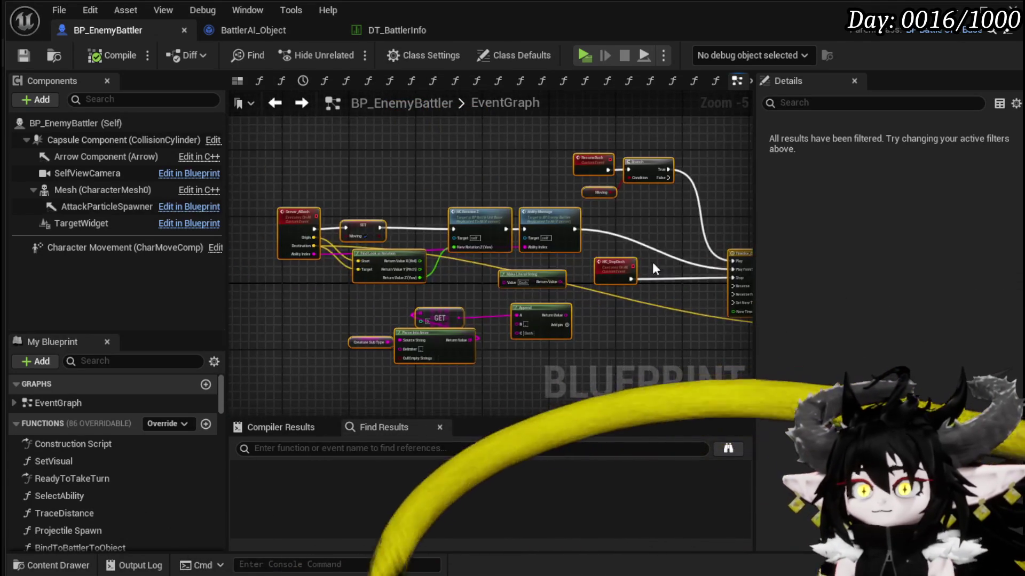
pyautogui.scroll(3, 444, 296)
pyautogui.click(447, 303)
pyautogui.moveTo(448, 303); pyautogui.dragTo(331, 251)
pyautogui.press('Delete')
# Locate and select Timeline_0 alongside Get Actor Location and MC Move on Floor.
pyautogui.moveTo(581, 260); pyautogui.dragTo(278, 235)
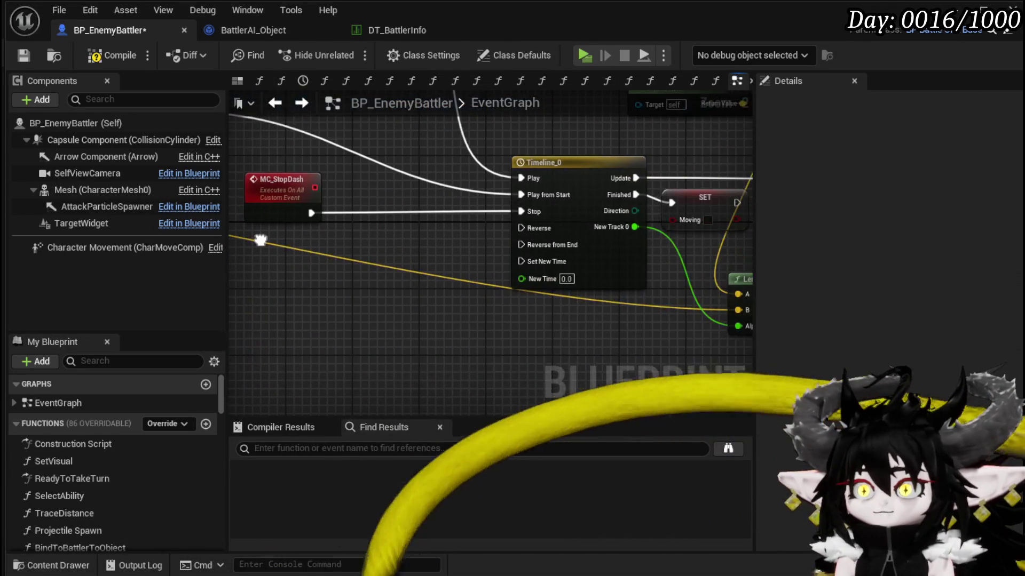
pyautogui.moveTo(388, 245); pyautogui.dragTo(283, 241)
pyautogui.moveTo(614, 160)
pyautogui.mouseDown()
pyautogui.moveTo(485, 186)
pyautogui.moveTo(385, 221)
pyautogui.mouseUp()
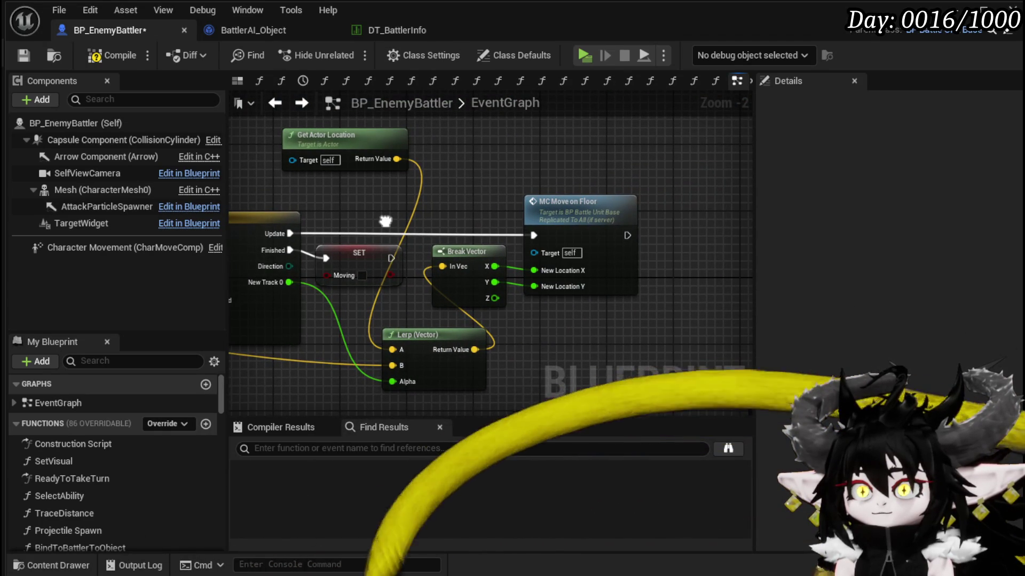
pyautogui.moveTo(385, 220); pyautogui.dragTo(626, 234)
pyautogui.moveTo(363, 385)
pyautogui.mouseDown()
pyautogui.moveTo(373, 319)
pyautogui.moveTo(436, 289)
pyautogui.mouseUp()
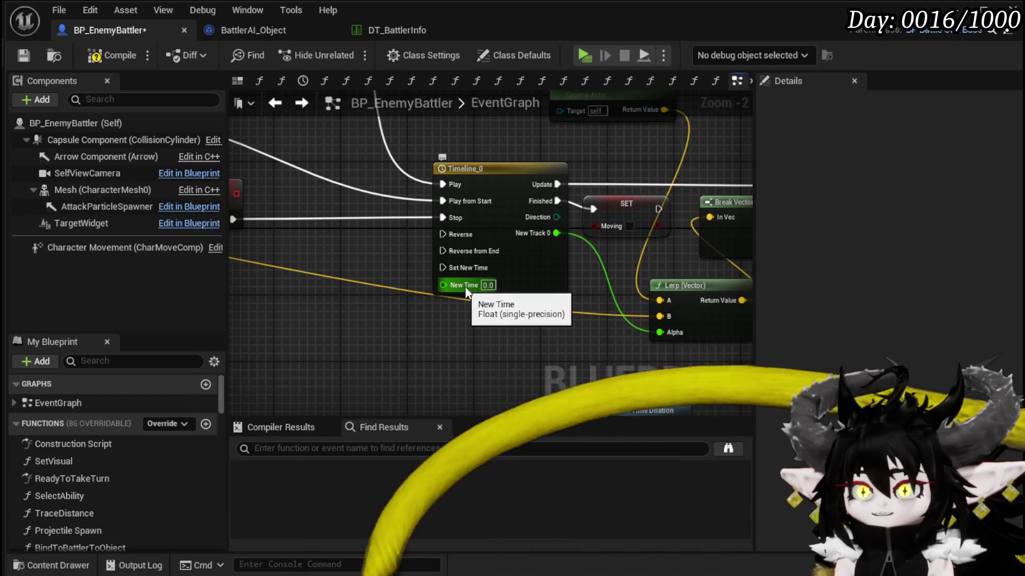
pyautogui.moveTo(562, 319)
pyautogui.mouseDown()
pyautogui.moveTo(516, 339)
pyautogui.moveTo(370, 324)
pyautogui.mouseUp()
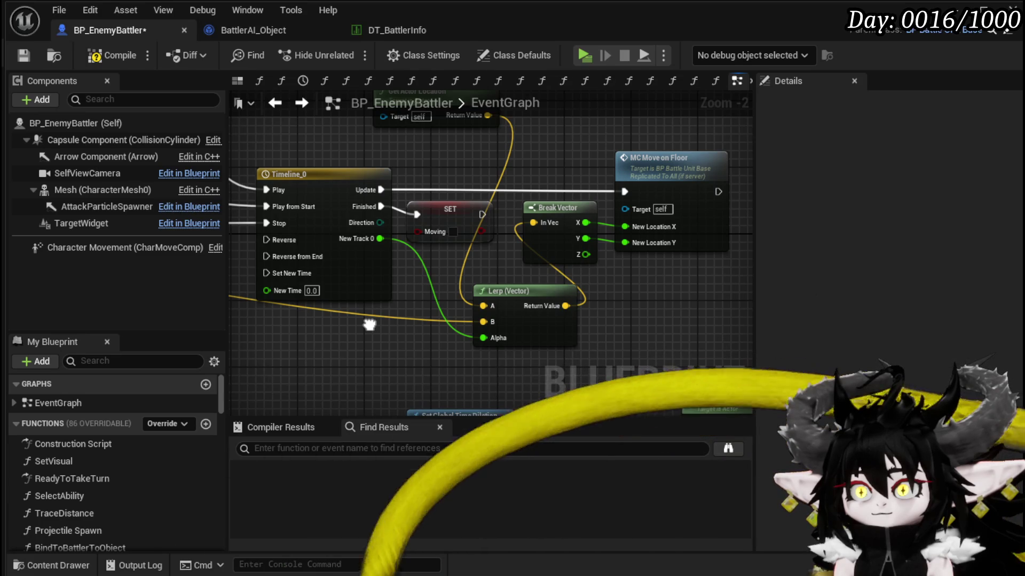
pyautogui.moveTo(369, 324); pyautogui.dragTo(513, 287)
pyautogui.click(448, 193)
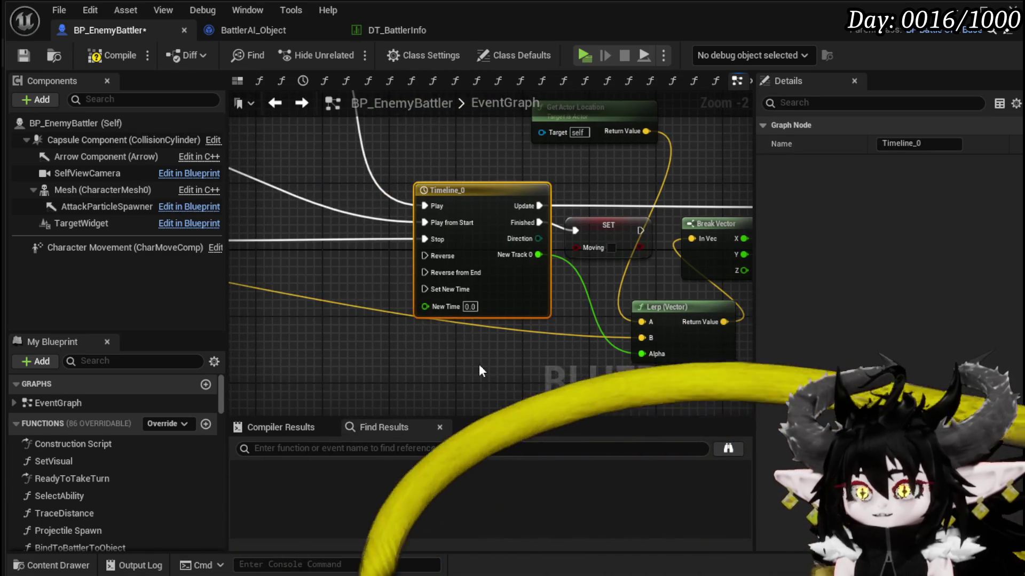
pyautogui.moveTo(479, 366); pyautogui.dragTo(288, 346)
pyautogui.moveTo(422, 169)
pyautogui.mouseDown()
pyautogui.moveTo(568, 210)
pyautogui.moveTo(412, 268)
pyautogui.moveTo(498, 268)
pyautogui.moveTo(482, 285)
pyautogui.mouseUp()
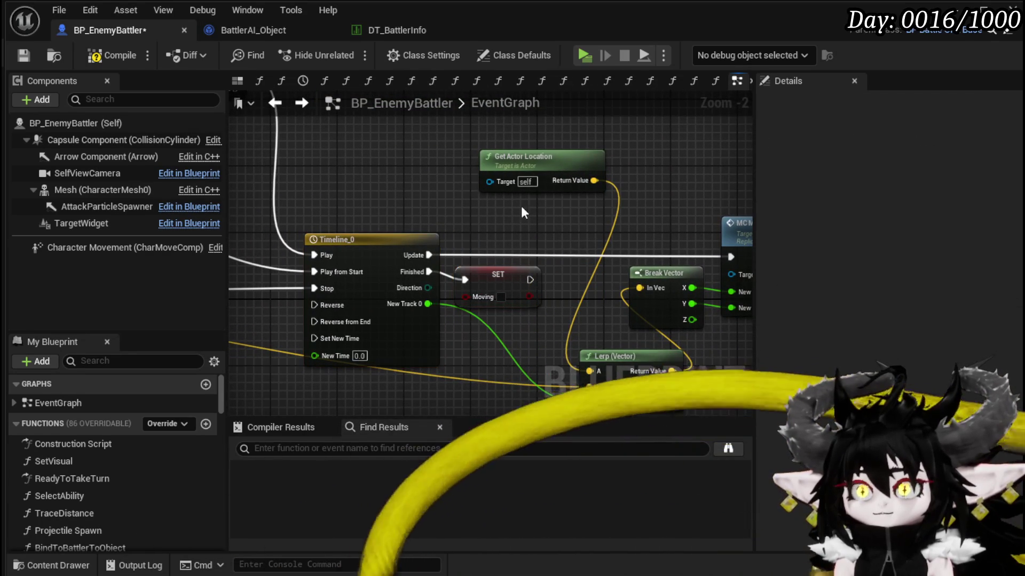
# Reposition the Get Actor Location node beside the Timeline_0 movement nodes.
pyautogui.scroll(-1, 531, 225)
pyautogui.moveTo(531, 224); pyautogui.dragTo(407, 210)
pyautogui.moveTo(486, 180)
pyautogui.mouseDown()
pyautogui.moveTo(563, 181)
pyautogui.moveTo(603, 202)
pyautogui.moveTo(516, 205)
pyautogui.moveTo(693, 216)
pyautogui.moveTo(543, 218)
pyautogui.mouseUp()
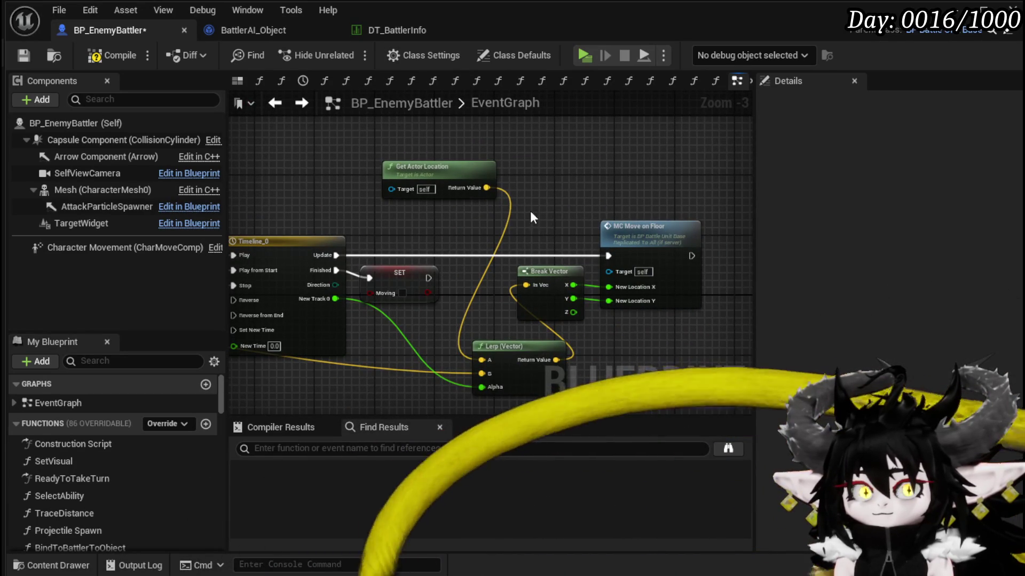
pyautogui.moveTo(458, 168); pyautogui.dragTo(533, 213)
pyautogui.moveTo(610, 355)
pyautogui.mouseDown()
pyautogui.moveTo(647, 366)
pyautogui.moveTo(634, 339)
pyautogui.moveTo(647, 339)
pyautogui.moveTo(373, 306)
pyautogui.moveTo(576, 333)
pyautogui.moveTo(516, 313)
pyautogui.moveTo(498, 410)
pyautogui.moveTo(520, 410)
pyautogui.moveTo(502, 410)
pyautogui.moveTo(483, 356)
pyautogui.mouseUp()
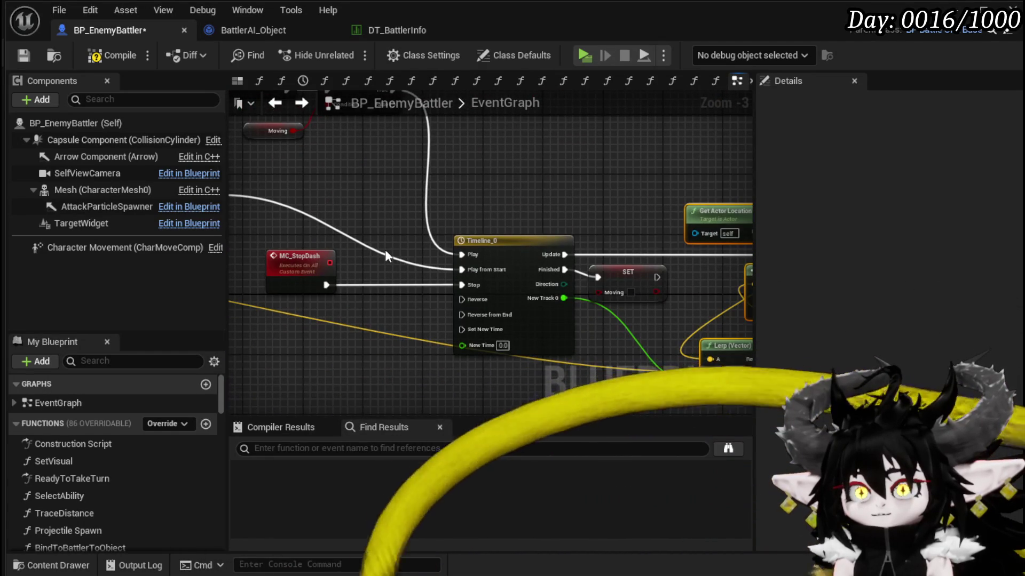
pyautogui.moveTo(385, 251)
pyautogui.mouseDown()
pyautogui.moveTo(453, 303)
pyautogui.moveTo(441, 368)
pyautogui.moveTo(671, 252)
pyautogui.moveTo(453, 274)
pyautogui.moveTo(534, 257)
pyautogui.moveTo(494, 237)
pyautogui.moveTo(228, 234)
pyautogui.mouseUp()
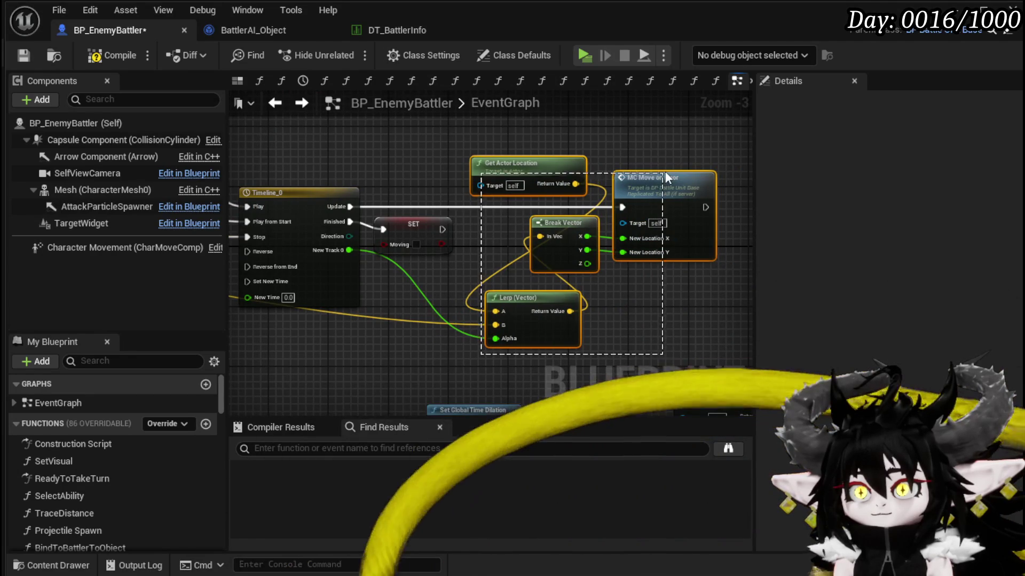
# Zoom out to survey the whole EventGraph and add a new function to the blueprint.
pyautogui.scroll(-3, 562, 247)
pyautogui.moveTo(562, 248); pyautogui.dragTo(551, 220)
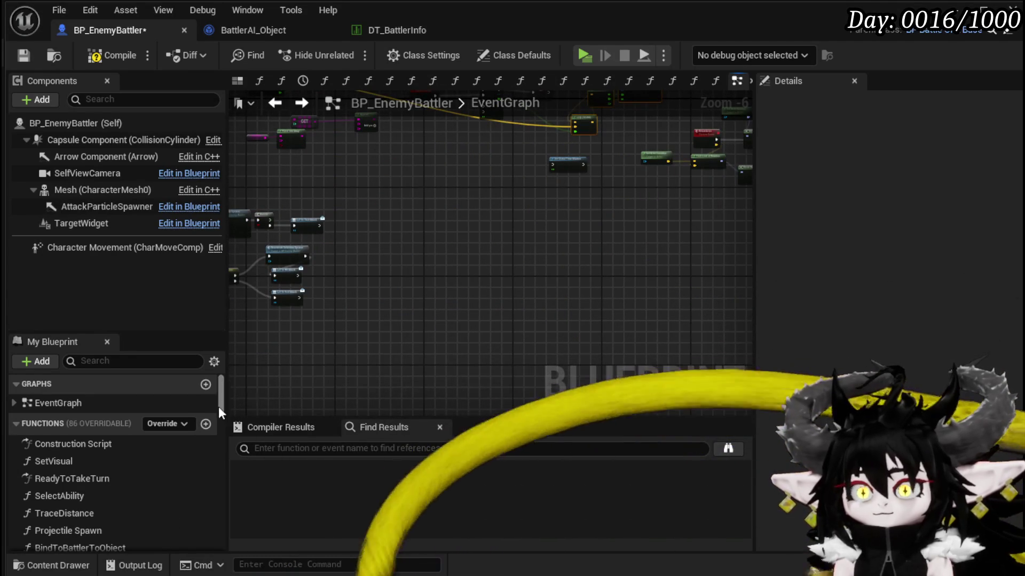
pyautogui.scroll(-4, 474, 335)
pyautogui.moveTo(474, 335)
pyautogui.mouseDown()
pyautogui.moveTo(347, 155)
pyautogui.moveTo(393, 195)
pyautogui.mouseUp()
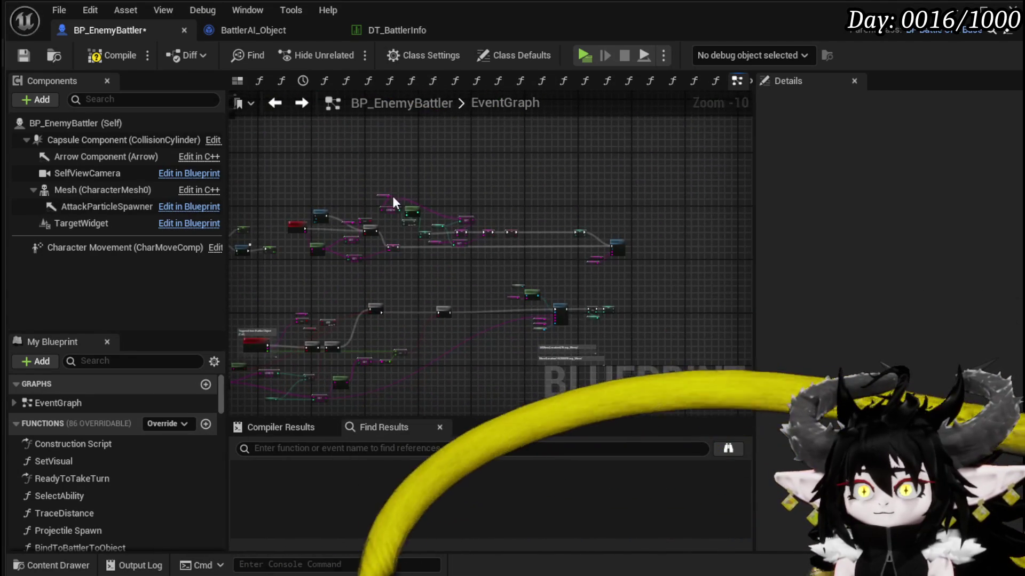
pyautogui.scroll(-1, 369, 224)
pyautogui.scroll(7, 345, 246)
pyautogui.scroll(-1, 465, 259)
pyautogui.moveTo(459, 256)
pyautogui.mouseDown()
pyautogui.moveTo(467, 297)
pyautogui.moveTo(496, 319)
pyautogui.moveTo(659, 350)
pyautogui.mouseUp()
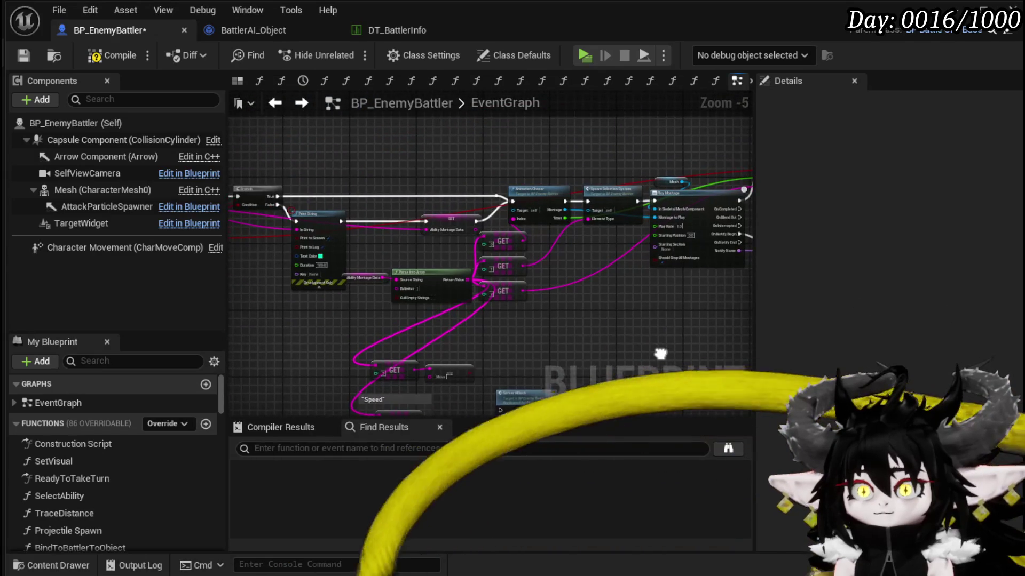
pyautogui.click(207, 425)
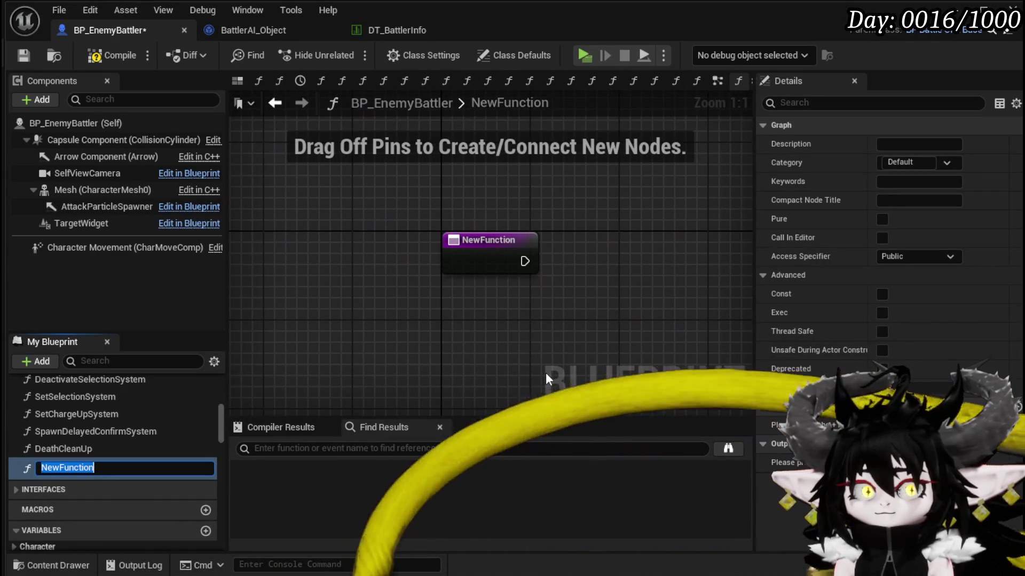
# Name the new function DashTimer and paste the copied movement nodes into it.
pyautogui.write('Das')
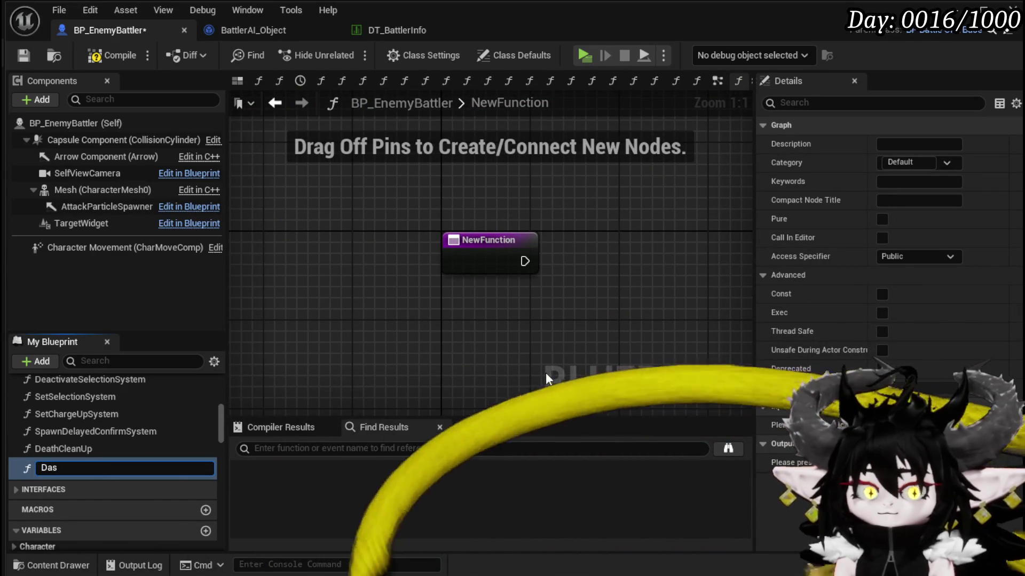
pyautogui.write('hTimer')
pyautogui.press('Return')
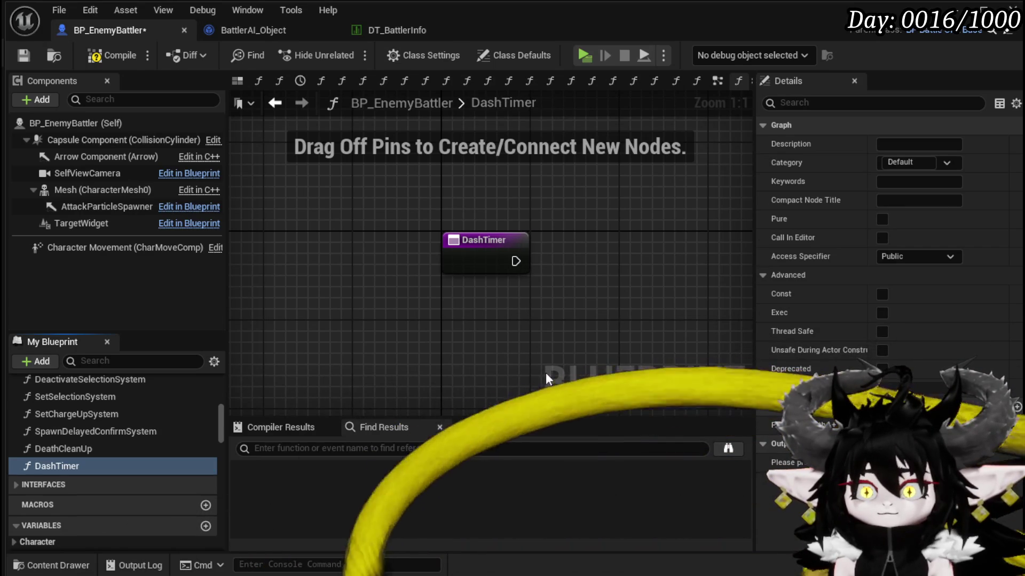
pyautogui.scroll(-2, 493, 263)
pyautogui.scroll(-2, 453, 264)
pyautogui.hotkey('ctrl', 'v')
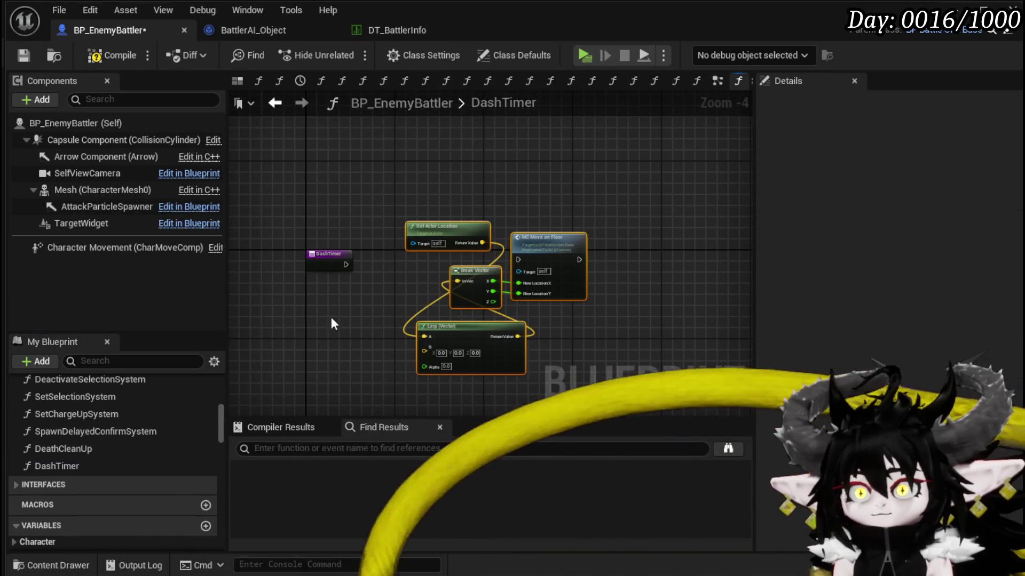
pyautogui.scroll(3, 345, 294)
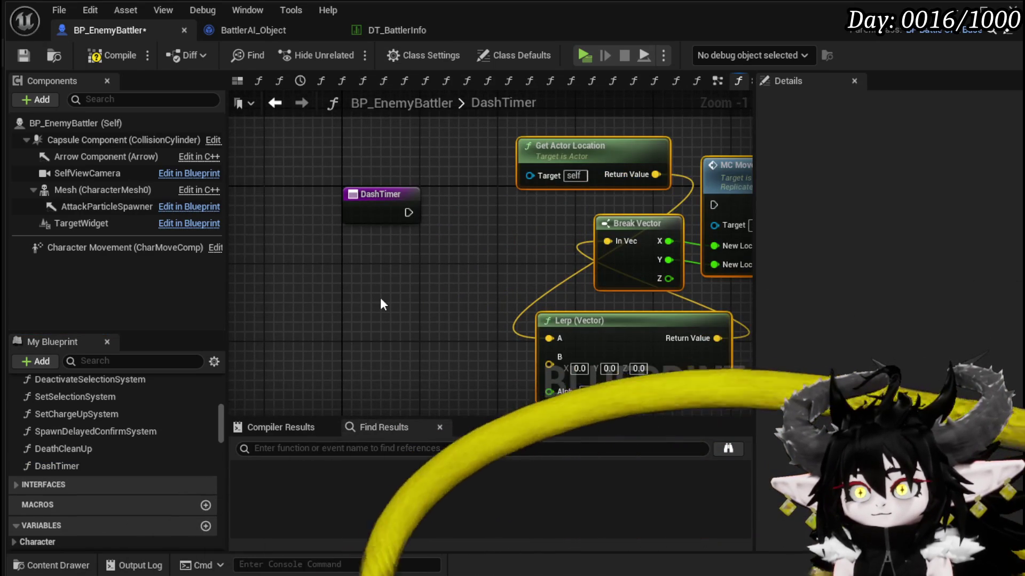
pyautogui.moveTo(380, 296); pyautogui.dragTo(256, 302)
# Collapse the pasted nodes into a DashTick function and search 'Set Timer by' from DashTimer's exec.
pyautogui.rightClick(650, 195)
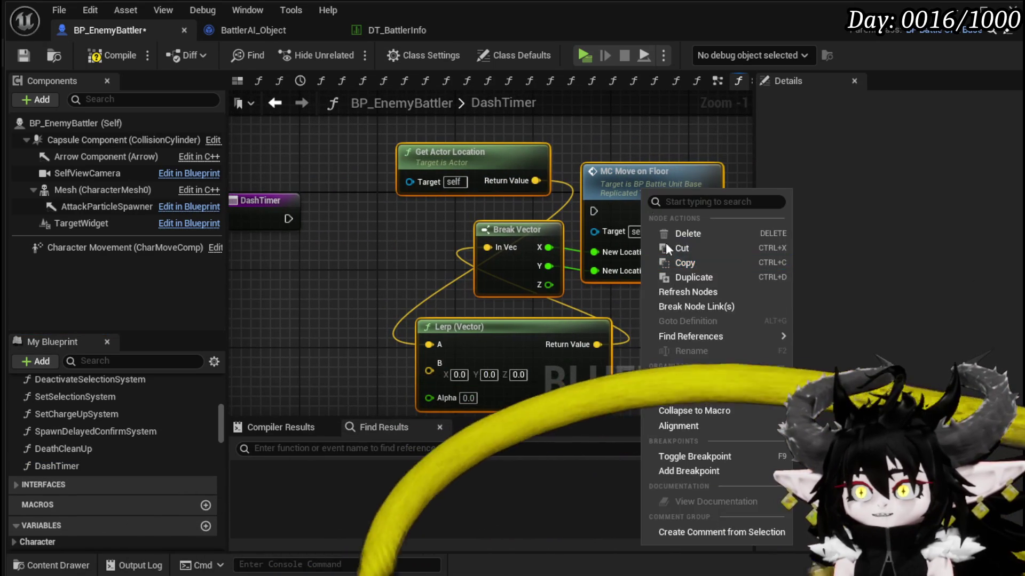
pyautogui.click(696, 398)
pyautogui.write('D')
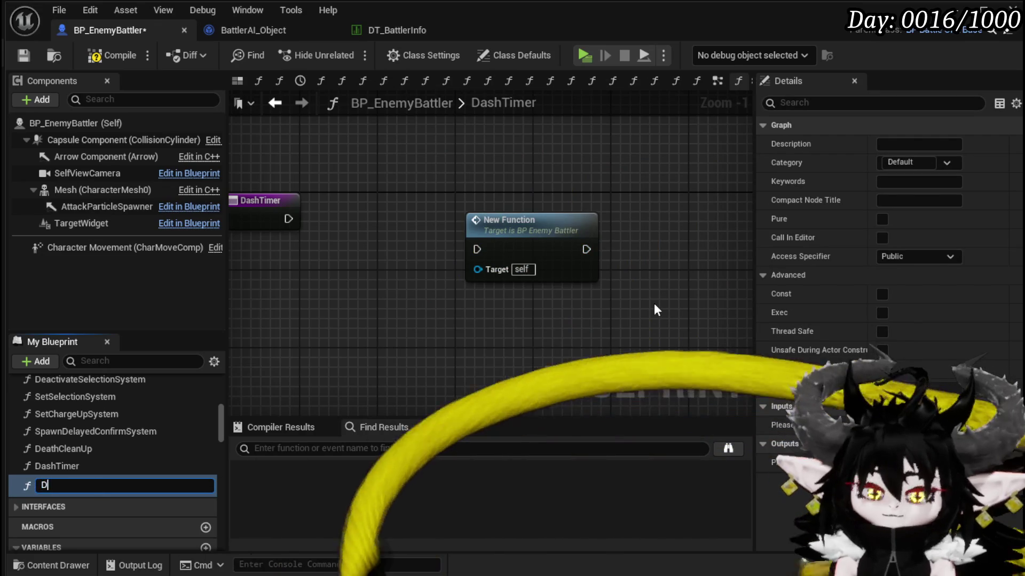
pyautogui.write('ashTick')
pyautogui.press('Return')
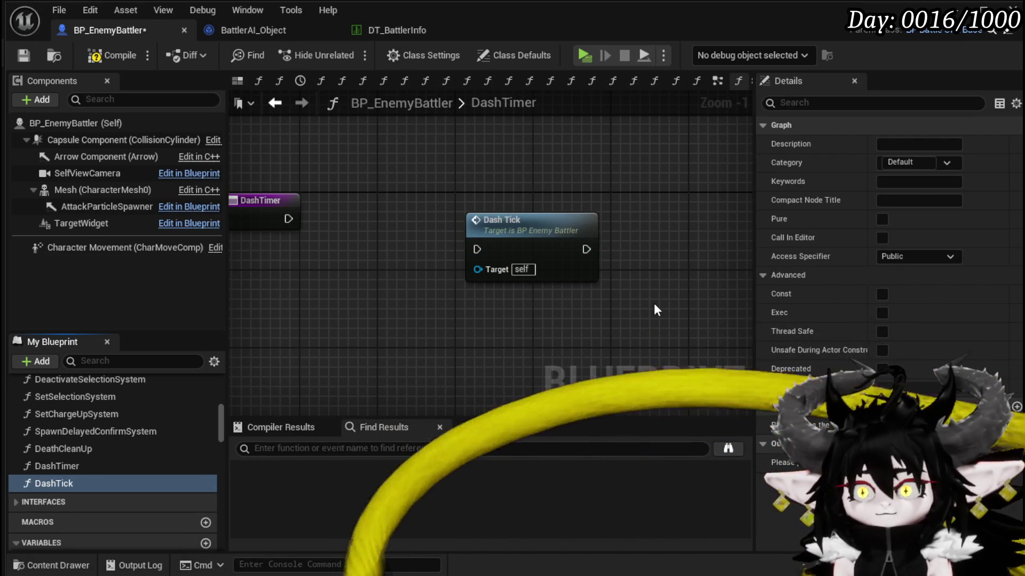
pyautogui.moveTo(565, 219); pyautogui.dragTo(564, 344)
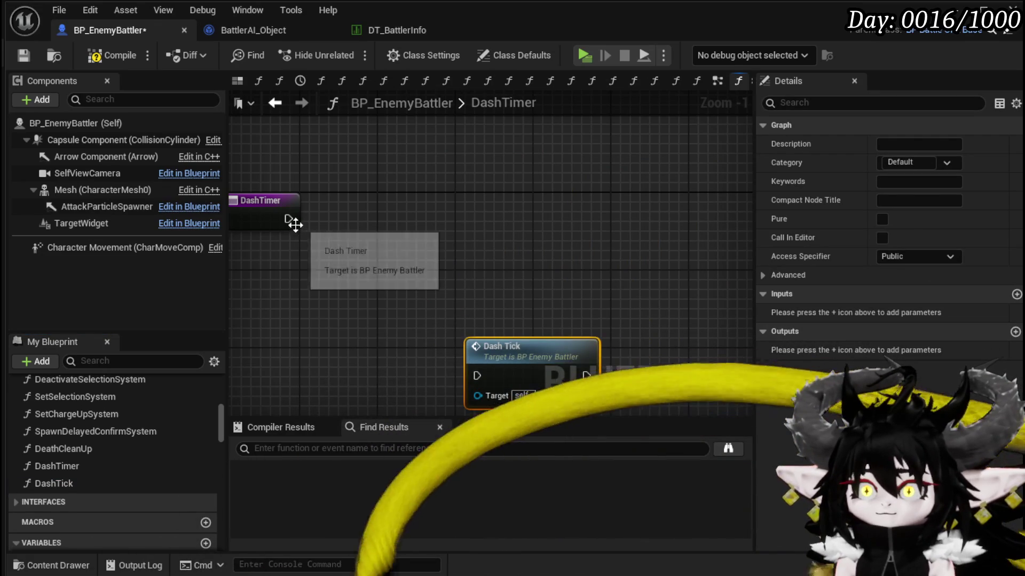
pyautogui.moveTo(288, 219); pyautogui.dragTo(434, 228)
pyautogui.write('Set Timer by')
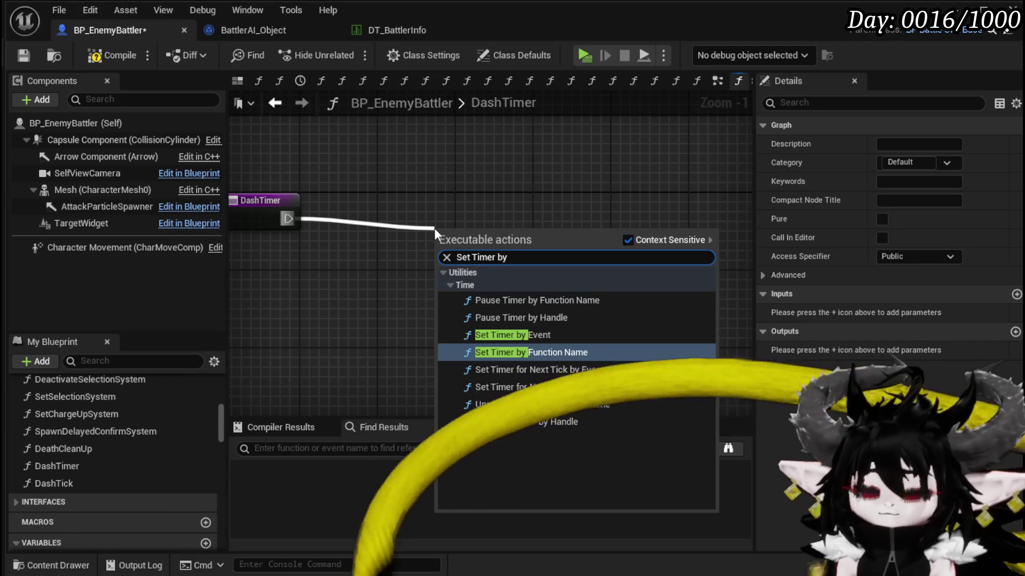
# Add a Set Timer by Event node and promote its Return Value to a variable.
pyautogui.click(513, 335)
pyautogui.moveTo(524, 308)
pyautogui.mouseDown()
pyautogui.moveTo(603, 269)
pyautogui.moveTo(630, 273)
pyautogui.mouseUp()
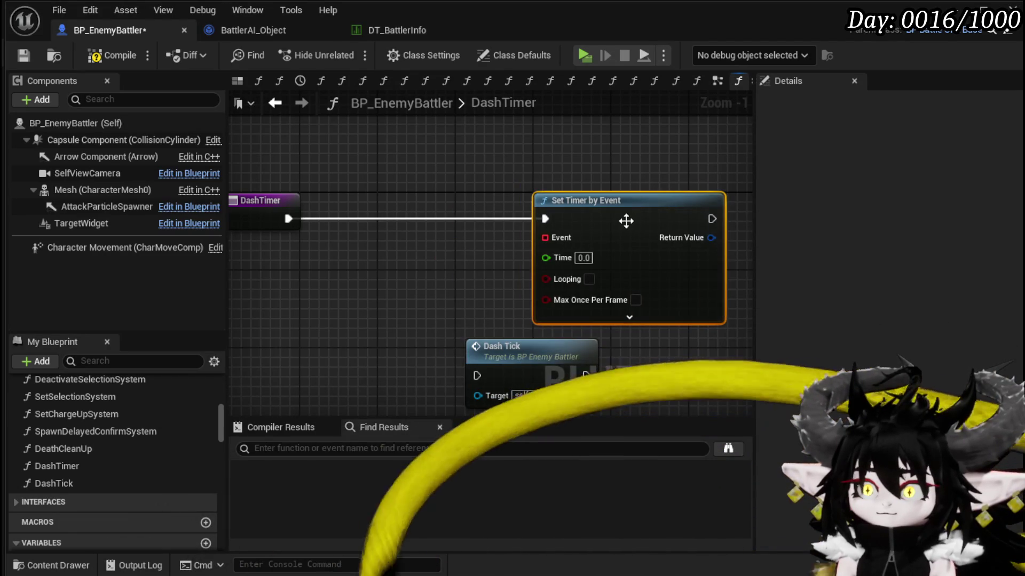
pyautogui.moveTo(470, 275); pyautogui.dragTo(492, 343)
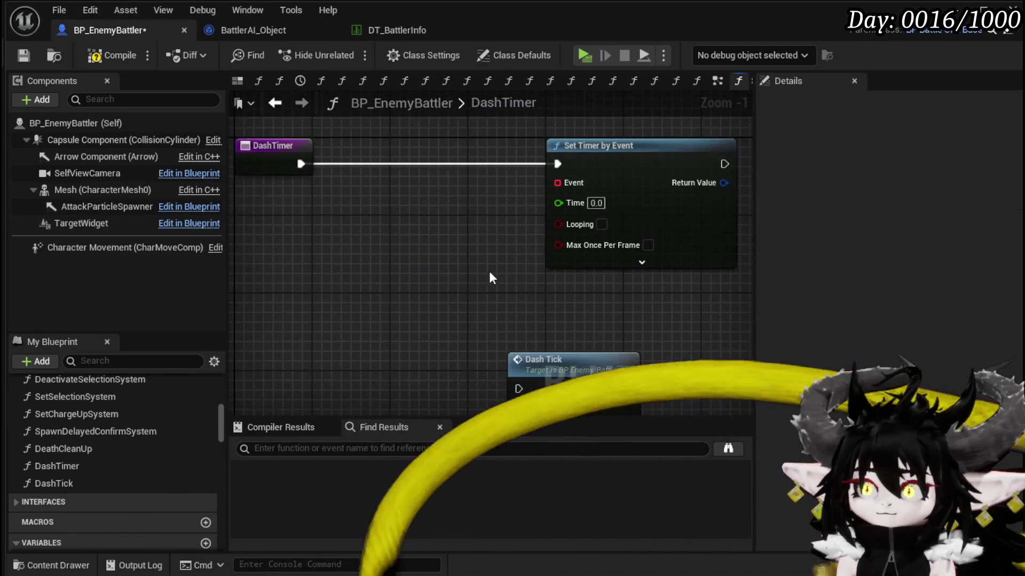
pyautogui.scroll(-3, 428, 231)
pyautogui.rightClick(471, 221)
pyautogui.click(539, 263)
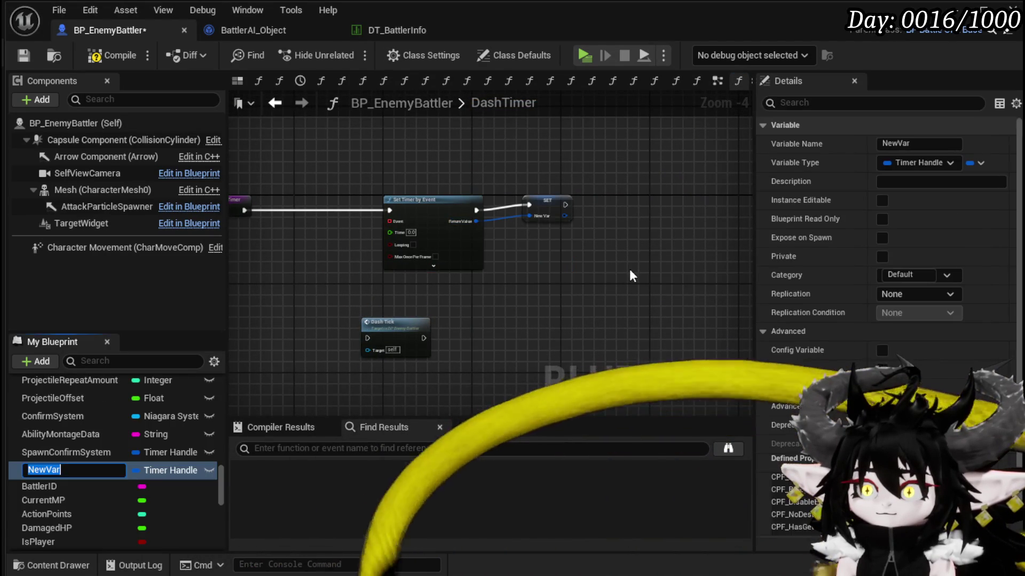
pyautogui.write('DashTimer')
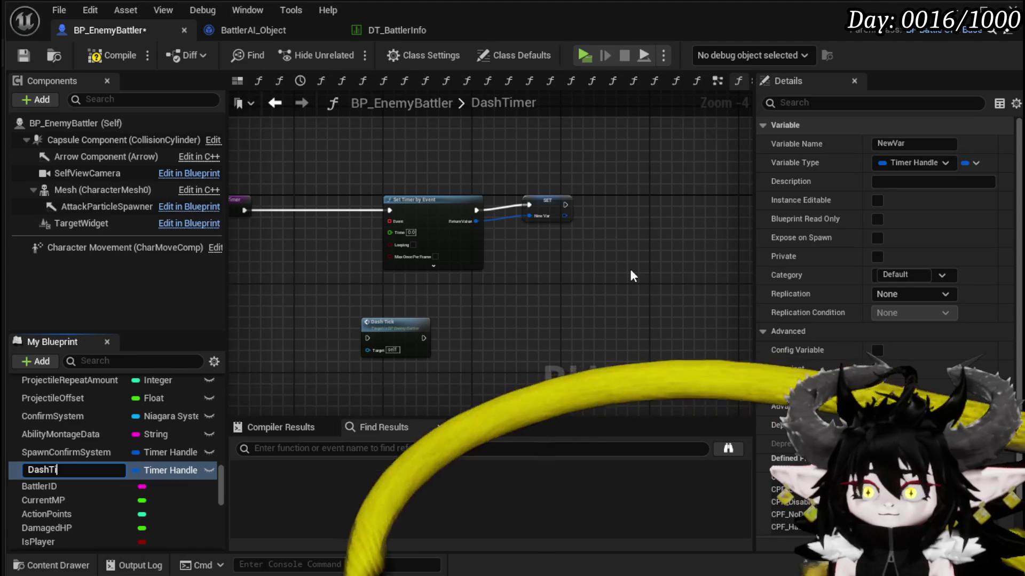
pyautogui.press('Return')
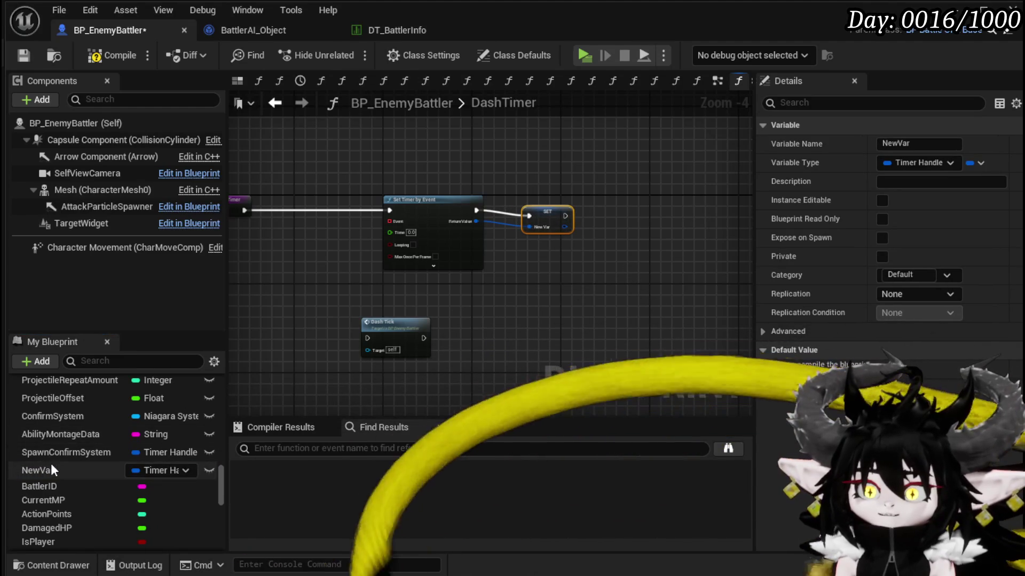
# Rename the new variable DashTimeHandler and move its SET node to the right.
pyautogui.scroll(3, 50, 463)
pyautogui.scroll(-3, 181, 485)
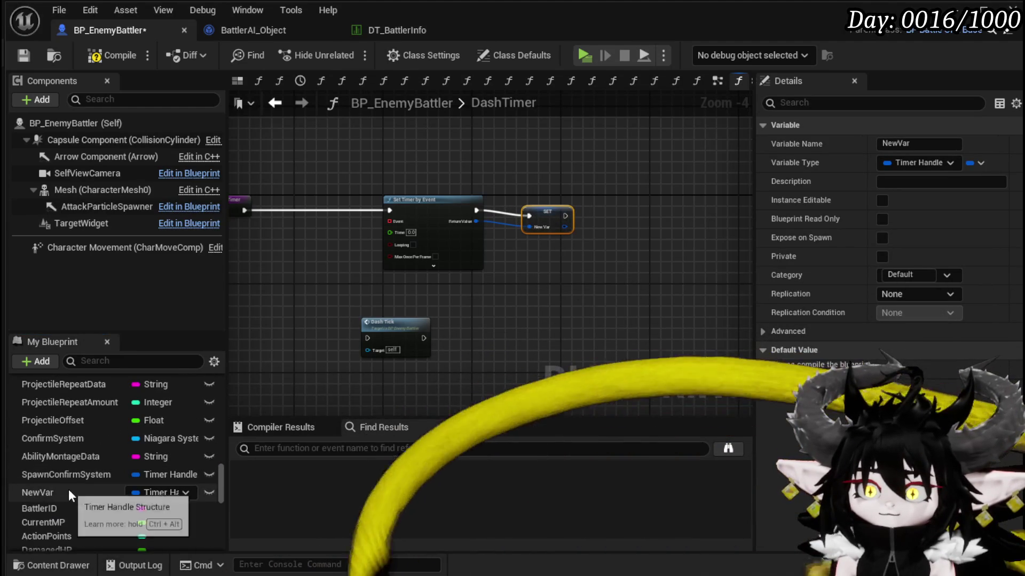
pyautogui.rightClick(50, 491)
pyautogui.click(104, 520)
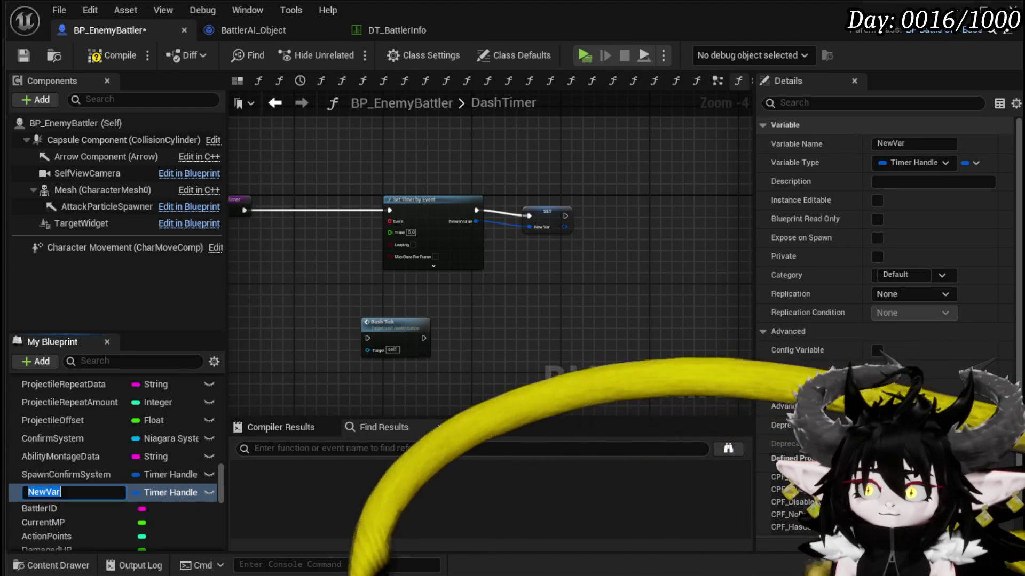
pyautogui.write('DashTim')
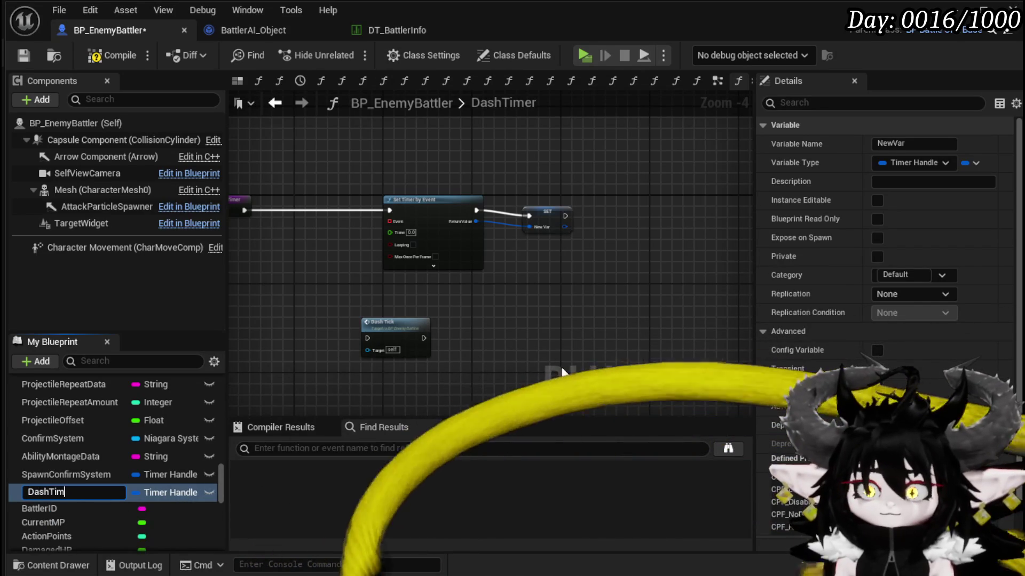
pyautogui.write('eHandler')
pyautogui.press('Return')
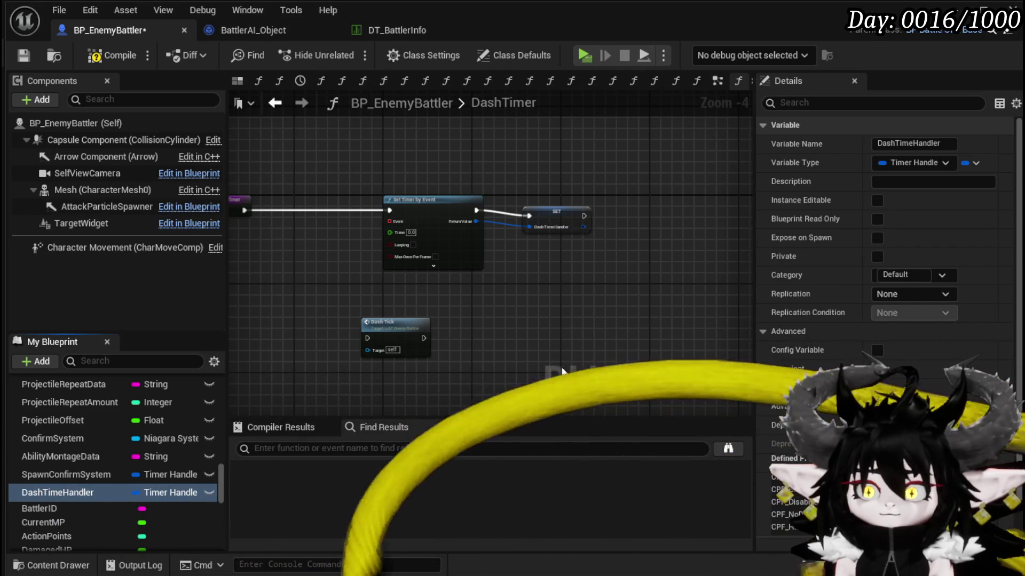
pyautogui.scroll(1, 565, 245)
pyautogui.scroll(1, 565, 245)
pyautogui.moveTo(498, 200); pyautogui.dragTo(575, 188)
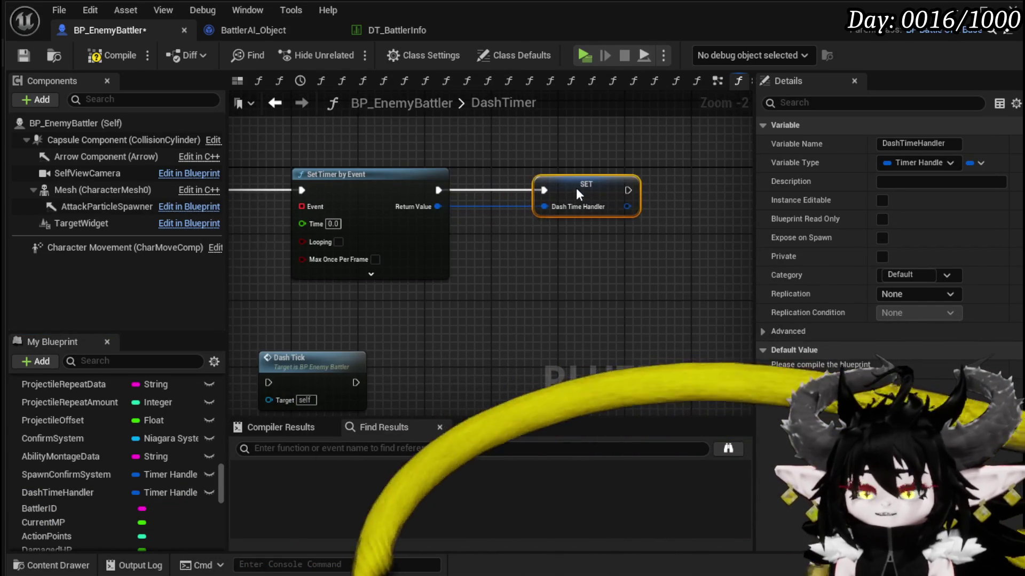
pyautogui.moveTo(376, 336); pyautogui.dragTo(562, 317)
pyautogui.click(382, 212)
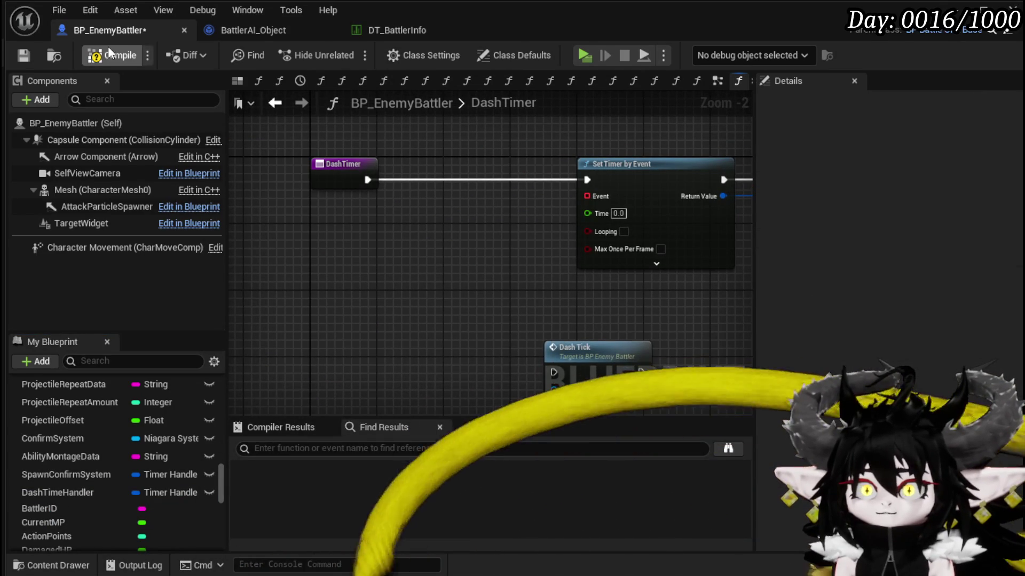
# Compile and save, then replace Set Timer by Event with Set Timer by Function Name.
pyautogui.click(108, 48)
pyautogui.click(22, 55)
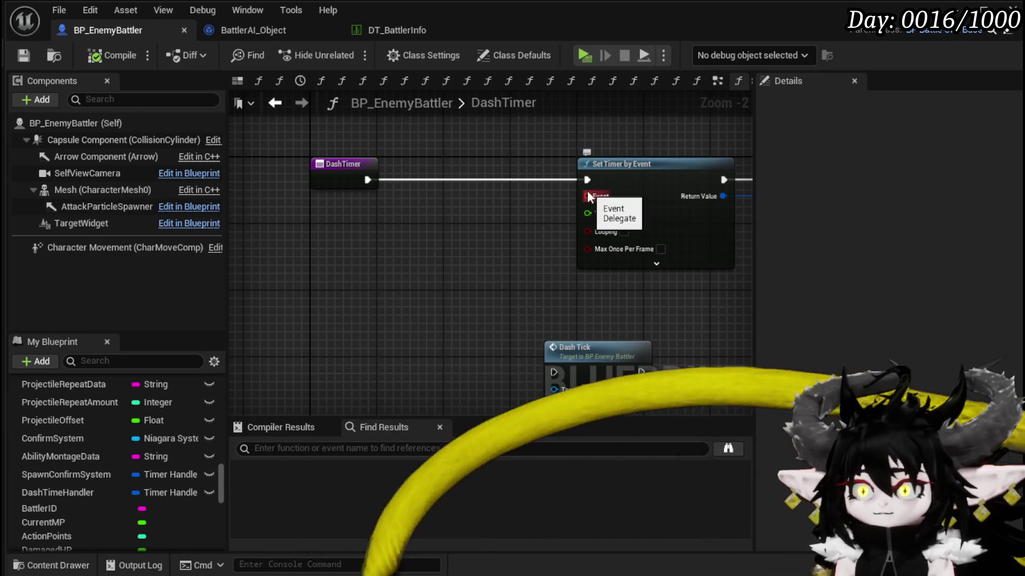
pyautogui.moveTo(466, 283); pyautogui.dragTo(342, 297)
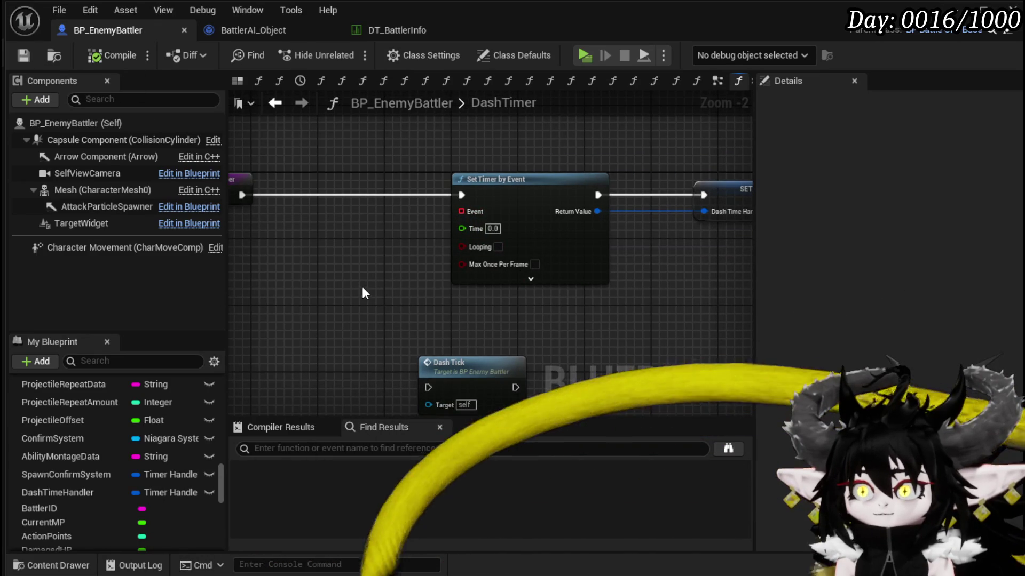
pyautogui.click(591, 179)
pyautogui.press('Delete')
pyautogui.rightClick(374, 214)
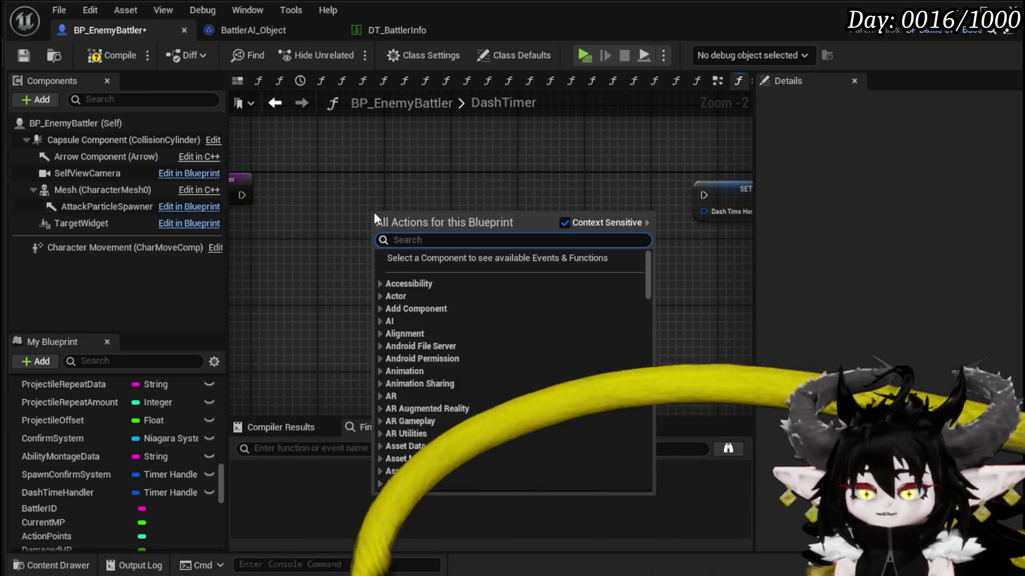
pyautogui.write('set timerby')
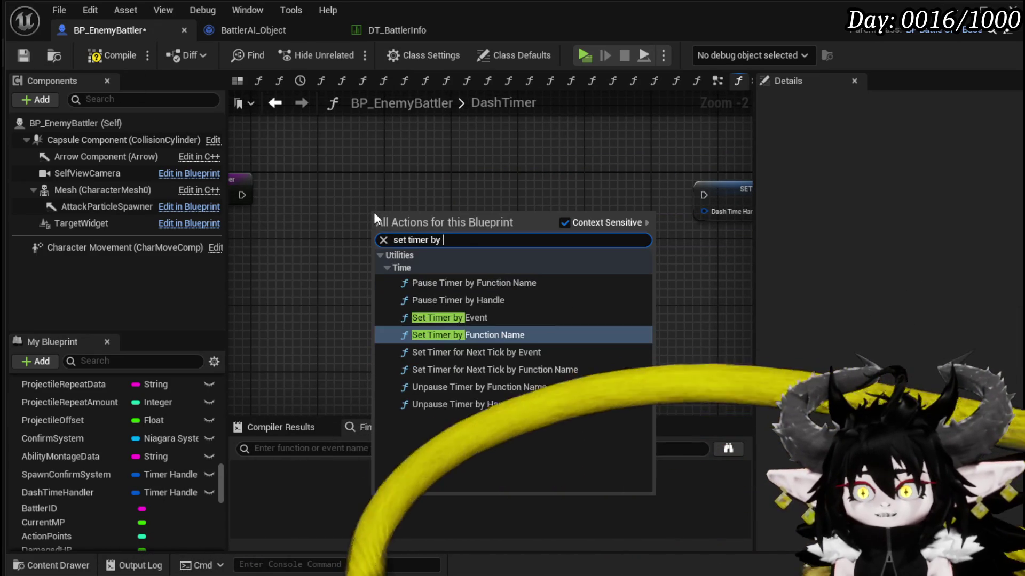
pyautogui.press('Return')
# Wire the new timer's execution and DashTimeHandler, enable Looping, then compile and save.
pyautogui.moveTo(241, 195)
pyautogui.mouseDown()
pyautogui.moveTo(423, 244)
pyautogui.moveTo(402, 229)
pyautogui.mouseUp()
pyautogui.moveTo(462, 229); pyautogui.dragTo(521, 203)
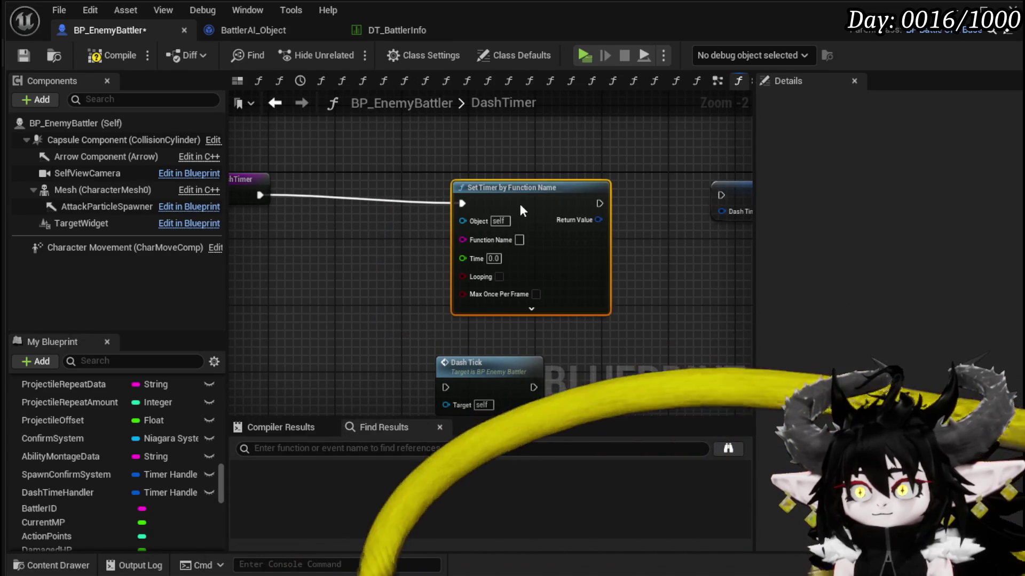
pyautogui.moveTo(592, 202)
pyautogui.mouseDown()
pyautogui.moveTo(722, 196)
pyautogui.moveTo(723, 216)
pyautogui.mouseUp()
pyautogui.moveTo(572, 198); pyautogui.dragTo(564, 190)
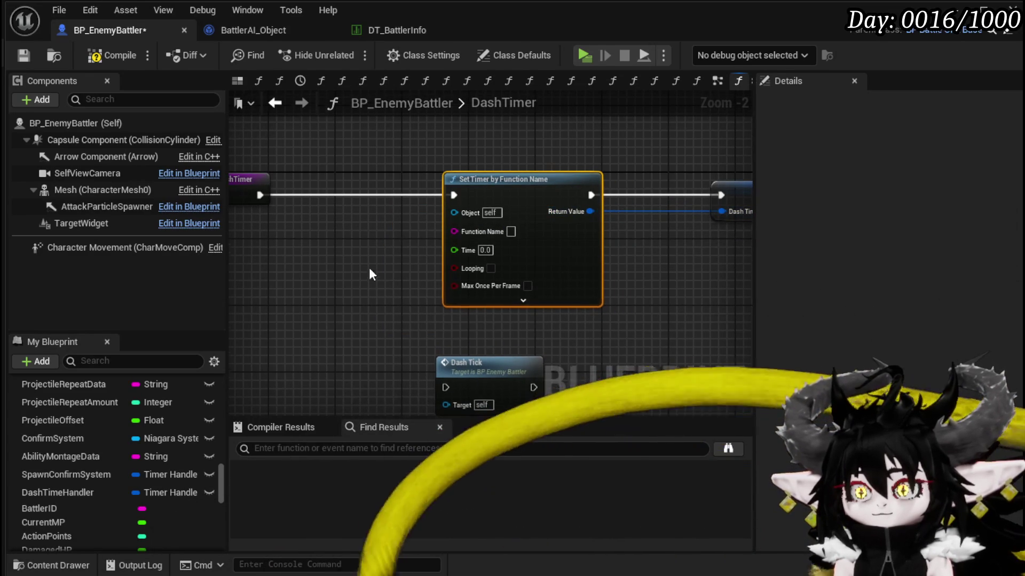
pyautogui.moveTo(369, 270); pyautogui.dragTo(392, 247)
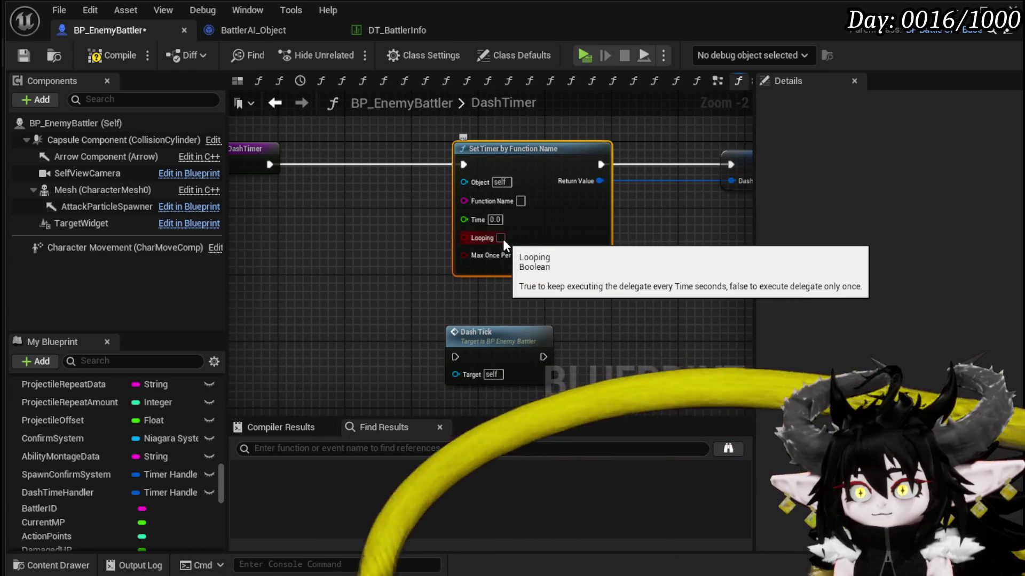
pyautogui.click(502, 239)
pyautogui.moveTo(483, 334)
pyautogui.mouseDown()
pyautogui.moveTo(489, 294)
pyautogui.moveTo(456, 352)
pyautogui.mouseUp()
pyautogui.click(424, 263)
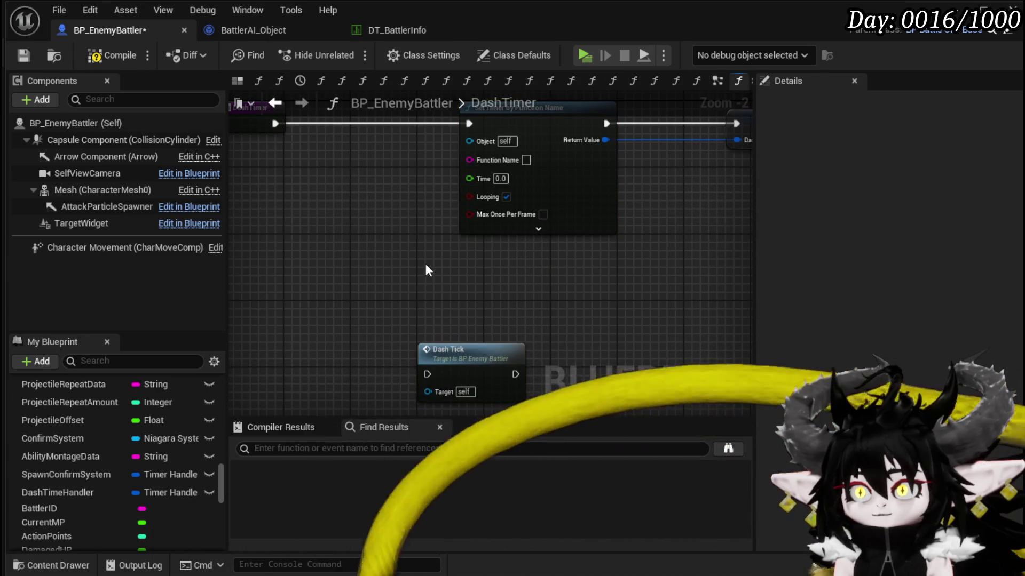
pyautogui.click(95, 56)
pyautogui.click(31, 51)
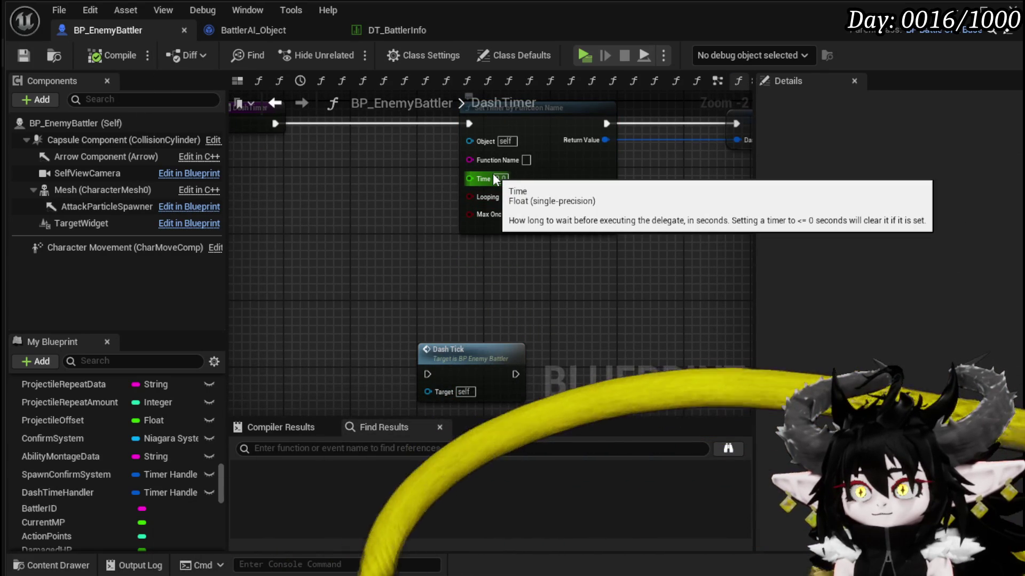
# Expose the timer's Time as a DashTimer input named Start and compile.
pyautogui.moveTo(417, 203); pyautogui.dragTo(415, 220)
pyautogui.moveTo(479, 216); pyautogui.dragTo(555, 238)
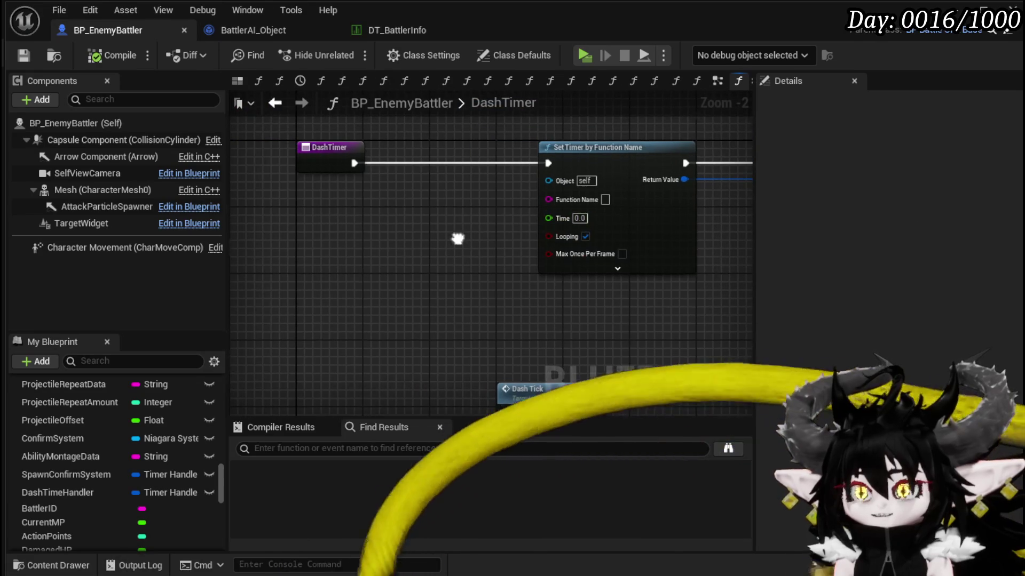
pyautogui.moveTo(345, 171); pyautogui.dragTo(312, 195)
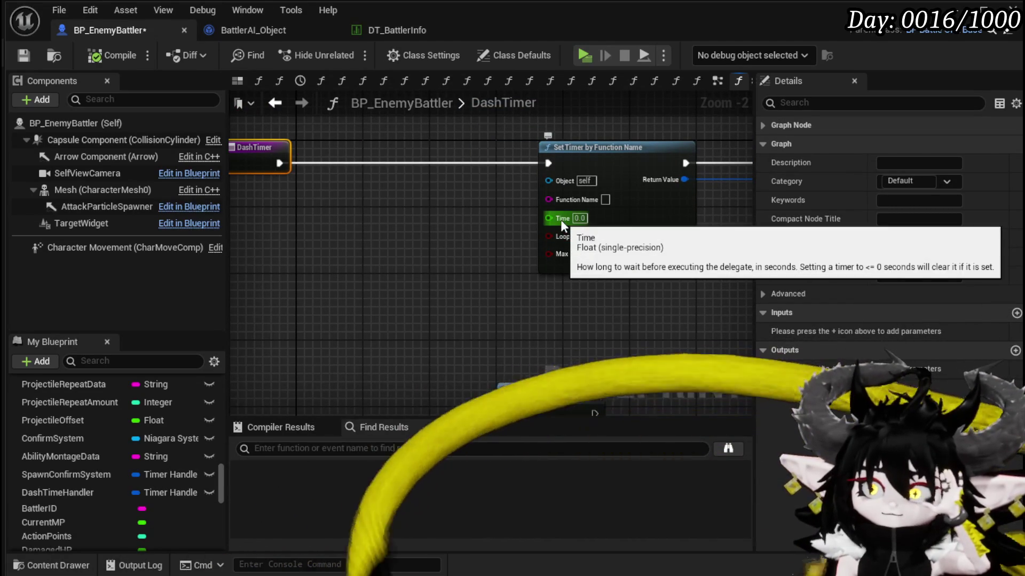
pyautogui.moveTo(560, 219); pyautogui.dragTo(253, 165)
pyautogui.doubleClick(796, 331)
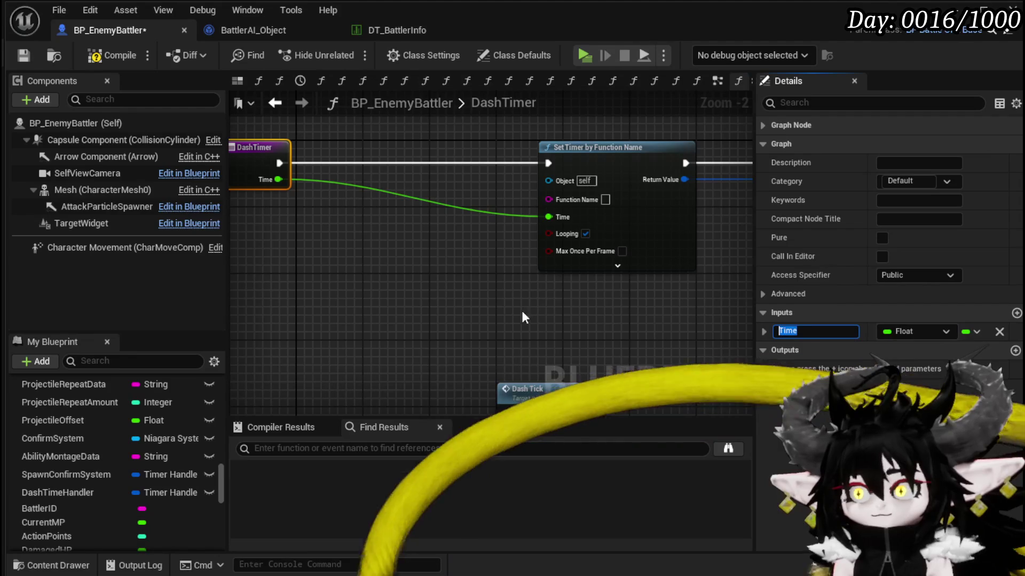
pyautogui.write('Start')
pyautogui.click(420, 298)
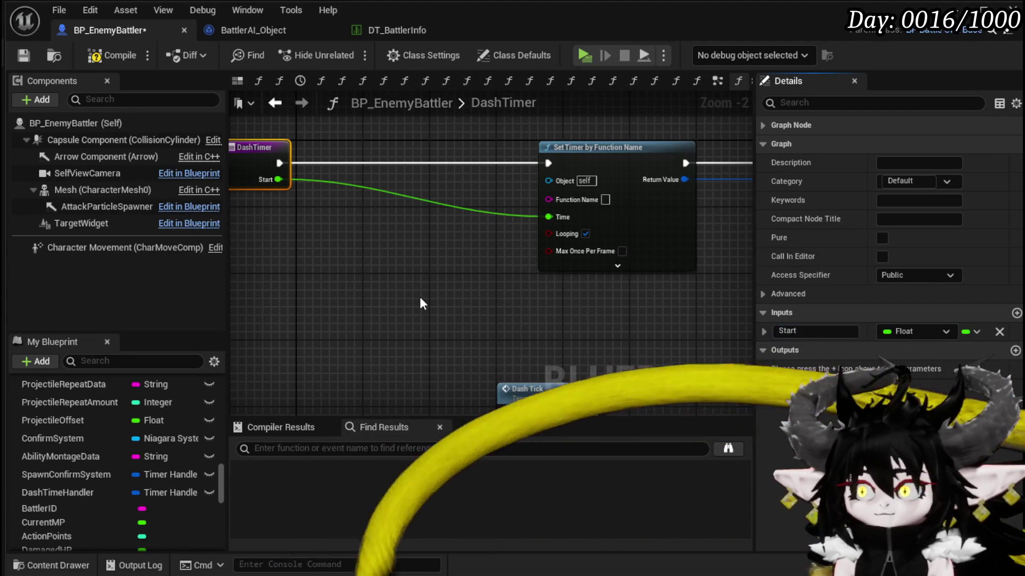
pyautogui.click(115, 56)
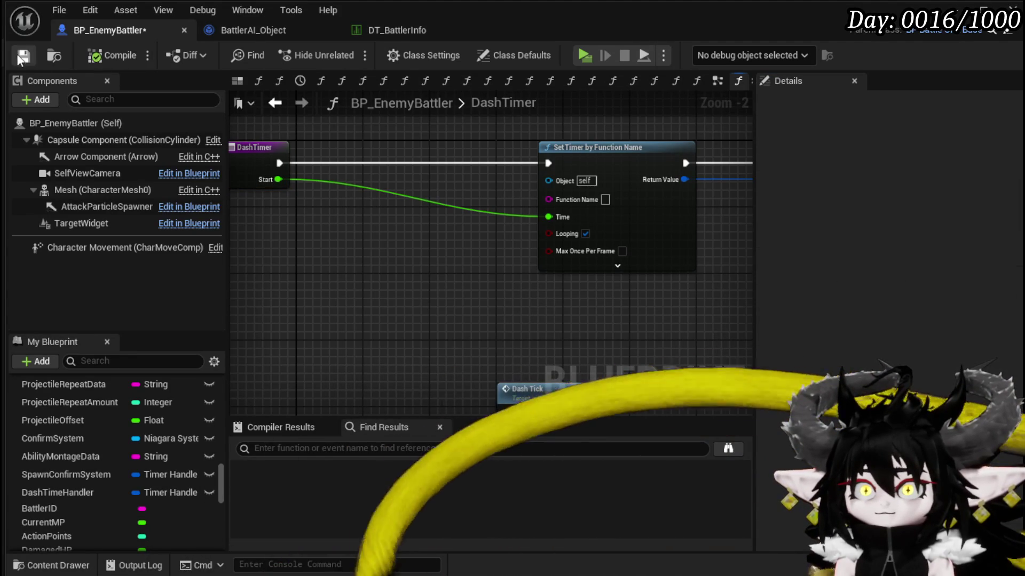
pyautogui.moveTo(501, 294); pyautogui.dragTo(481, 285)
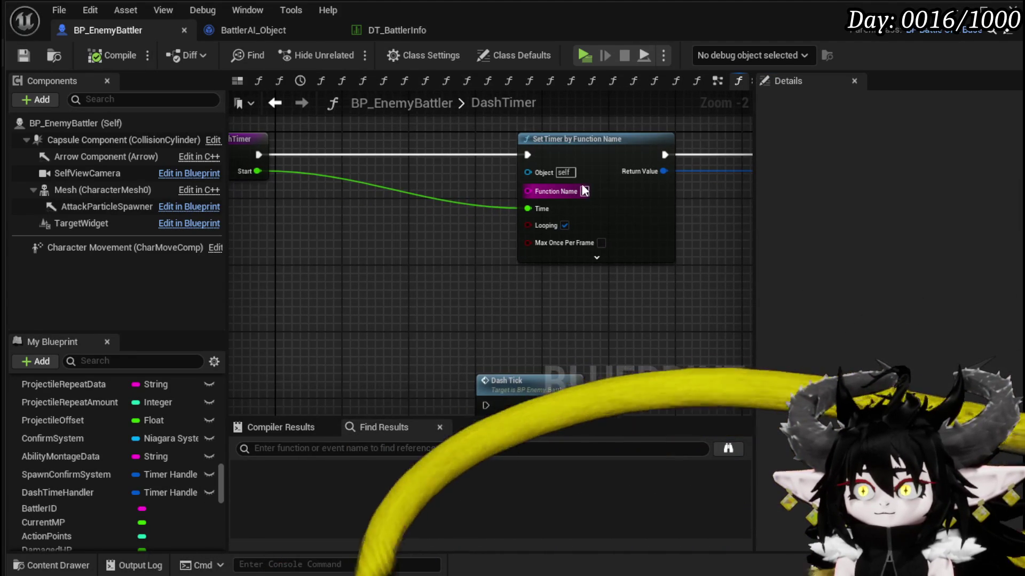
# In DashTick, rearrange the Get Actor Location and MC Move on Floor nodes.
pyautogui.hotkey('alt', 'Left')
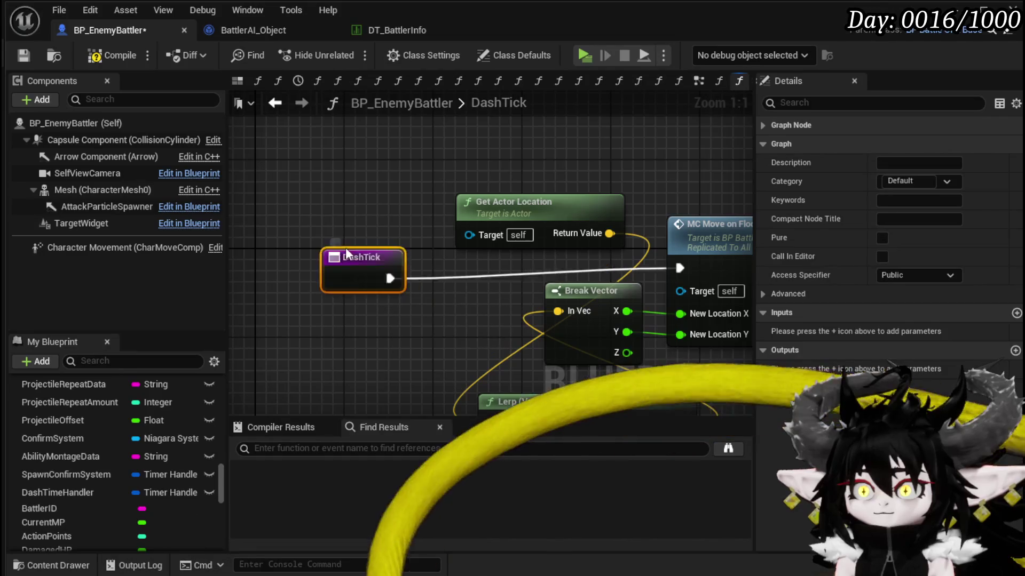
pyautogui.moveTo(387, 242); pyautogui.dragTo(375, 228)
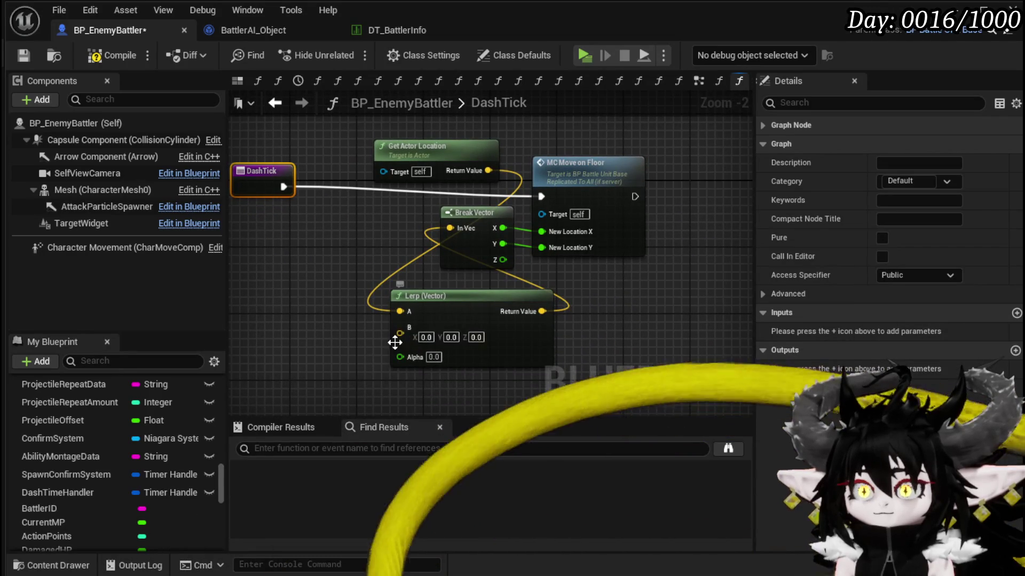
pyautogui.moveTo(414, 168)
pyautogui.mouseDown()
pyautogui.moveTo(301, 235)
pyautogui.moveTo(286, 258)
pyautogui.mouseUp()
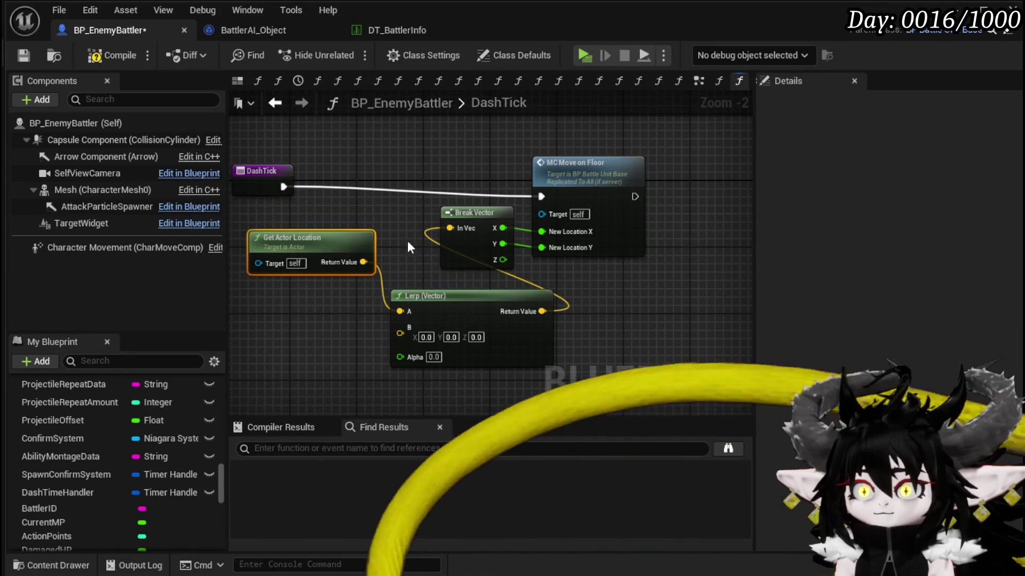
pyautogui.moveTo(383, 344)
pyautogui.mouseDown()
pyautogui.moveTo(473, 318)
pyautogui.moveTo(370, 335)
pyautogui.mouseUp()
pyautogui.moveTo(575, 180); pyautogui.dragTo(615, 170)
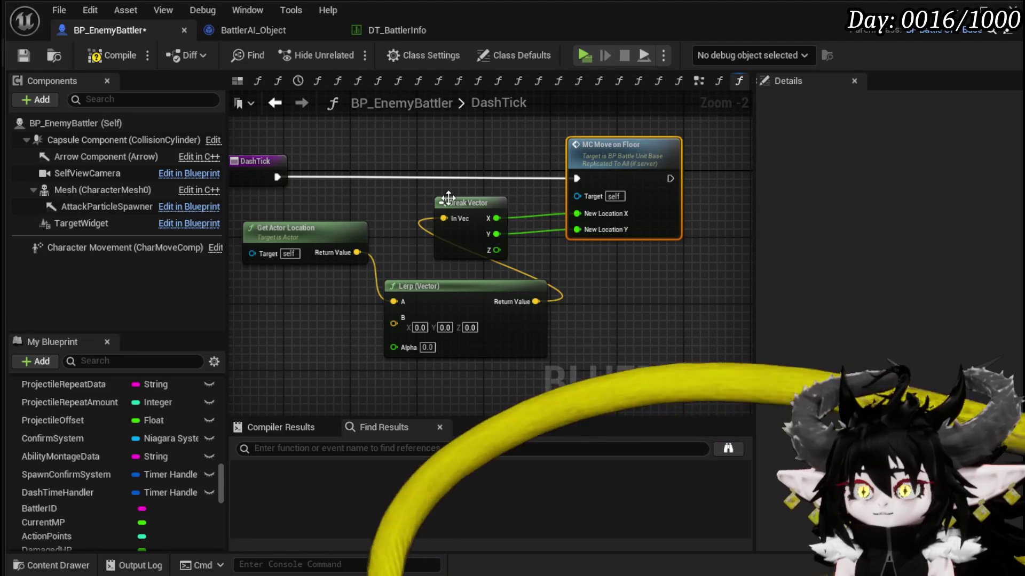
# Promote the Lerp's B input to a DashTarget variable, then compile and save.
pyautogui.rightClick(404, 324)
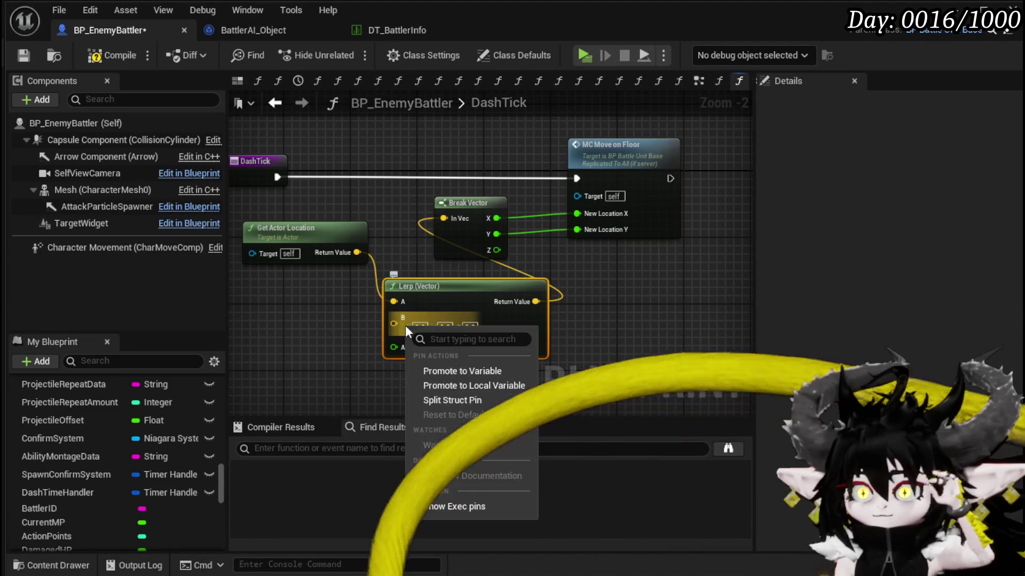
pyautogui.click(459, 371)
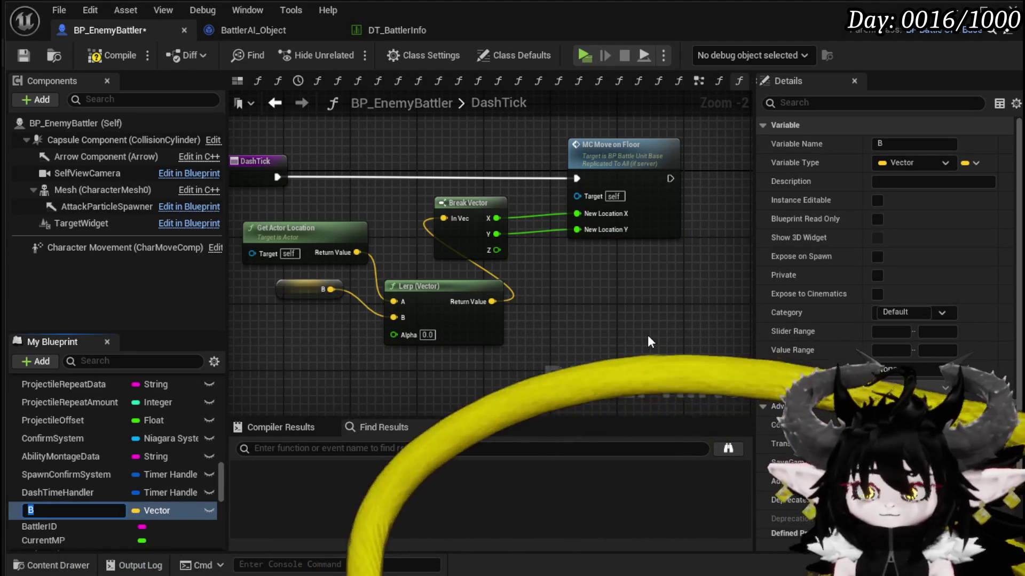
pyautogui.write('Dash')
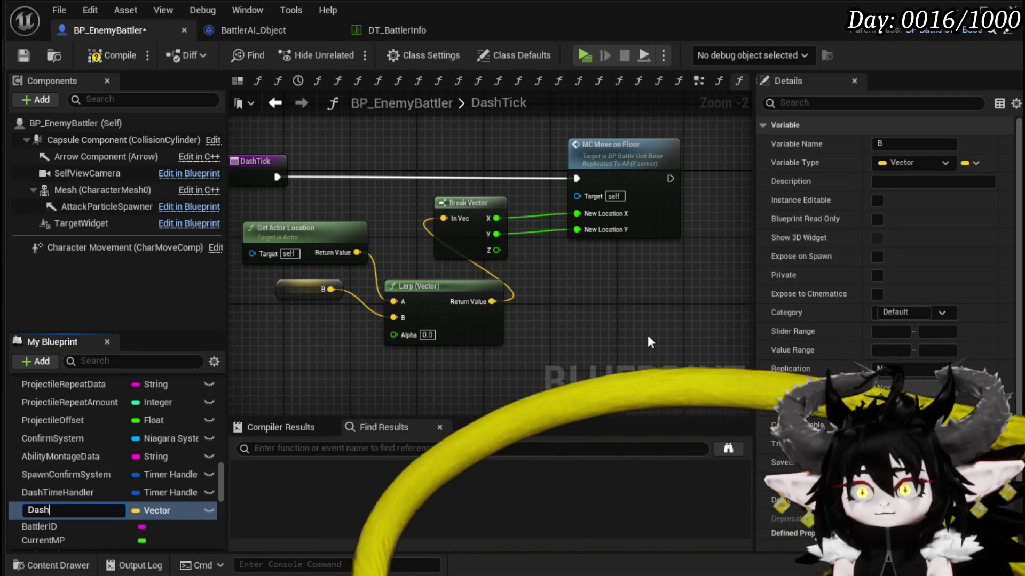
pyautogui.write('Target')
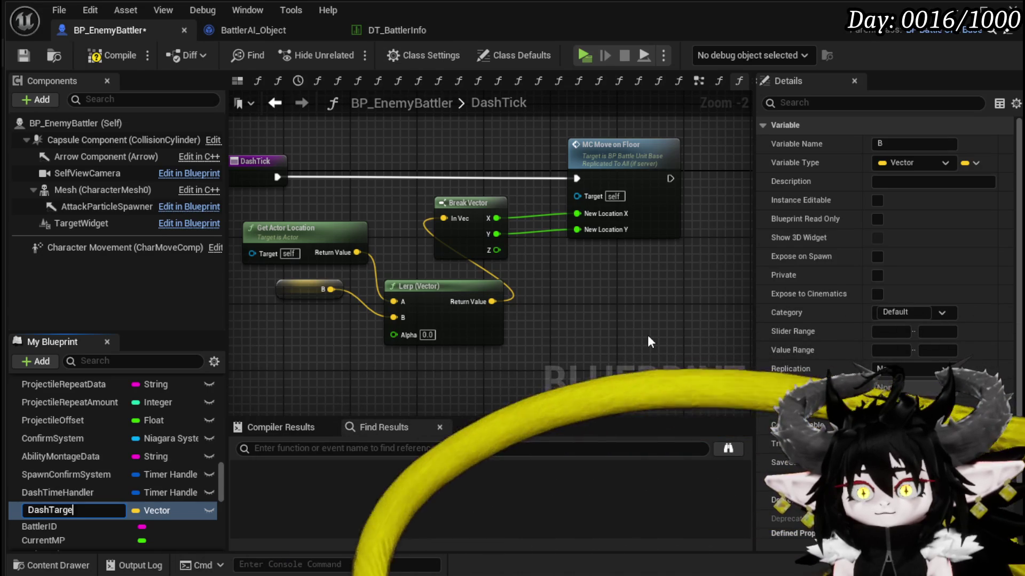
pyautogui.press('Return')
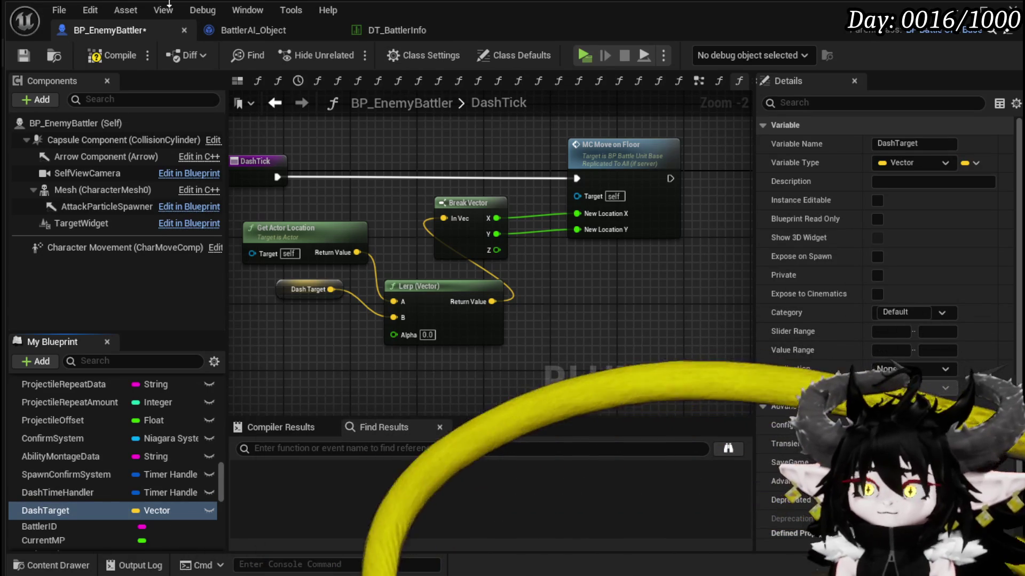
pyautogui.click(118, 53)
pyautogui.click(24, 56)
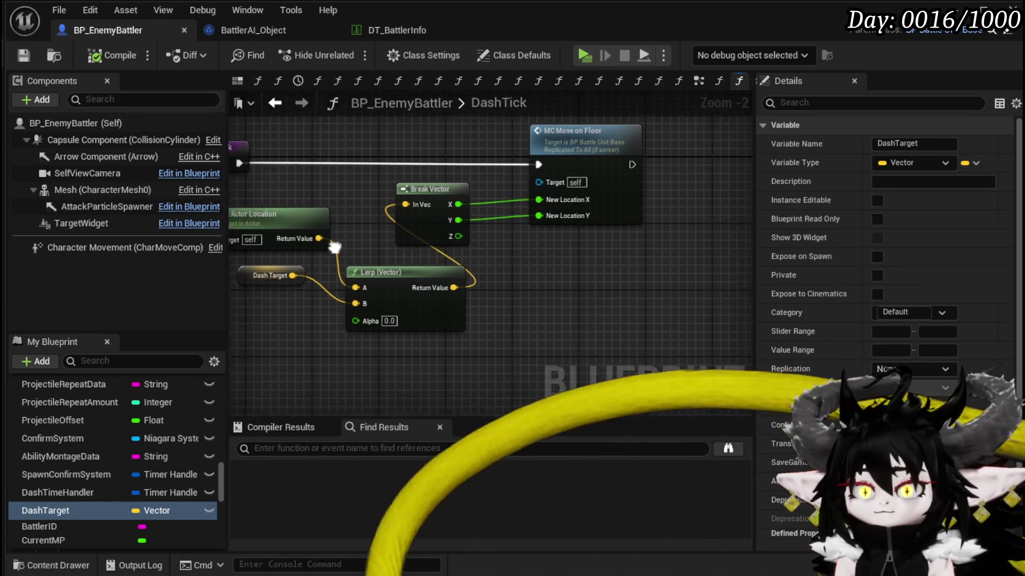
# Add an == node comparing the actor location.
pyautogui.moveTo(295, 232); pyautogui.dragTo(617, 245)
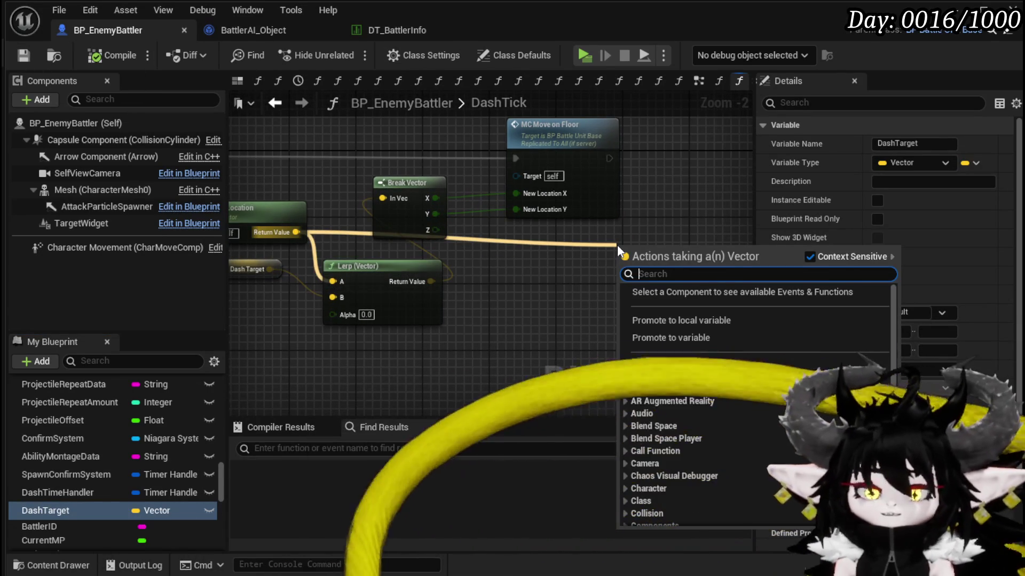
pyautogui.write('==')
pyautogui.click(681, 377)
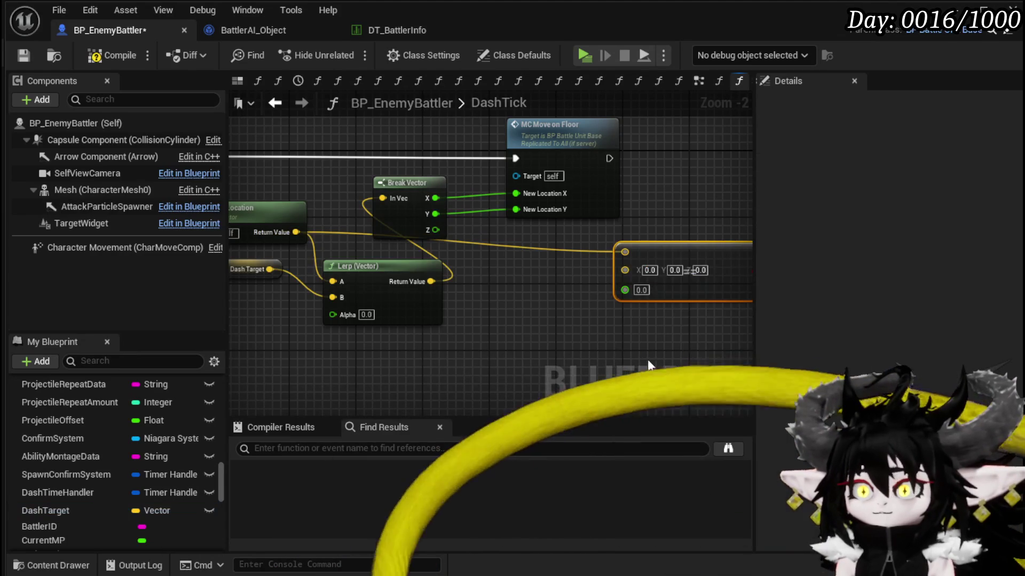
# Feed DashTarget into the equality check and drive a new Branch from its result.
pyautogui.moveTo(270, 269); pyautogui.dragTo(625, 271)
pyautogui.moveTo(714, 273)
pyautogui.mouseDown()
pyautogui.moveTo(507, 343)
pyautogui.moveTo(511, 242)
pyautogui.mouseUp()
pyautogui.moveTo(403, 228); pyautogui.dragTo(517, 259)
pyautogui.moveTo(491, 225); pyautogui.dragTo(523, 222)
pyautogui.click(258, 364)
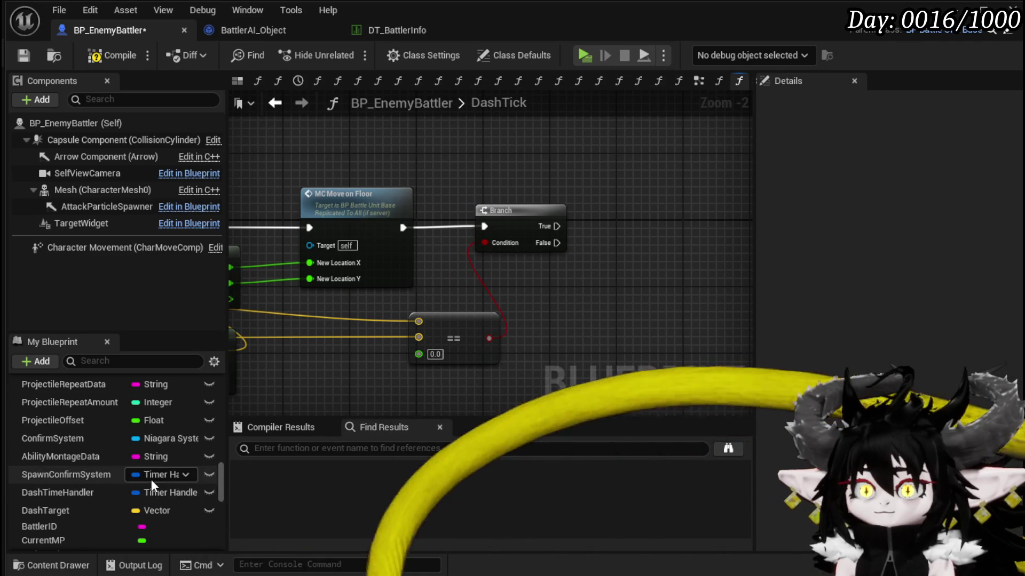
# Add a DashTimeHandler getter feeding a Clear timer node, and save the blueprint.
pyautogui.moveTo(89, 494)
pyautogui.mouseDown()
pyautogui.moveTo(514, 114)
pyautogui.moveTo(489, 127)
pyautogui.mouseUp()
pyautogui.moveTo(552, 132); pyautogui.dragTo(627, 174)
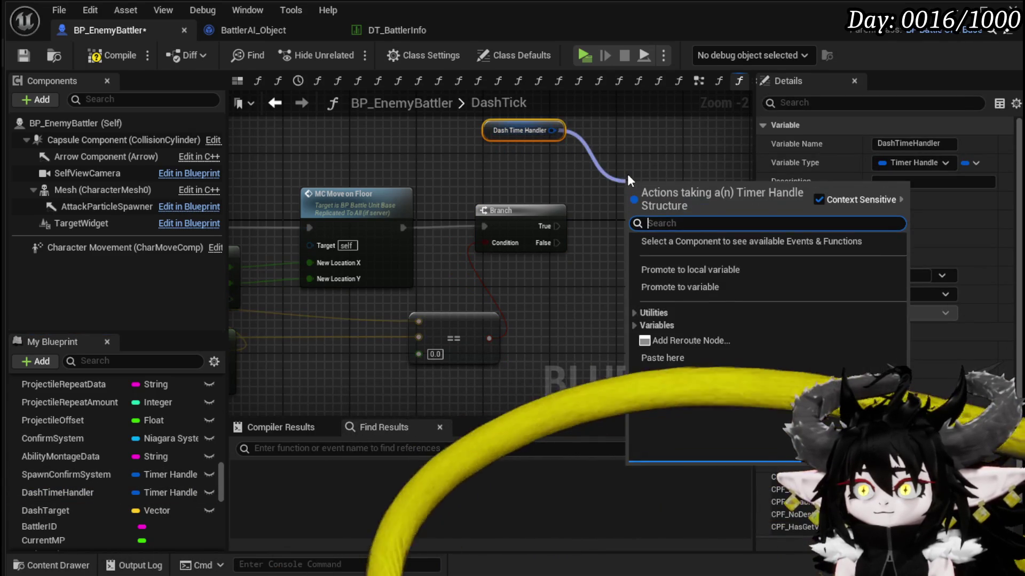
pyautogui.write('Clear')
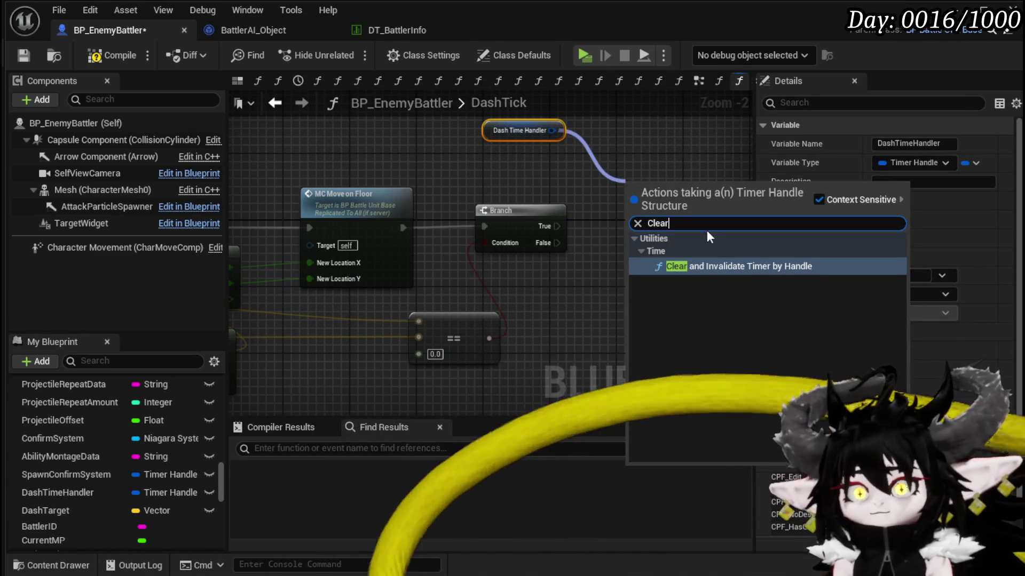
pyautogui.click(709, 265)
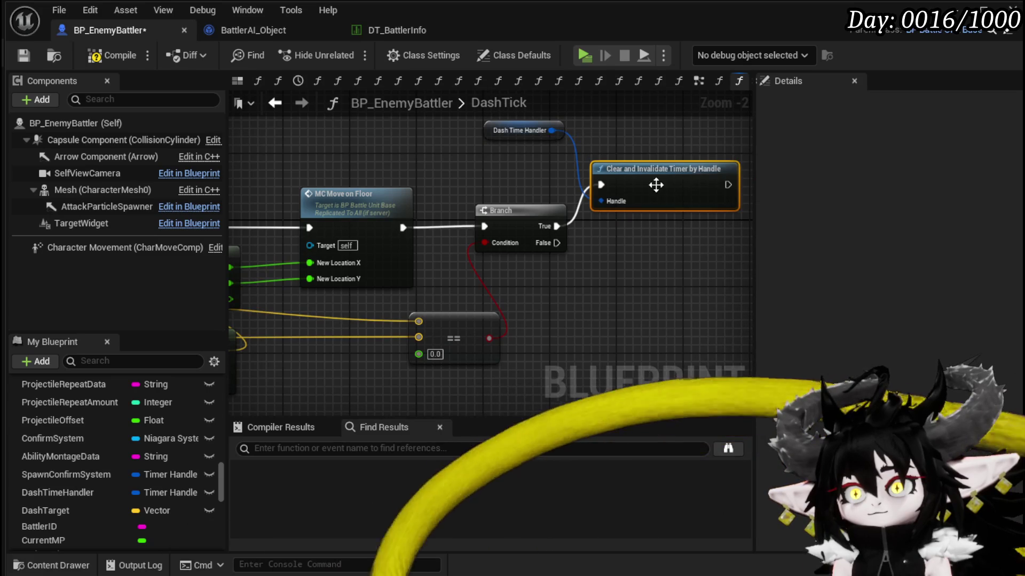
pyautogui.scroll(-1, 601, 290)
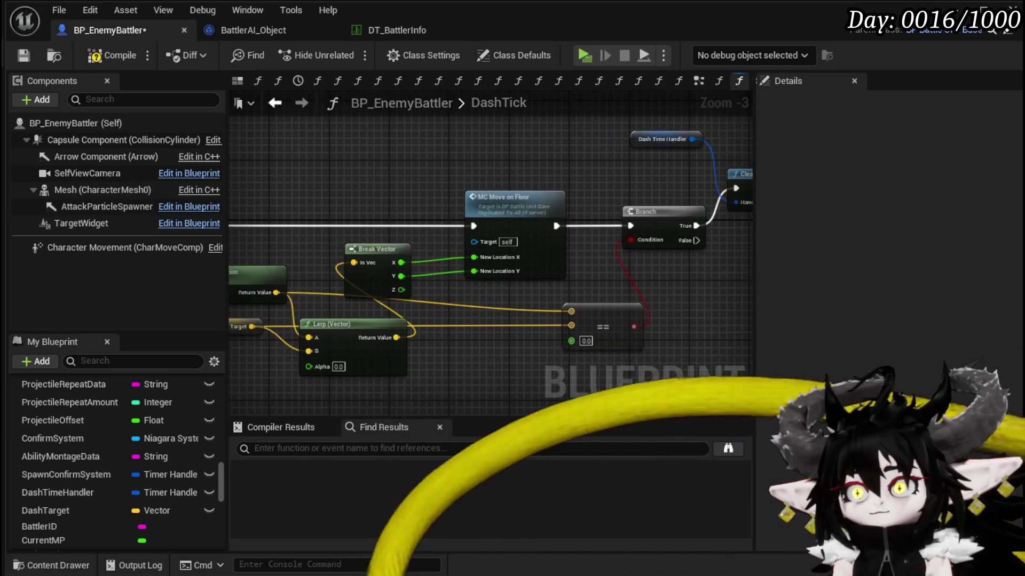
pyautogui.moveTo(411, 155); pyautogui.dragTo(546, 178)
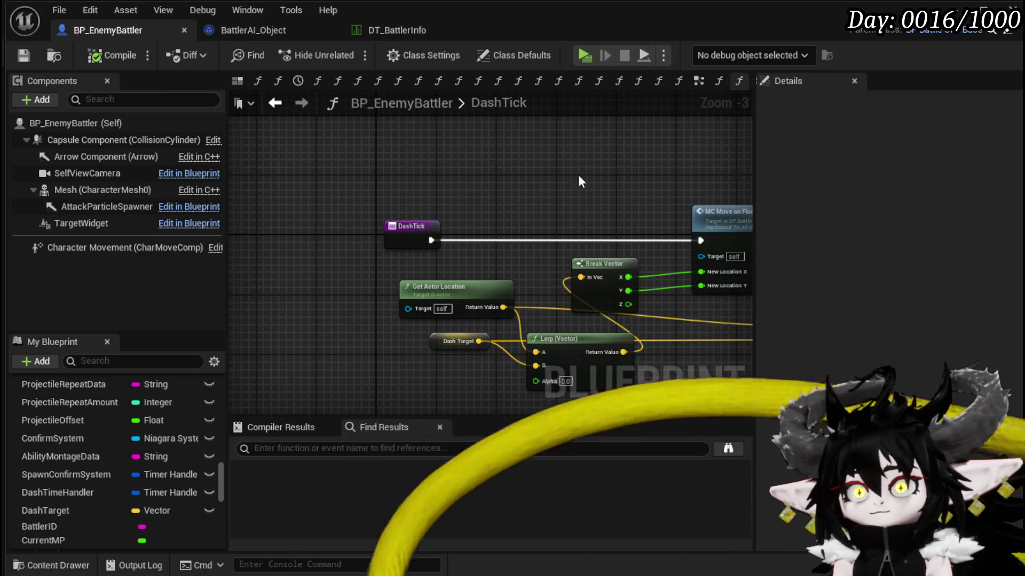
pyautogui.hotkey('ctrl', 's')
# Tidy the Break Vector and Lerp (Vector) node positions and save BP_EnemyBattler.
pyautogui.moveTo(452, 165); pyautogui.dragTo(432, 154)
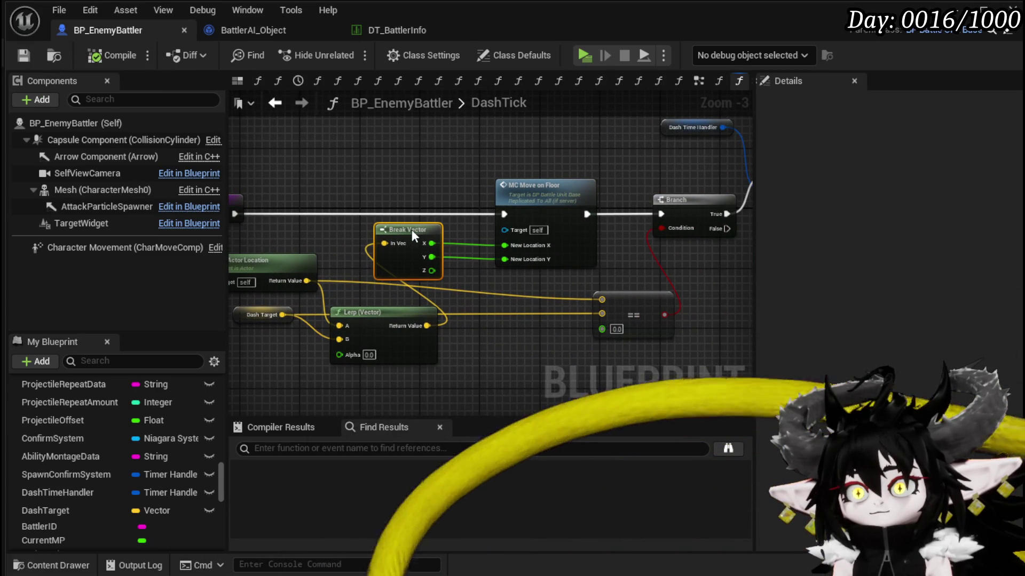
pyautogui.moveTo(411, 230); pyautogui.dragTo(419, 229)
pyautogui.moveTo(505, 300); pyautogui.dragTo(585, 244)
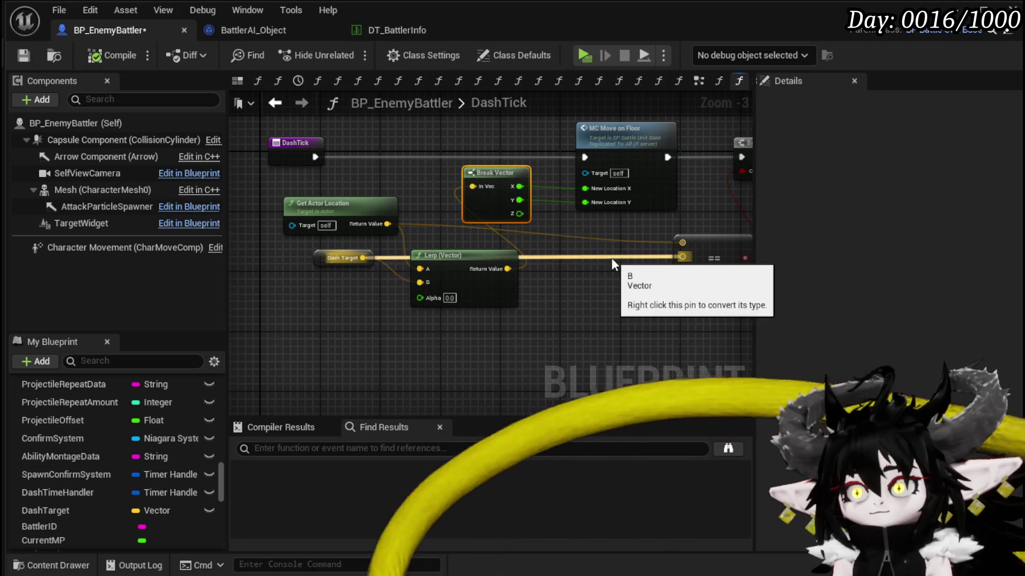
pyautogui.moveTo(444, 258); pyautogui.dragTo(467, 256)
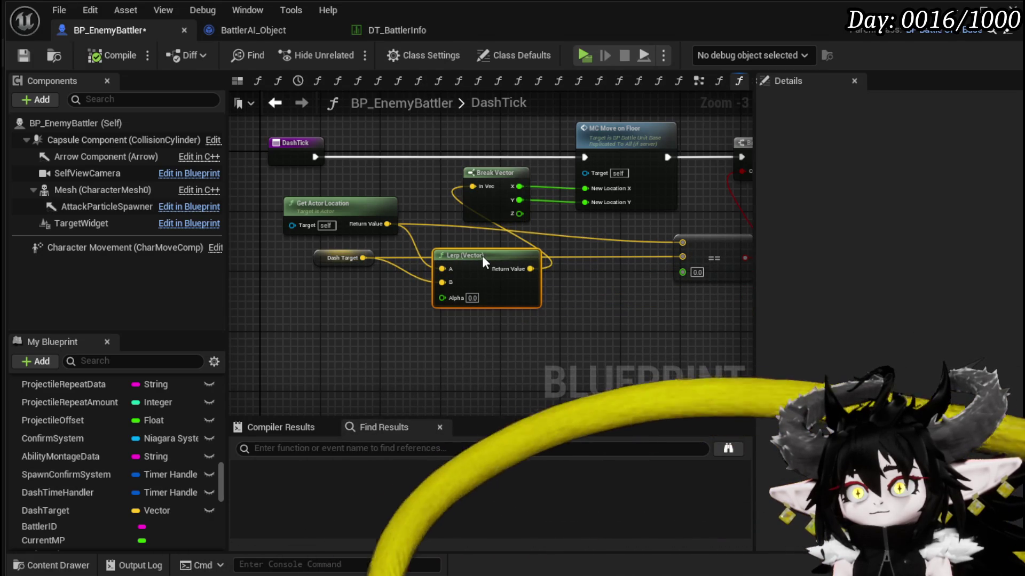
pyautogui.moveTo(500, 179); pyautogui.dragTo(499, 187)
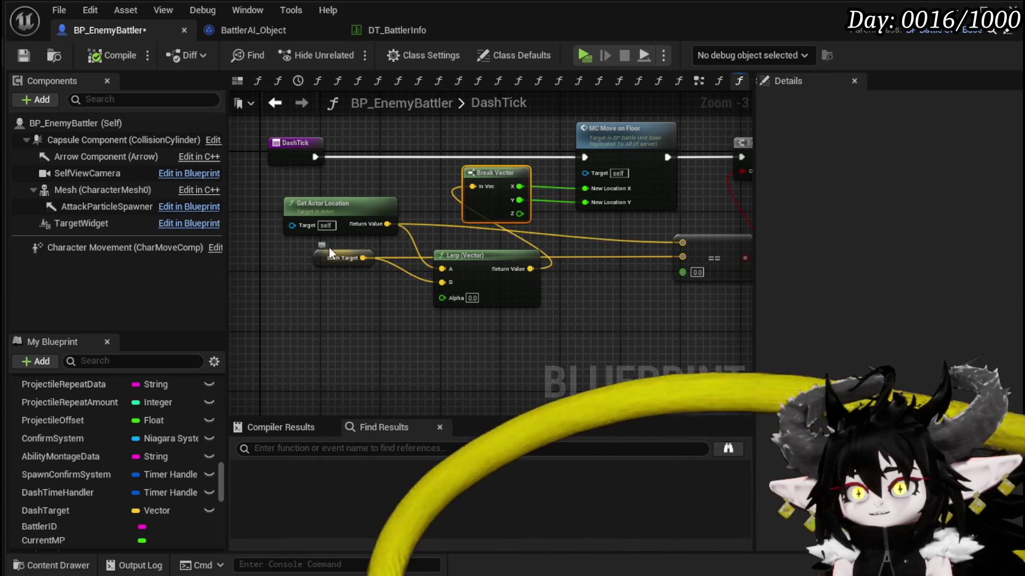
pyautogui.moveTo(675, 321); pyautogui.dragTo(531, 320)
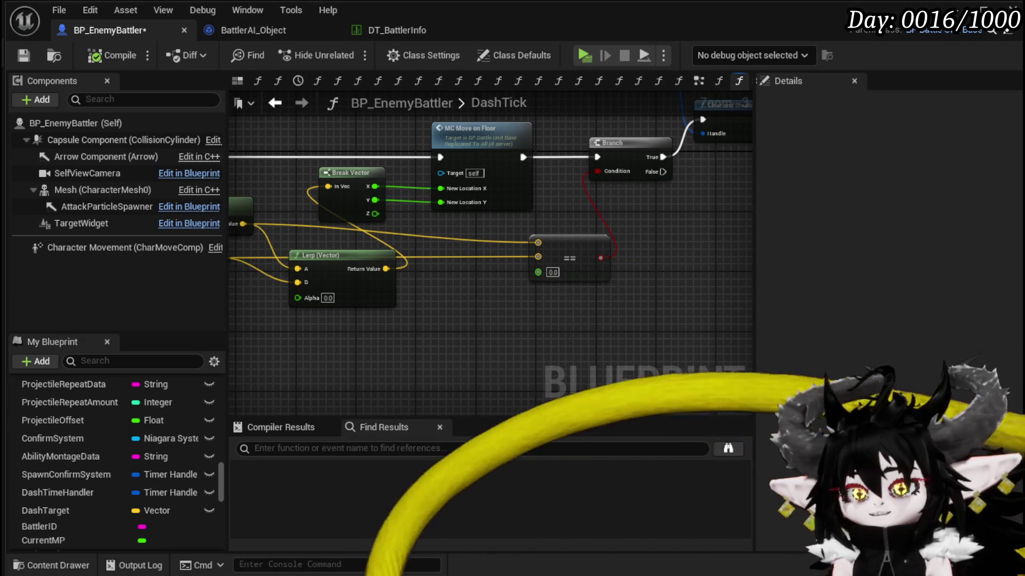
pyautogui.click(34, 62)
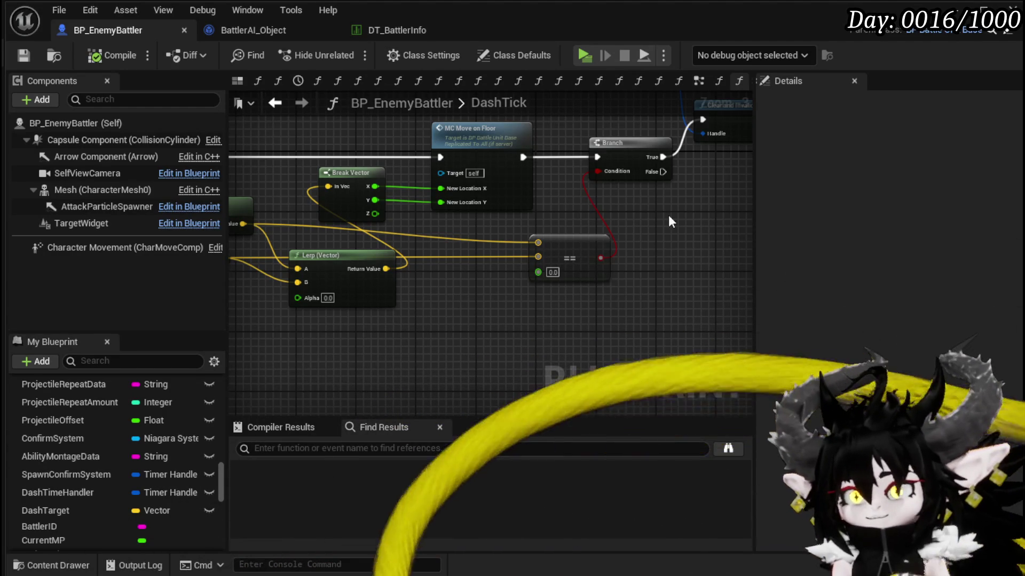
pyautogui.moveTo(603, 211)
pyautogui.mouseDown()
pyautogui.moveTo(368, 247)
pyautogui.moveTo(441, 252)
pyautogui.mouseUp()
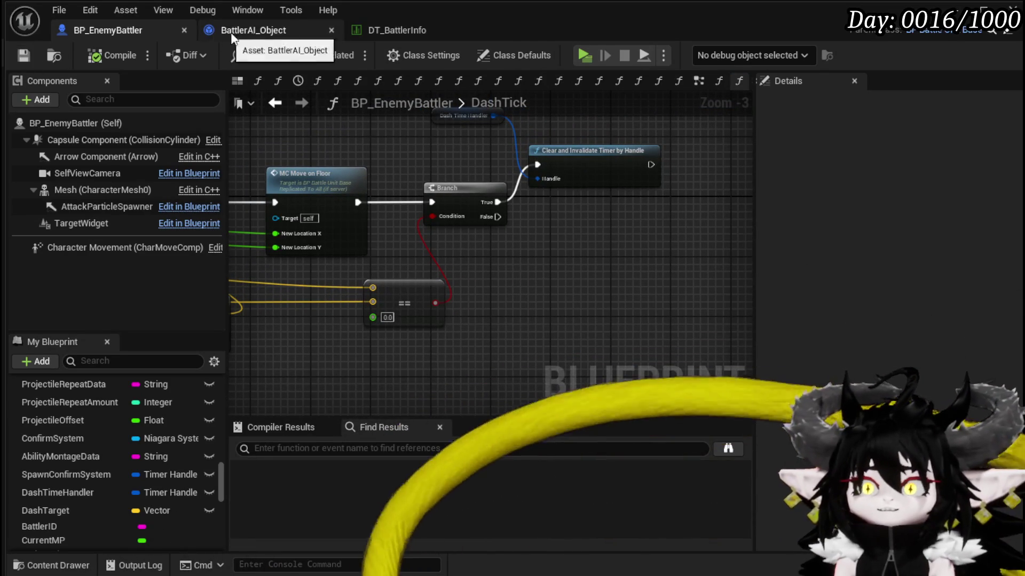
pyautogui.click(367, 36)
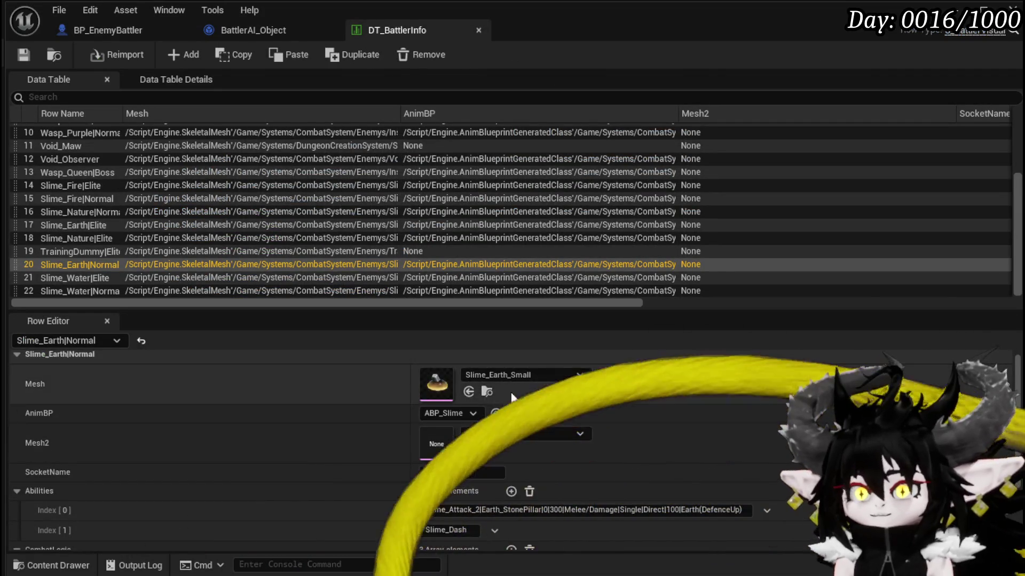
# Delete the second (random-move) CombatLogic entry from Slime_Earth|Normal and save DT_BattlerInfo.
pyautogui.scroll(-3, 511, 393)
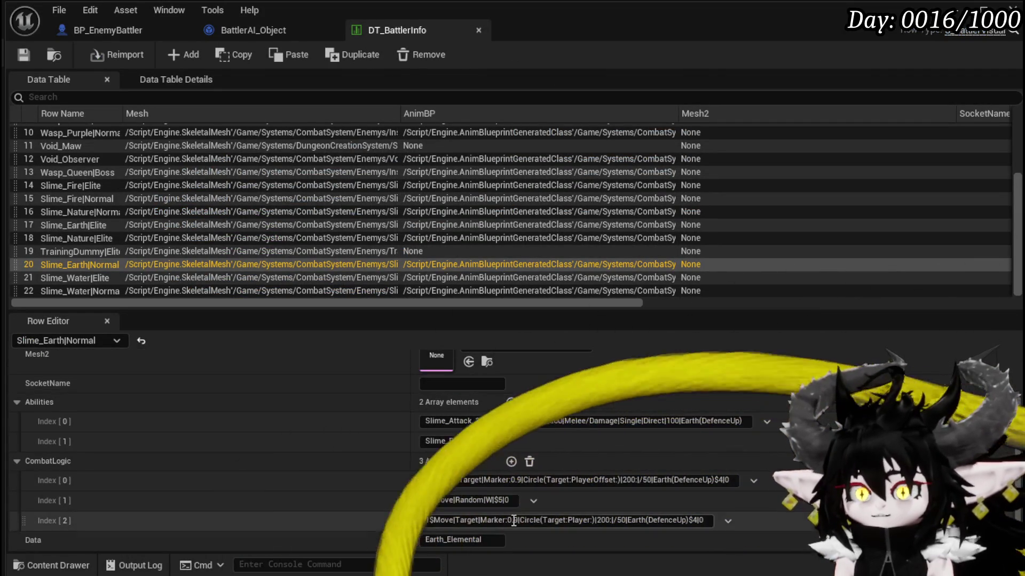
pyautogui.click(552, 500)
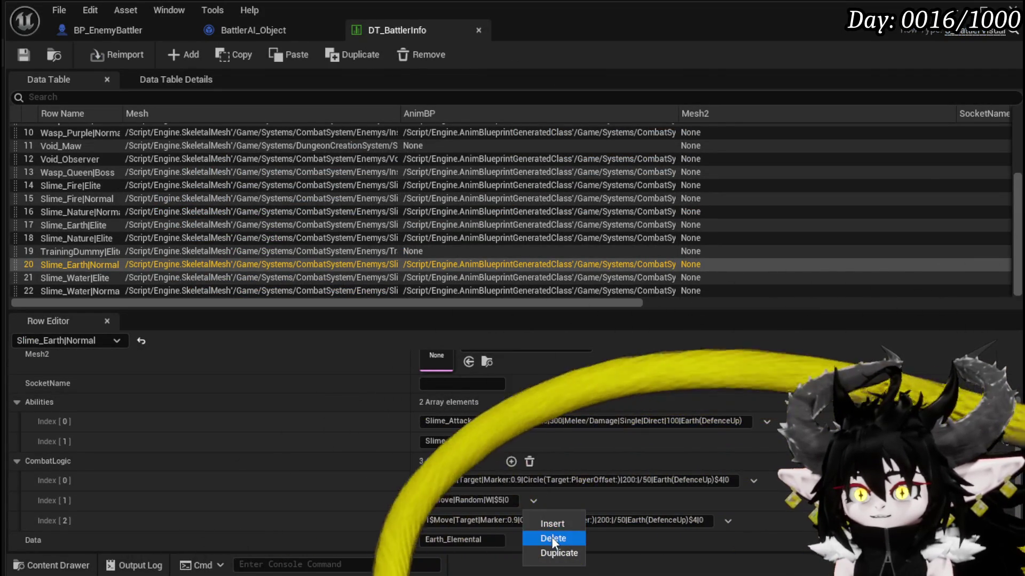
pyautogui.click(552, 538)
pyautogui.click(25, 54)
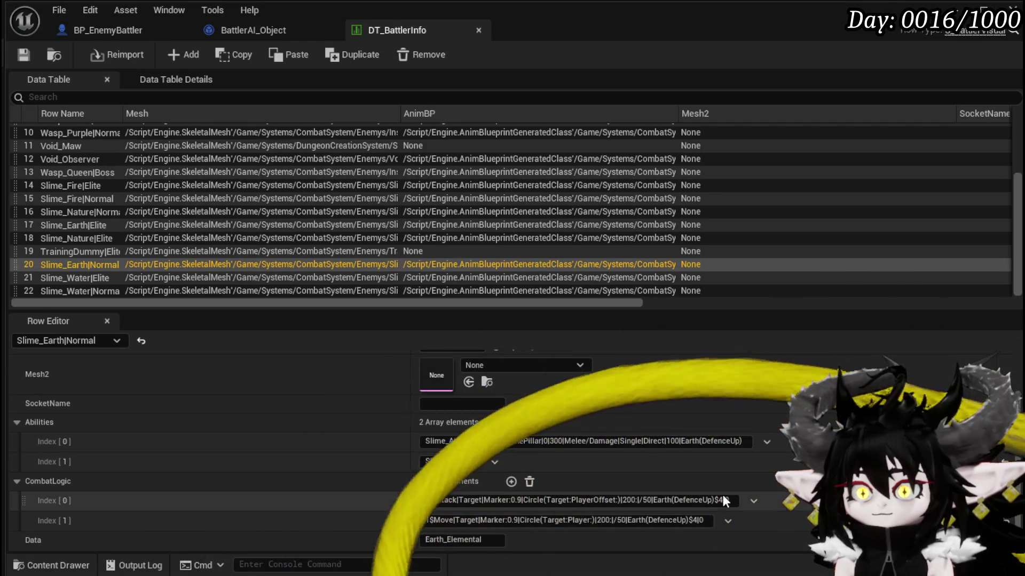
# Edit the first CombatLogic entry's text in place, then go back to BP_EnemyBattler.
pyautogui.click(722, 501)
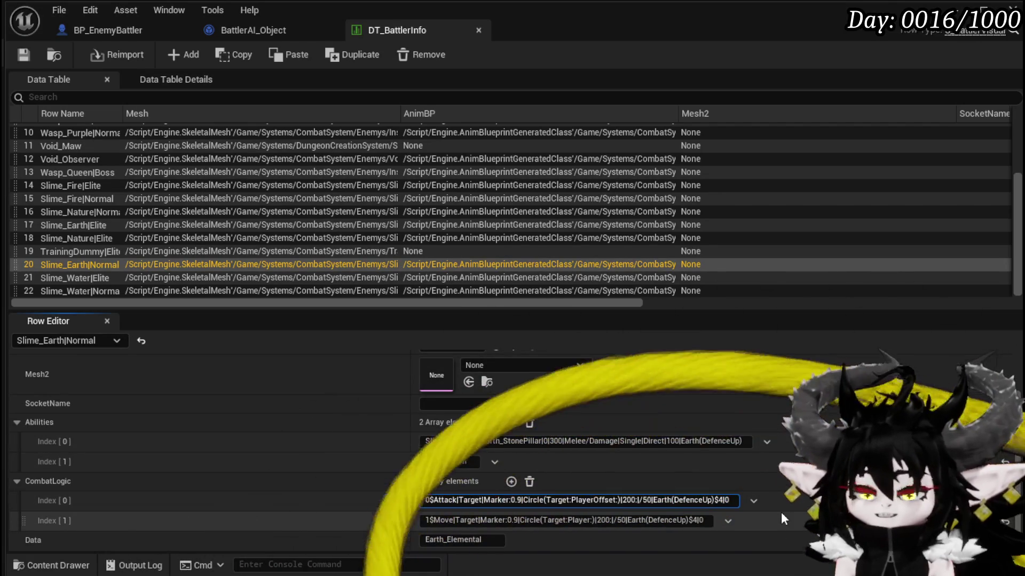
pyautogui.press('Home')
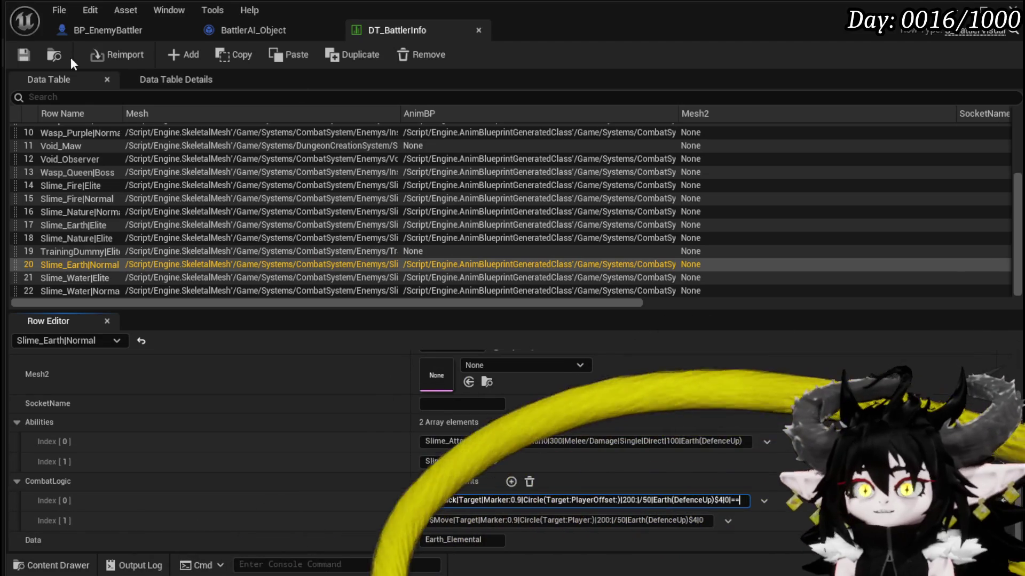
pyautogui.click(707, 350)
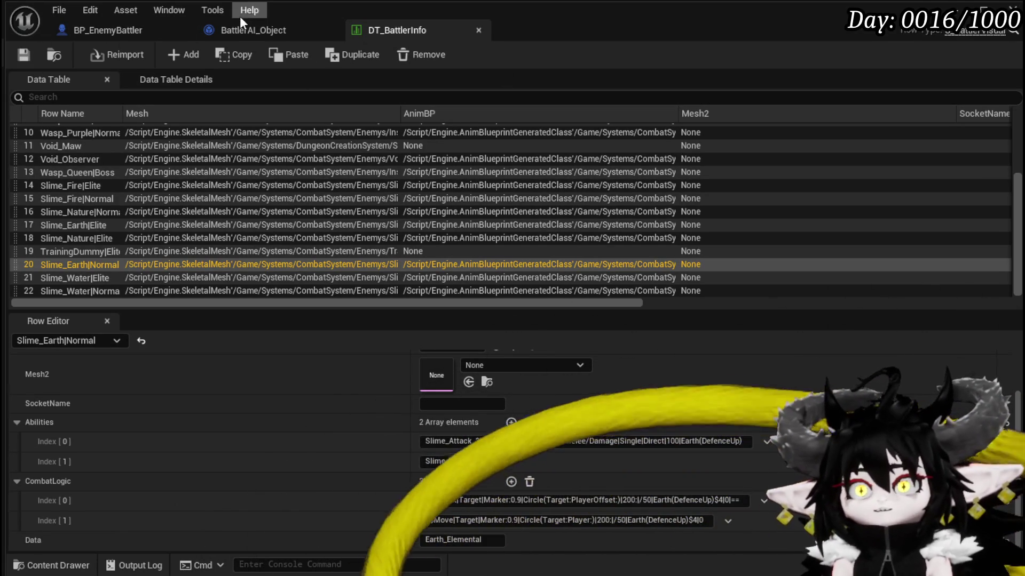
pyautogui.click(150, 29)
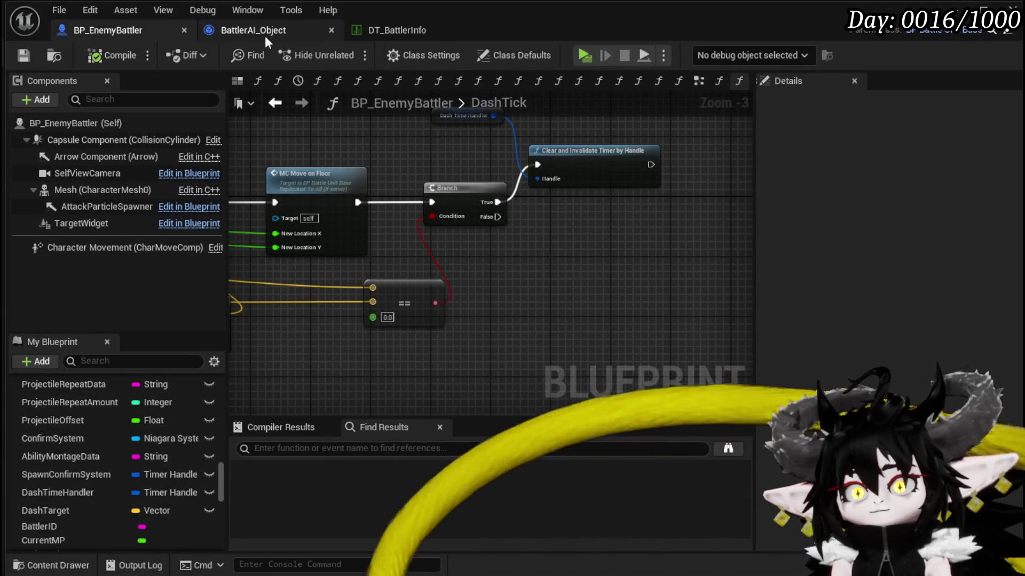
# In ExecuteAction, add a Set Dash Target node on Owner beside Server AIDash.
pyautogui.click(265, 36)
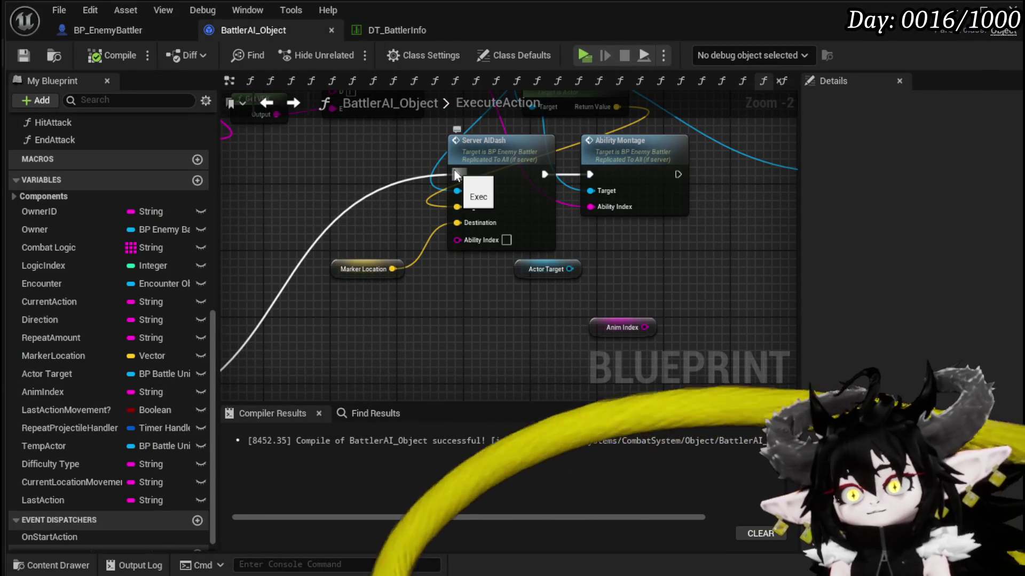
pyautogui.moveTo(362, 241); pyautogui.dragTo(376, 335)
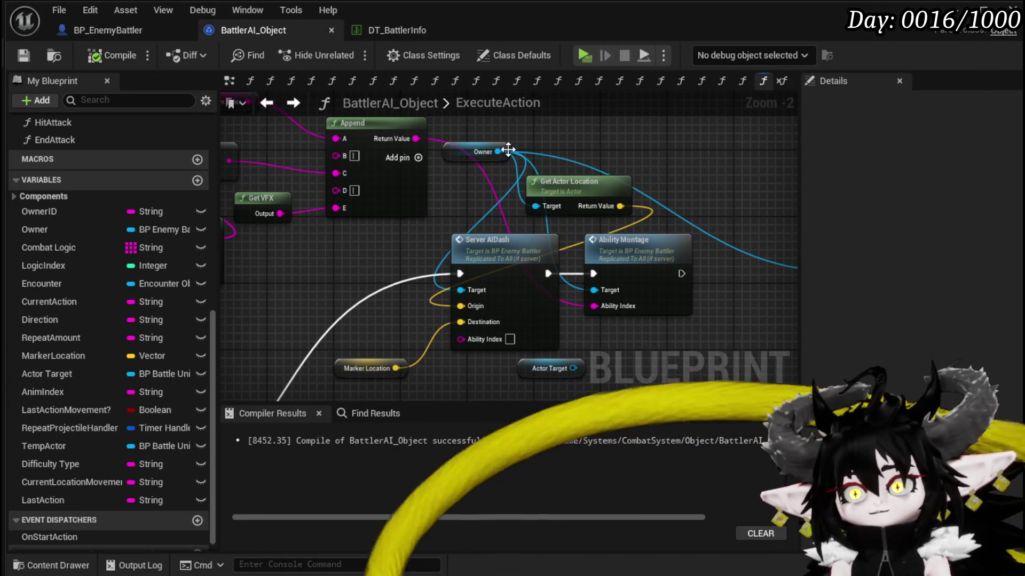
pyautogui.moveTo(496, 151); pyautogui.dragTo(575, 133)
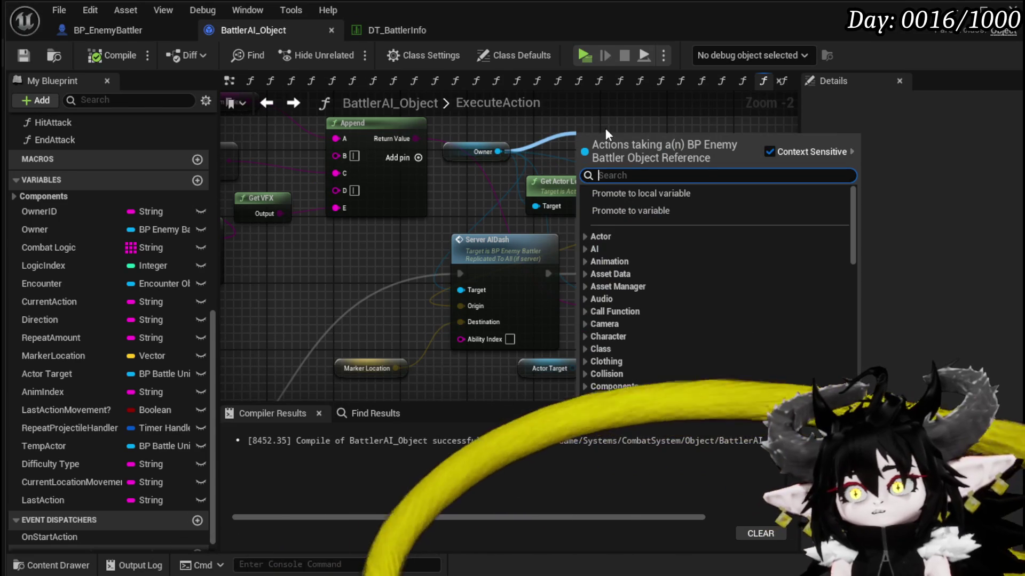
pyautogui.write('Dash L')
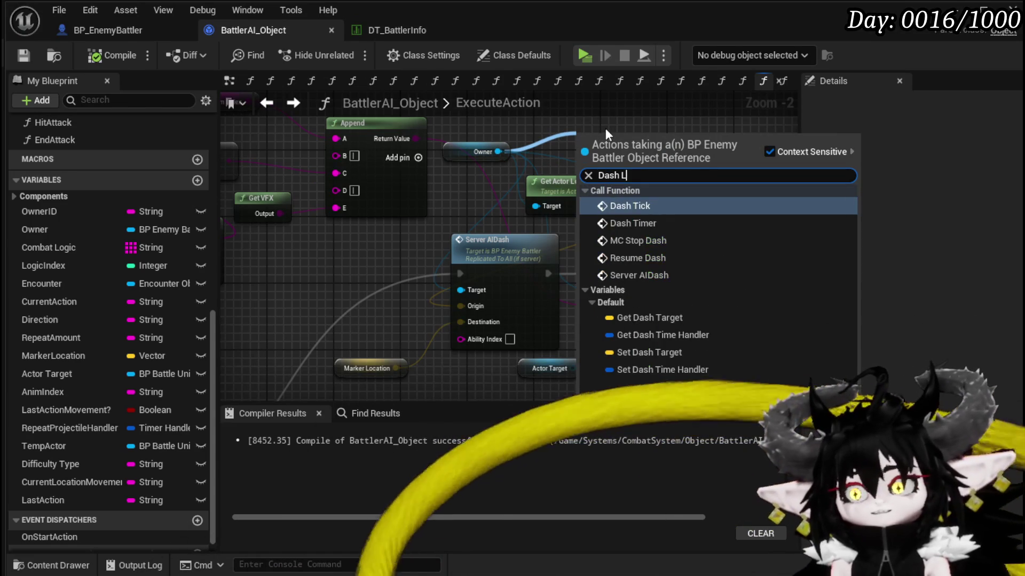
pyautogui.write('o')
pyautogui.press('BackSpace')
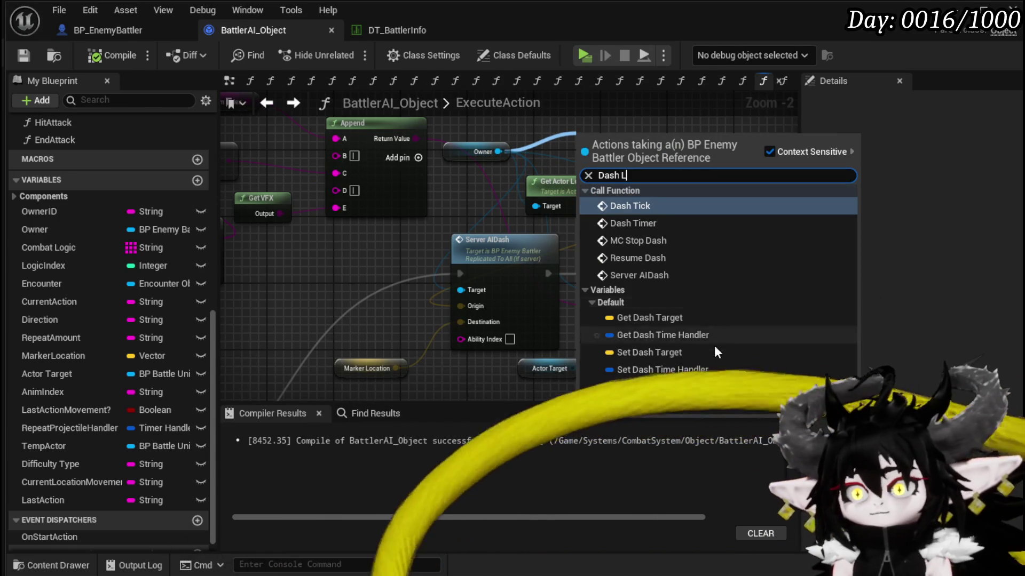
pyautogui.click(674, 349)
pyautogui.moveTo(649, 150); pyautogui.dragTo(384, 290)
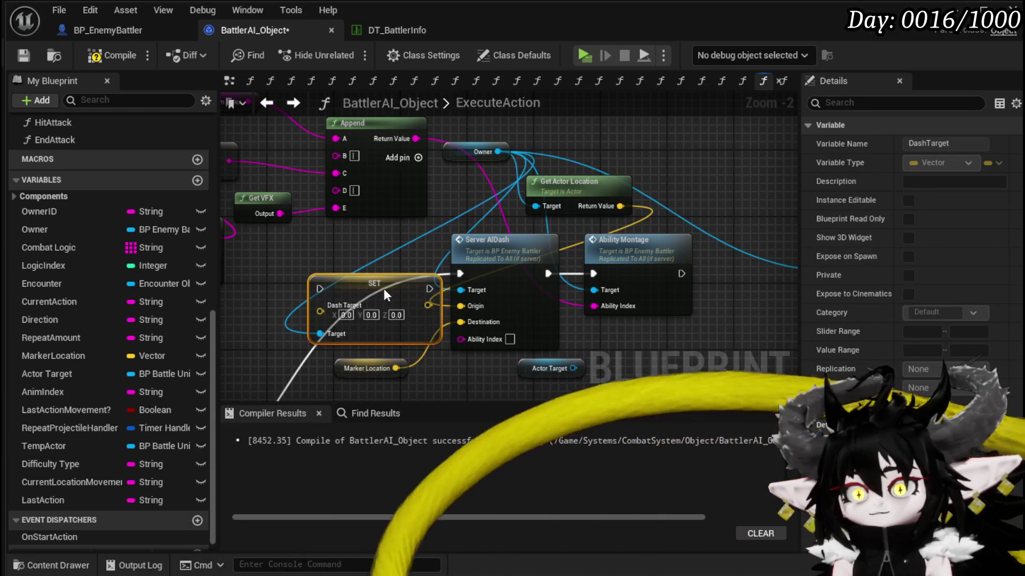
# Feed Marker Location into Dash Target, replace Server AIDash with the SET node, and save BattlerAI_Object.
pyautogui.moveTo(395, 368)
pyautogui.mouseDown()
pyautogui.moveTo(313, 319)
pyautogui.moveTo(320, 311)
pyautogui.mouseUp()
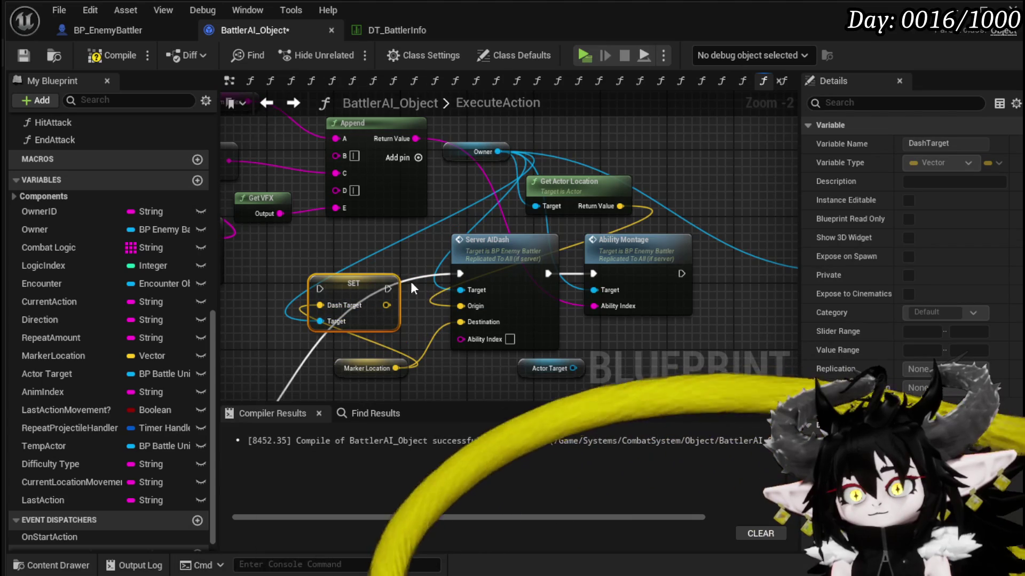
pyautogui.moveTo(371, 279)
pyautogui.mouseDown()
pyautogui.moveTo(412, 272)
pyautogui.moveTo(360, 291)
pyautogui.mouseUp()
pyautogui.moveTo(480, 258)
pyautogui.mouseDown()
pyautogui.moveTo(405, 259)
pyautogui.moveTo(491, 260)
pyautogui.mouseUp()
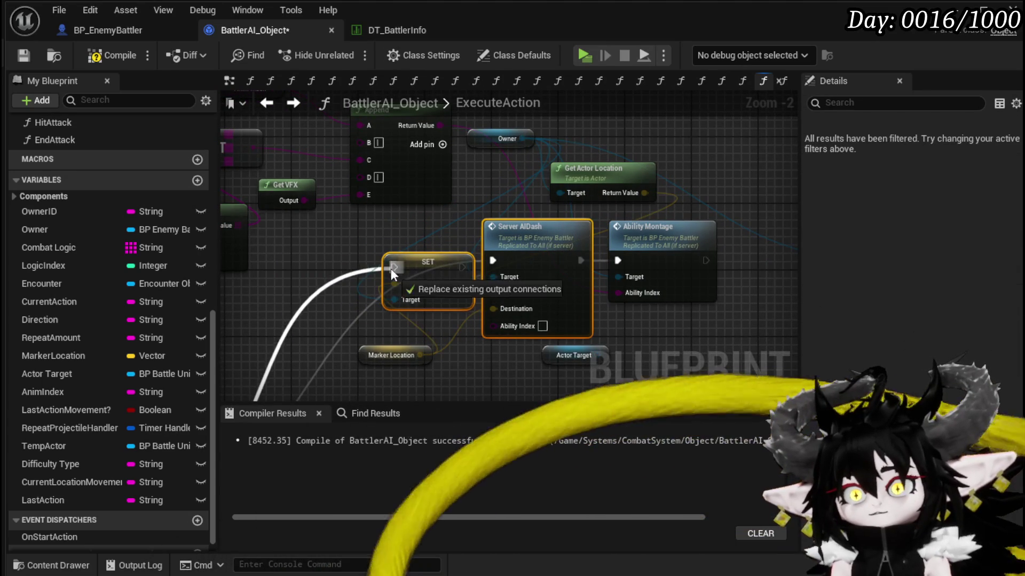
pyautogui.moveTo(580, 261); pyautogui.dragTo(618, 260)
pyautogui.click(541, 232)
pyautogui.press('Delete')
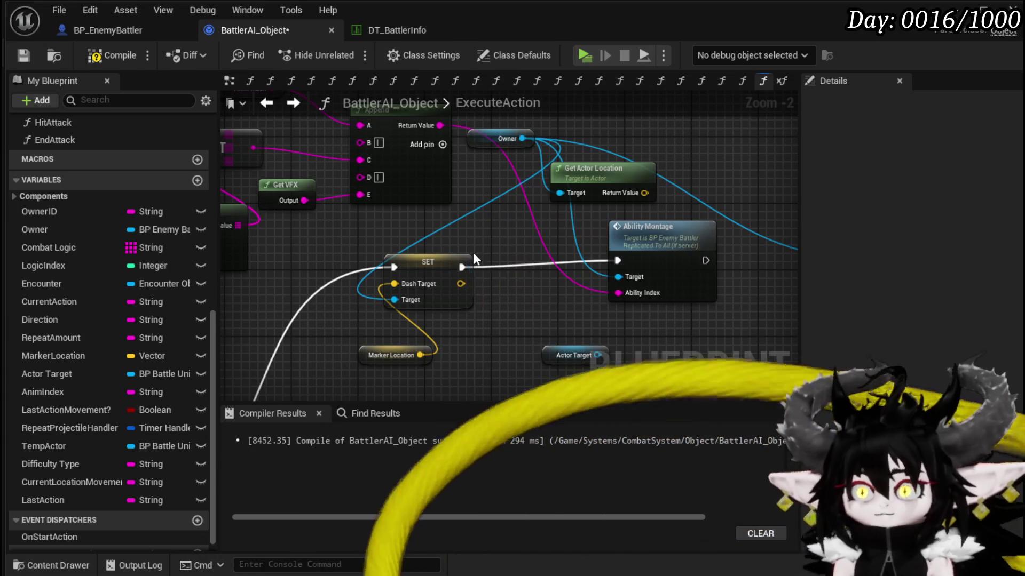
pyautogui.moveTo(420, 256); pyautogui.dragTo(476, 249)
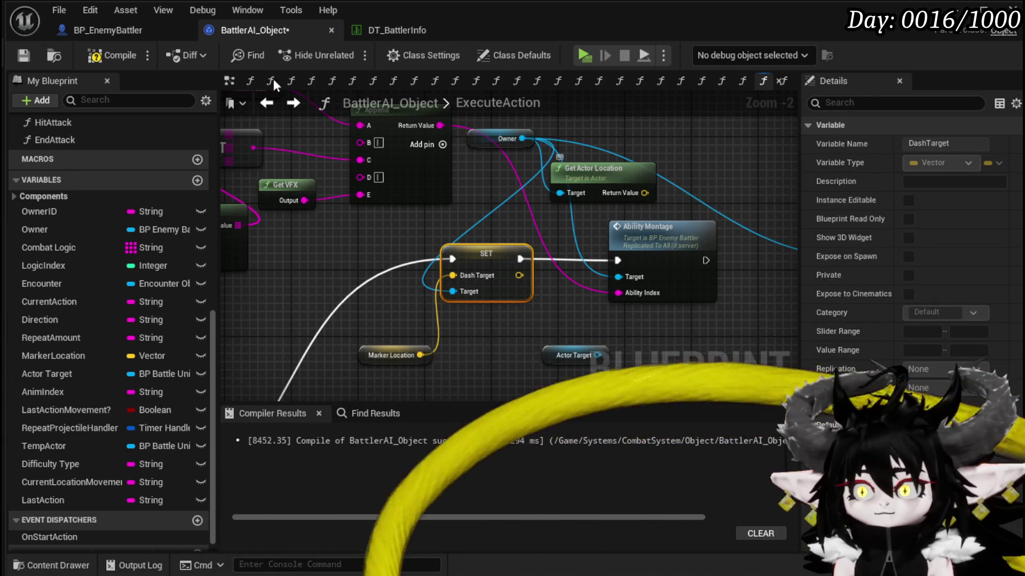
pyautogui.click(20, 54)
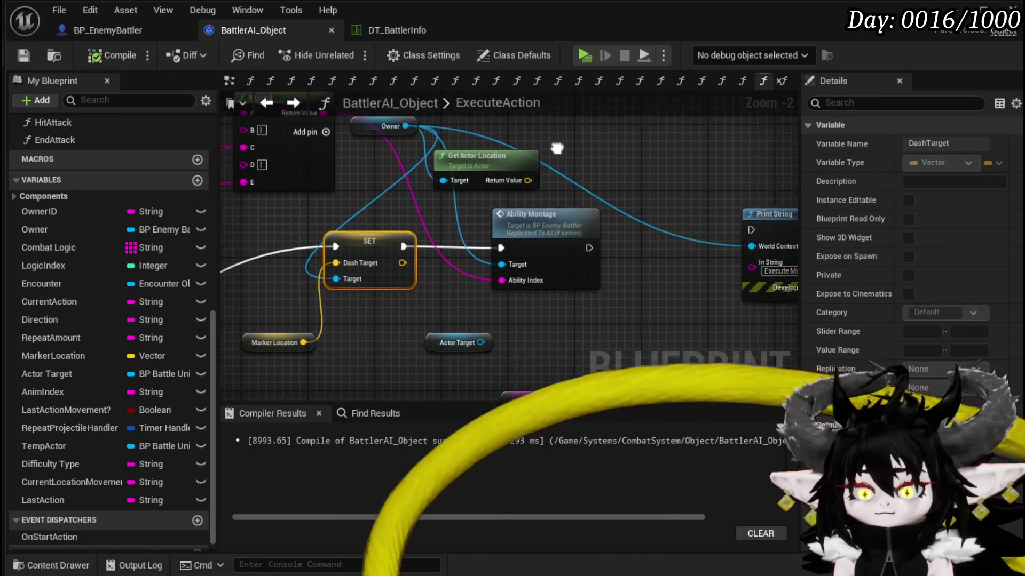
# Insert an Owner Dash Timer call between SET Dash Target and Ability Montage.
pyautogui.moveTo(384, 158); pyautogui.dragTo(510, 156)
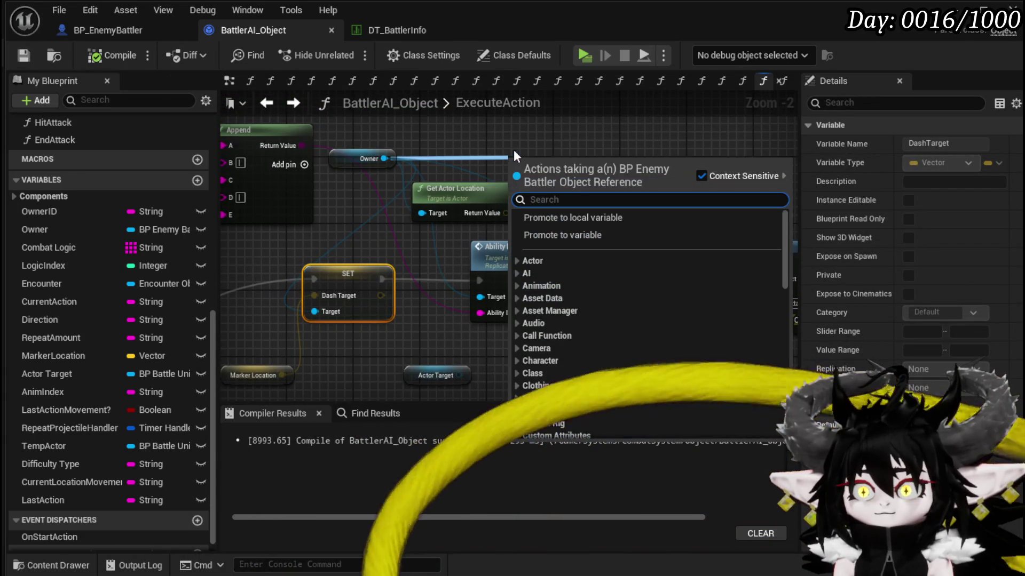
pyautogui.write('Das')
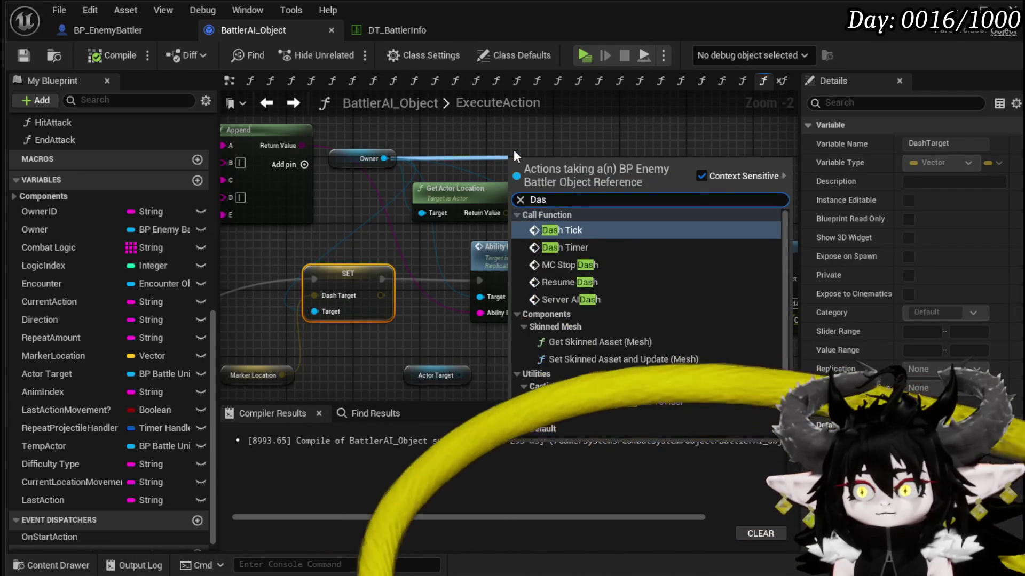
pyautogui.click(568, 247)
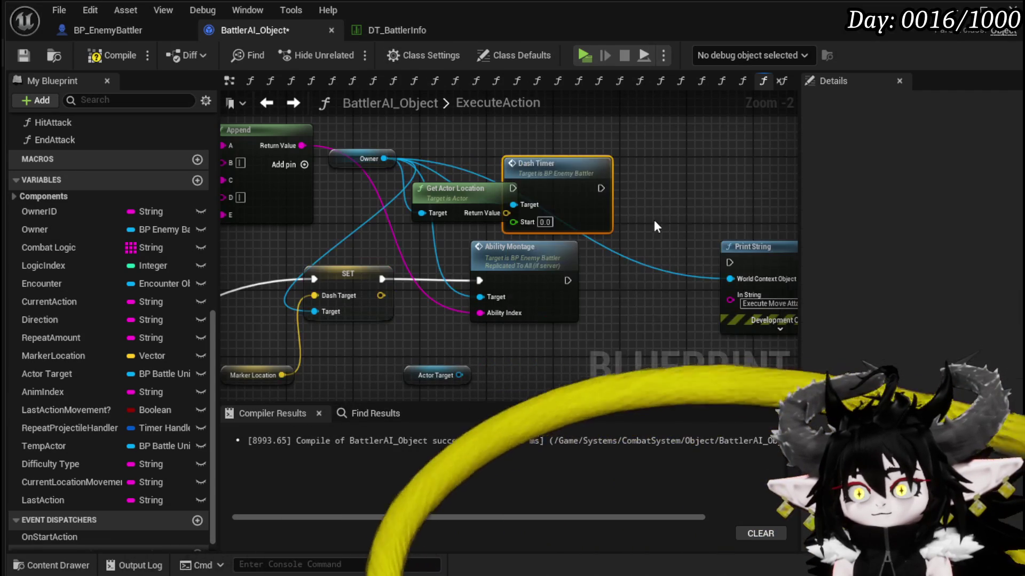
pyautogui.moveTo(504, 167); pyautogui.dragTo(374, 294)
pyautogui.moveTo(475, 260); pyautogui.dragTo(601, 260)
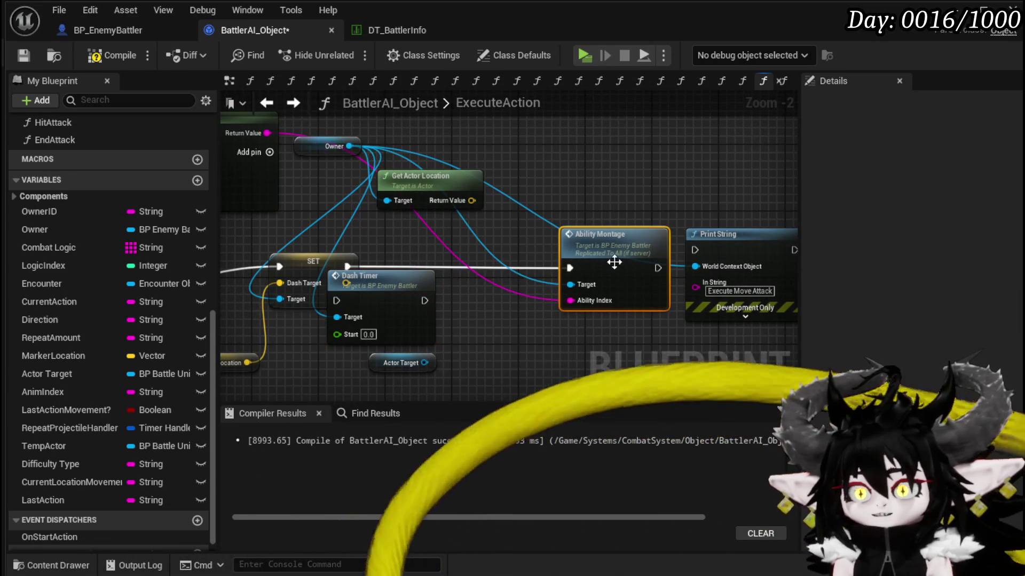
pyautogui.moveTo(364, 290)
pyautogui.mouseDown()
pyautogui.moveTo(454, 271)
pyautogui.moveTo(437, 264)
pyautogui.mouseUp()
pyautogui.moveTo(346, 266); pyautogui.dragTo(411, 274)
pyautogui.moveTo(426, 274); pyautogui.dragTo(450, 265)
pyautogui.moveTo(525, 267); pyautogui.dragTo(570, 268)
# Delete the unused Get Actor Location and Print String debug nodes, recompile, and return to the level.
pyautogui.click(427, 182)
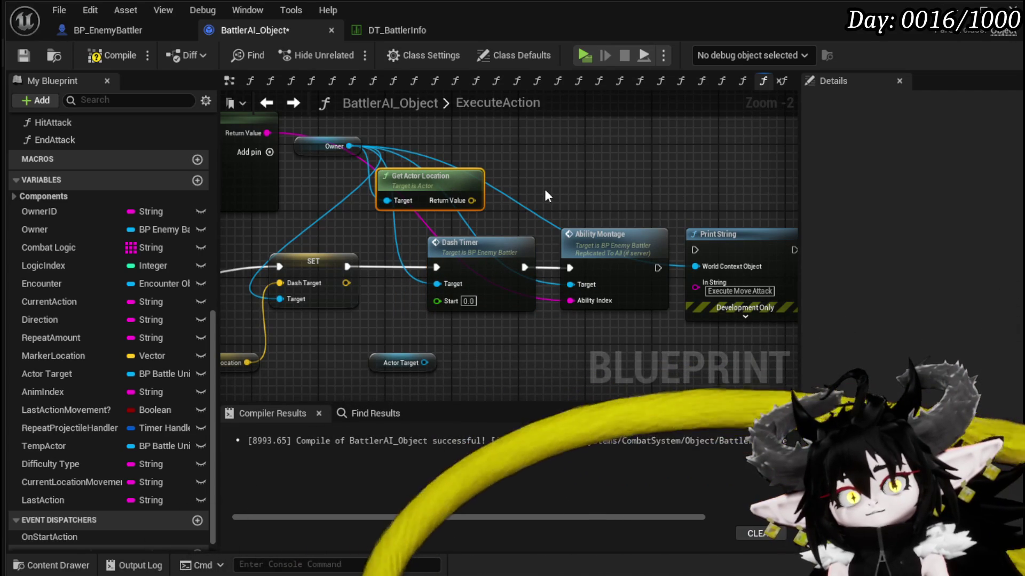
pyautogui.press('Delete')
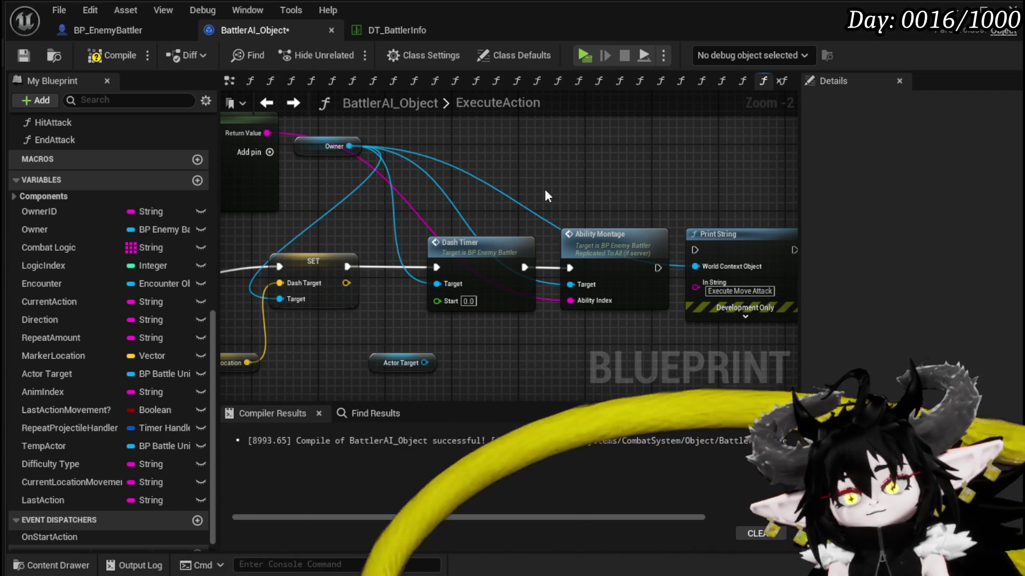
pyautogui.click(23, 55)
pyautogui.moveTo(667, 184); pyautogui.dragTo(581, 139)
pyautogui.click(694, 275)
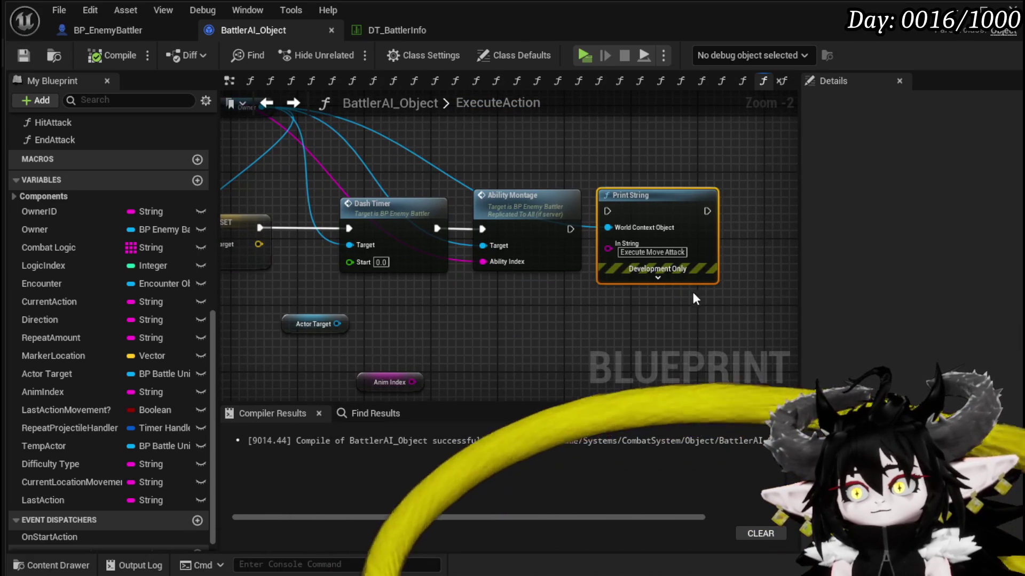
pyautogui.press('Delete')
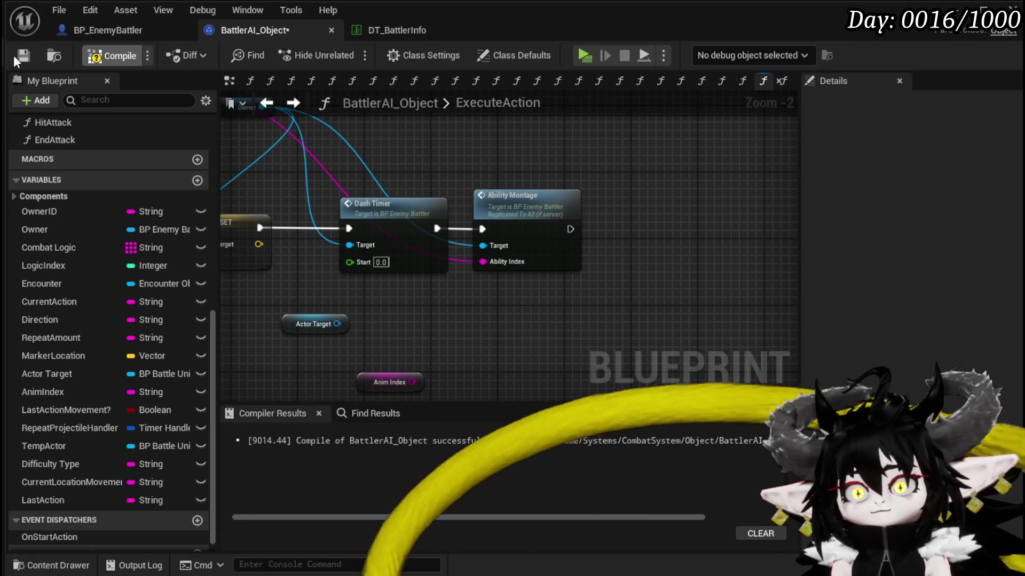
pyautogui.click(22, 56)
pyautogui.moveTo(459, 291); pyautogui.dragTo(626, 295)
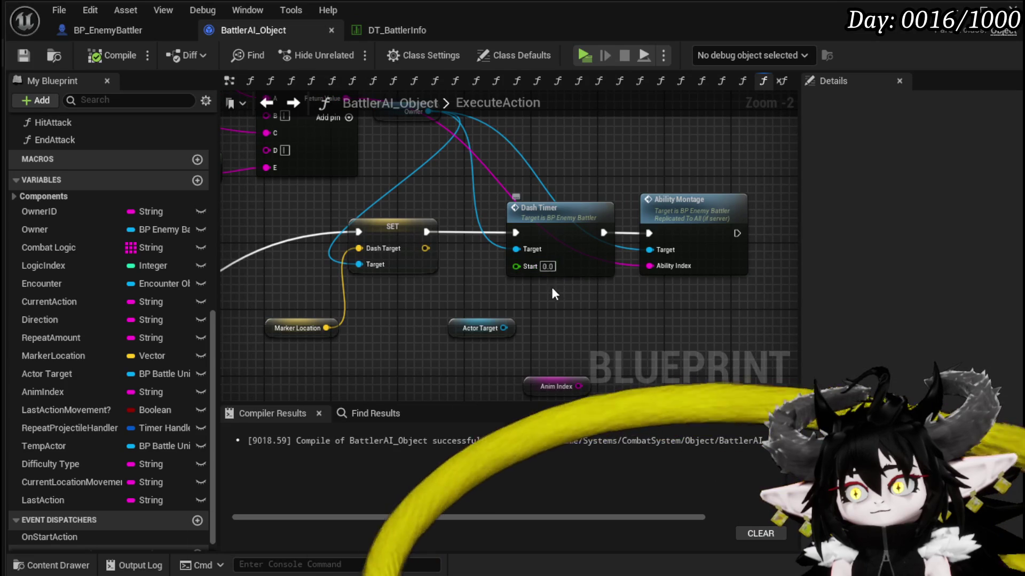
pyautogui.moveTo(556, 292); pyautogui.dragTo(401, 301)
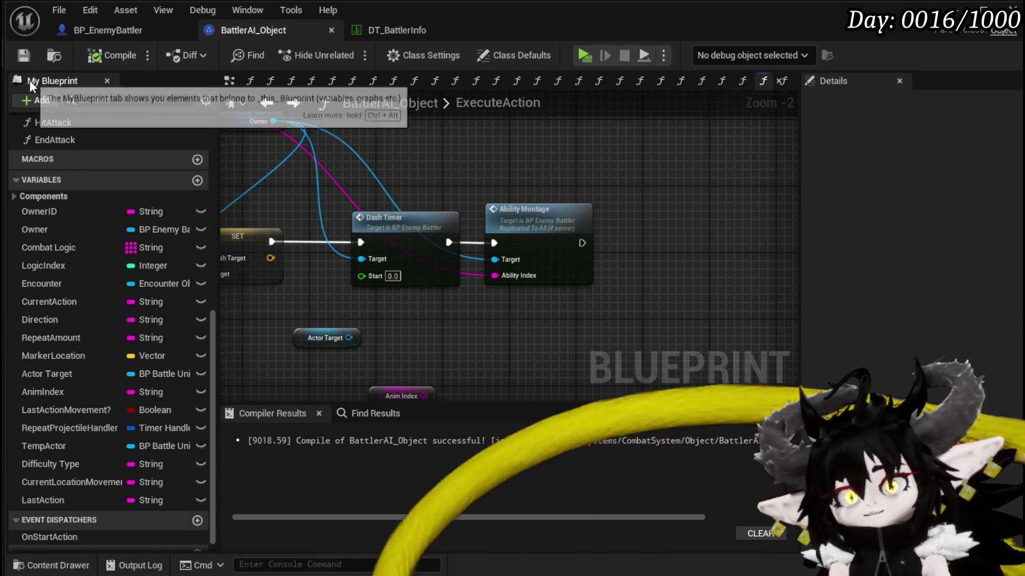
pyautogui.click(984, 9)
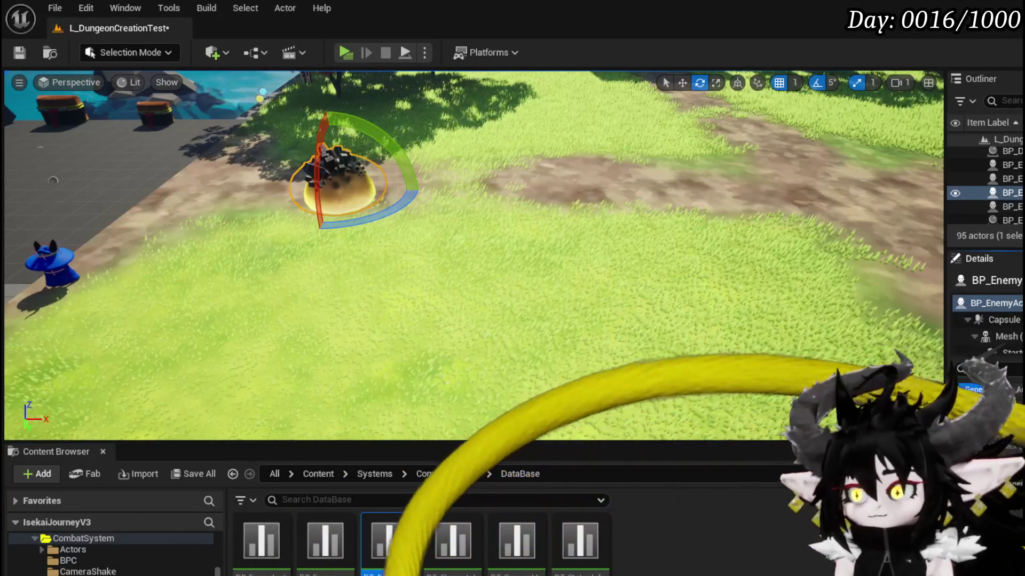
# Save the level, play-test a battle against the two Slime_Earth enemies, then stop and save all.
pyautogui.click(24, 55)
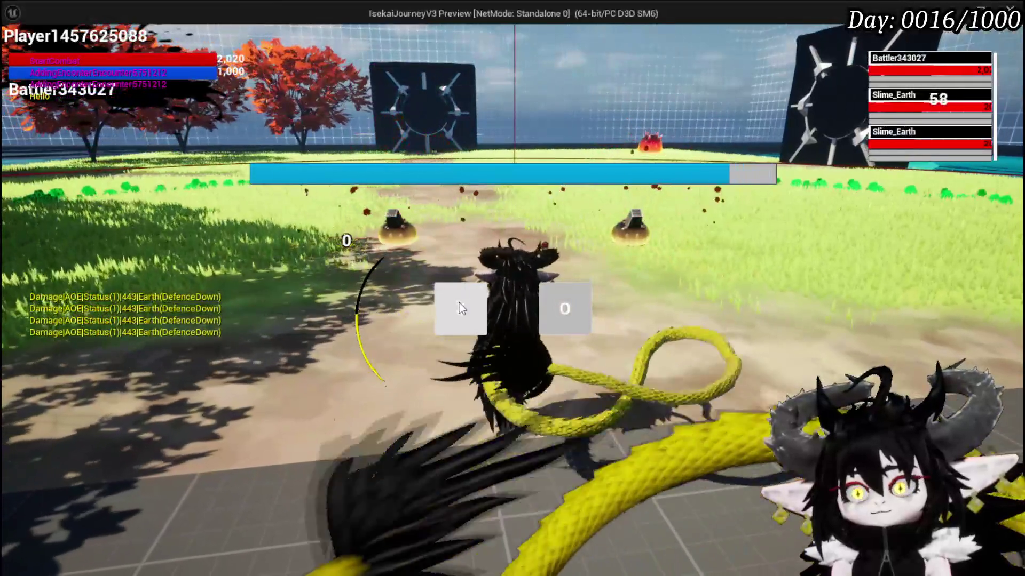
pyautogui.click(459, 303)
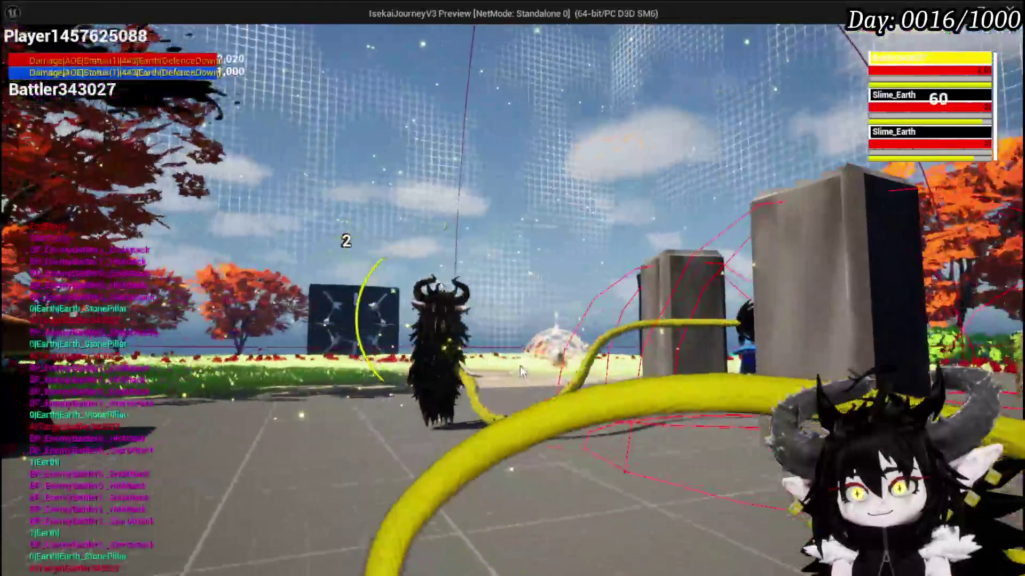
pyautogui.press('Escape')
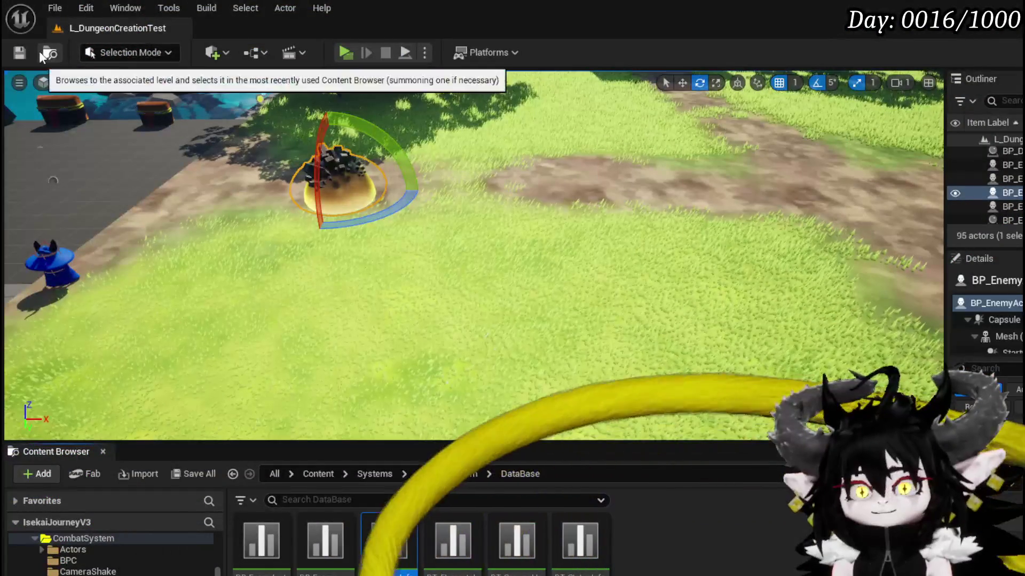
pyautogui.hotkey('ctrl', 's')
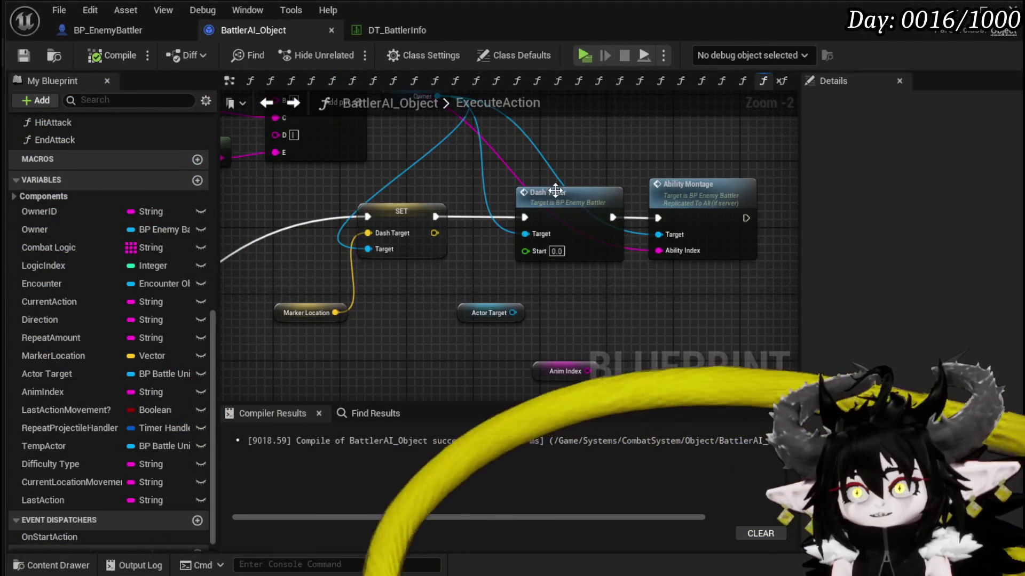
# Inspect the DashTimer and DashTick function graphs, then save BP_EnemyBattler.
pyautogui.doubleClick(550, 193)
pyautogui.moveTo(431, 280)
pyautogui.mouseDown()
pyautogui.moveTo(411, 224)
pyautogui.moveTo(328, 294)
pyautogui.moveTo(422, 297)
pyautogui.mouseUp()
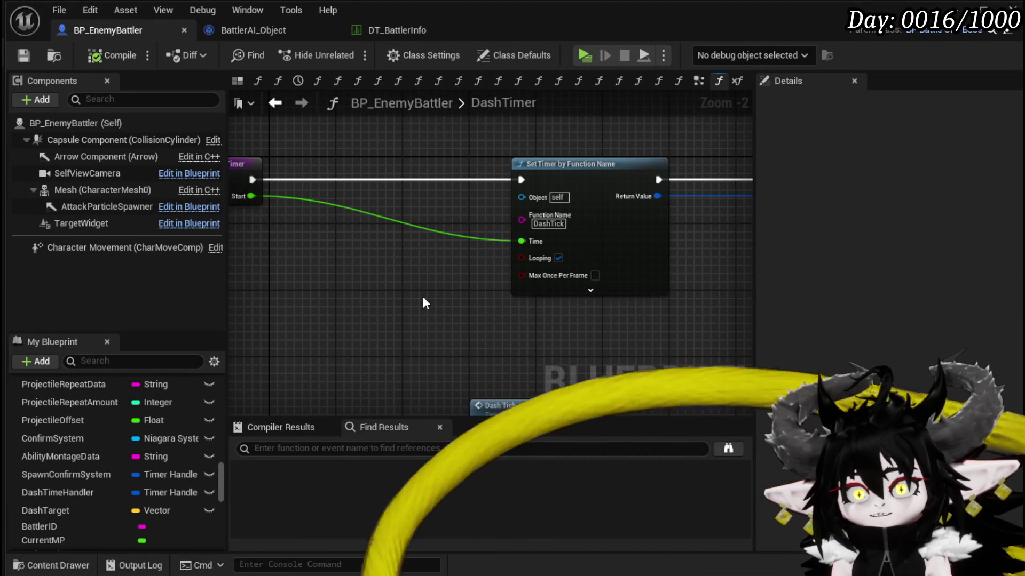
pyautogui.scroll(3, 133, 422)
pyautogui.scroll(10, 133, 419)
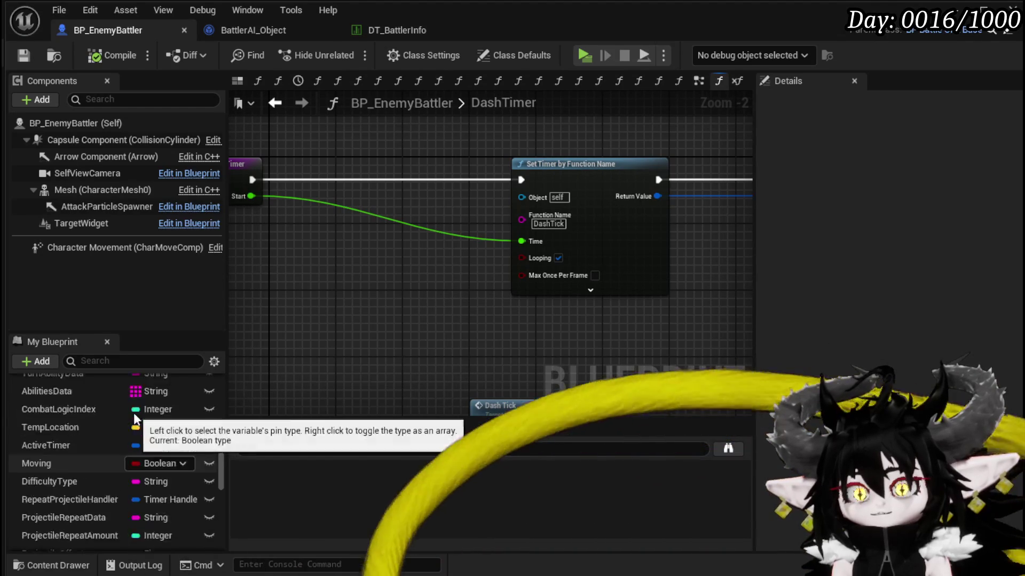
pyautogui.scroll(10, 88, 440)
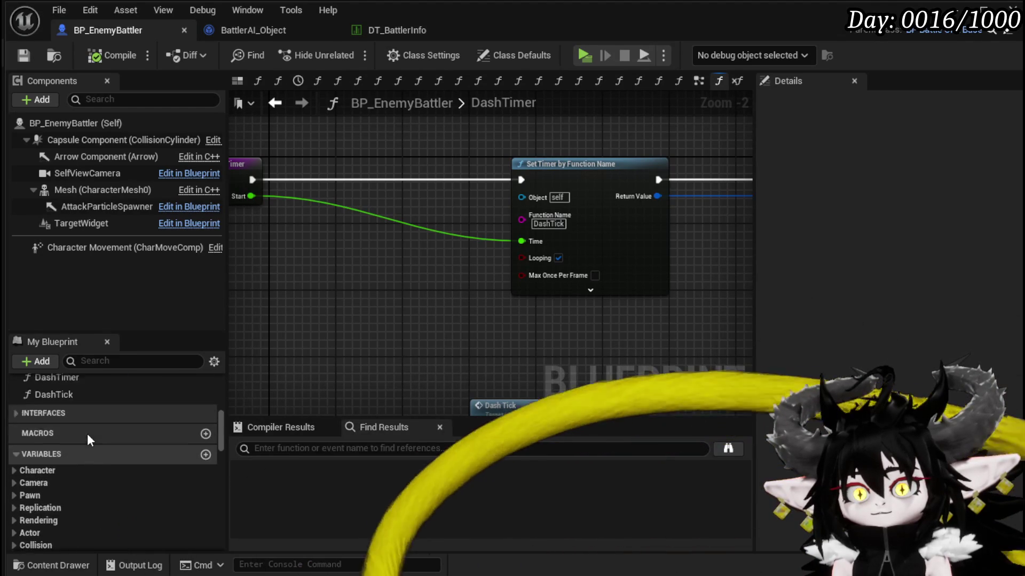
pyautogui.moveTo(427, 356); pyautogui.dragTo(405, 261)
pyautogui.doubleClick(539, 309)
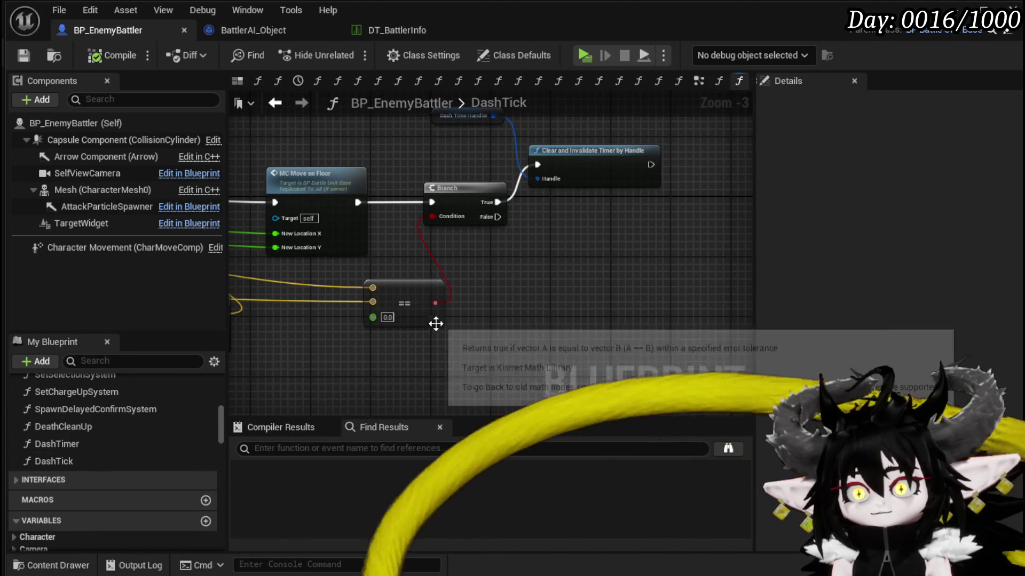
pyautogui.moveTo(426, 320); pyautogui.dragTo(533, 318)
pyautogui.moveTo(413, 306)
pyautogui.mouseDown()
pyautogui.moveTo(527, 316)
pyautogui.moveTo(508, 327)
pyautogui.moveTo(328, 323)
pyautogui.moveTo(398, 343)
pyautogui.moveTo(333, 326)
pyautogui.mouseUp()
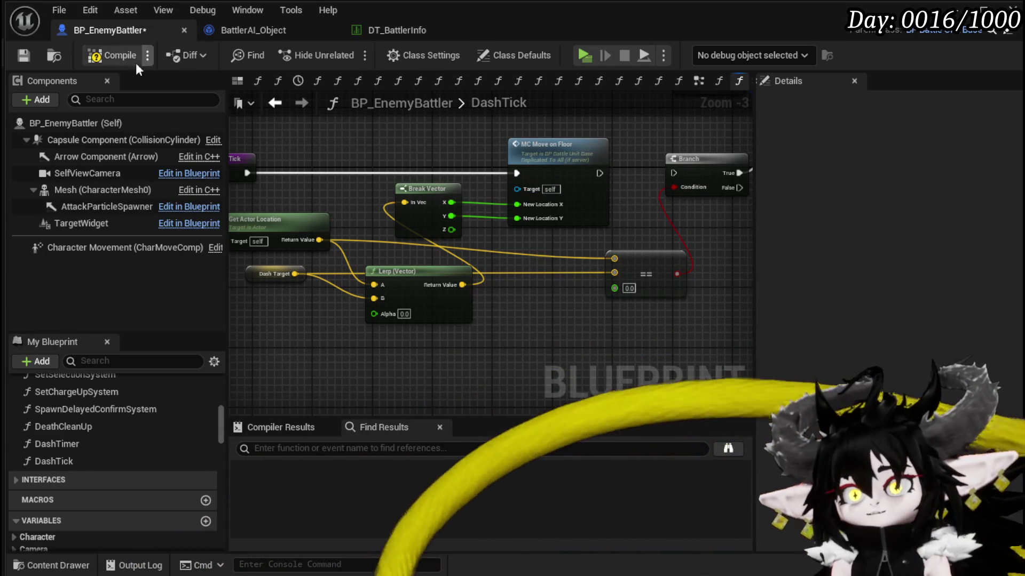
pyautogui.click(27, 58)
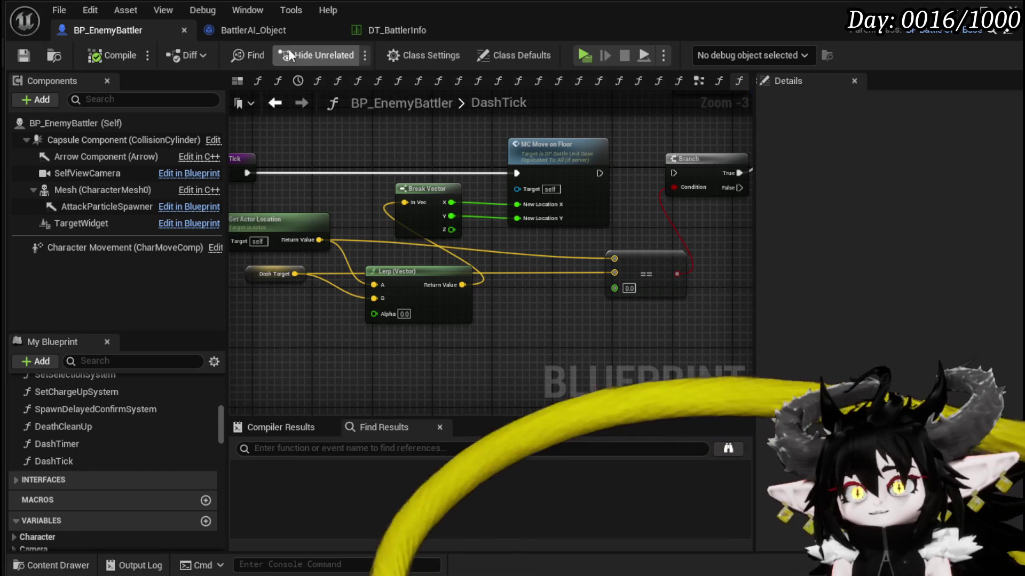
# In DashTimer, wire Start into the timer's Initial Start Delay instead of Time and edit Time.
pyautogui.doubleClick(66, 447)
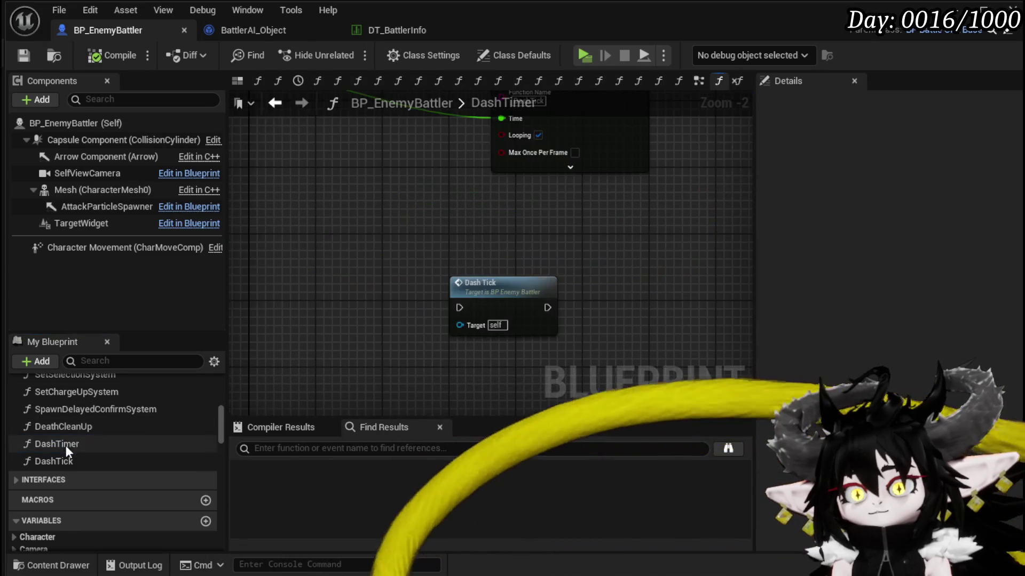
pyautogui.moveTo(464, 248); pyautogui.dragTo(435, 327)
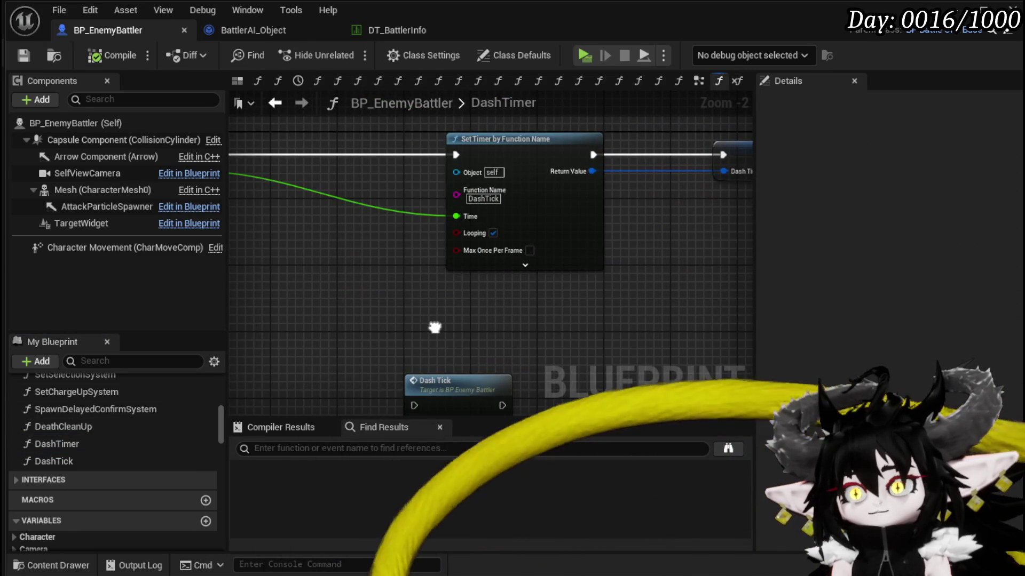
pyautogui.click(511, 265)
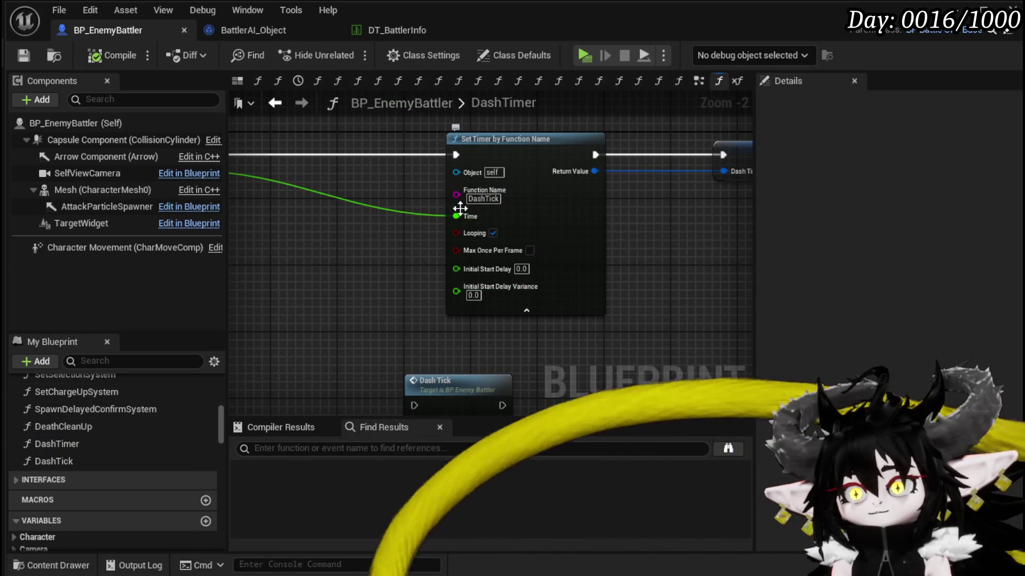
pyautogui.moveTo(459, 216)
pyautogui.mouseDown()
pyautogui.moveTo(364, 315)
pyautogui.moveTo(480, 272)
pyautogui.mouseUp()
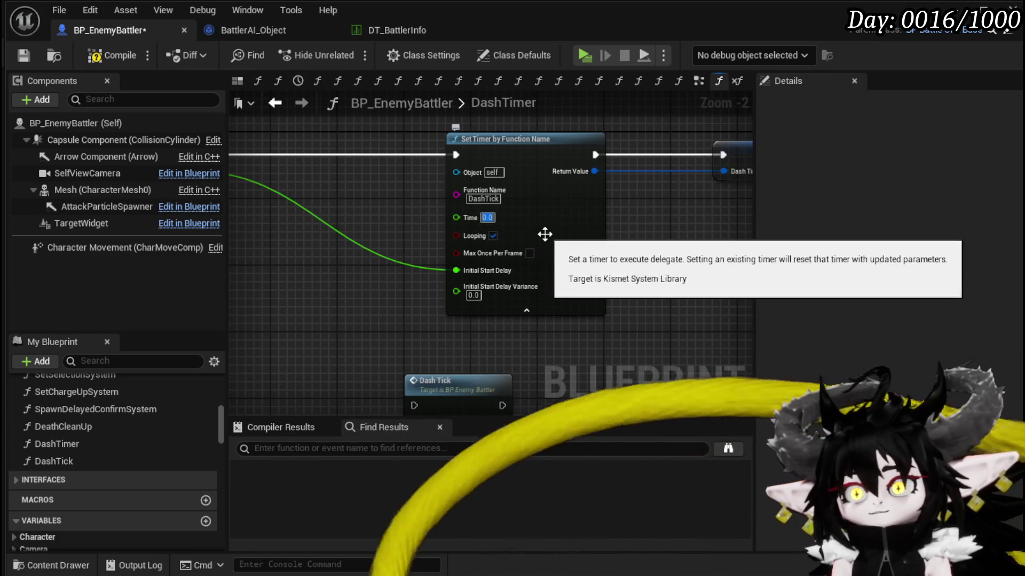
pyautogui.click(488, 218)
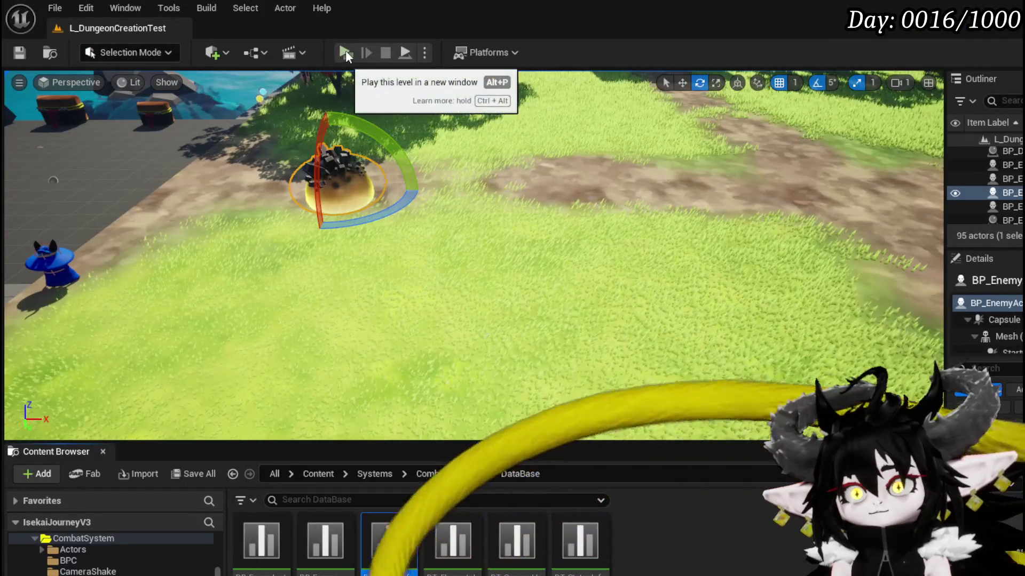
# Play-test the dash by walking to the enemy and choosing a battle action, then stop and save all.
pyautogui.click(345, 50)
pyautogui.press('w')
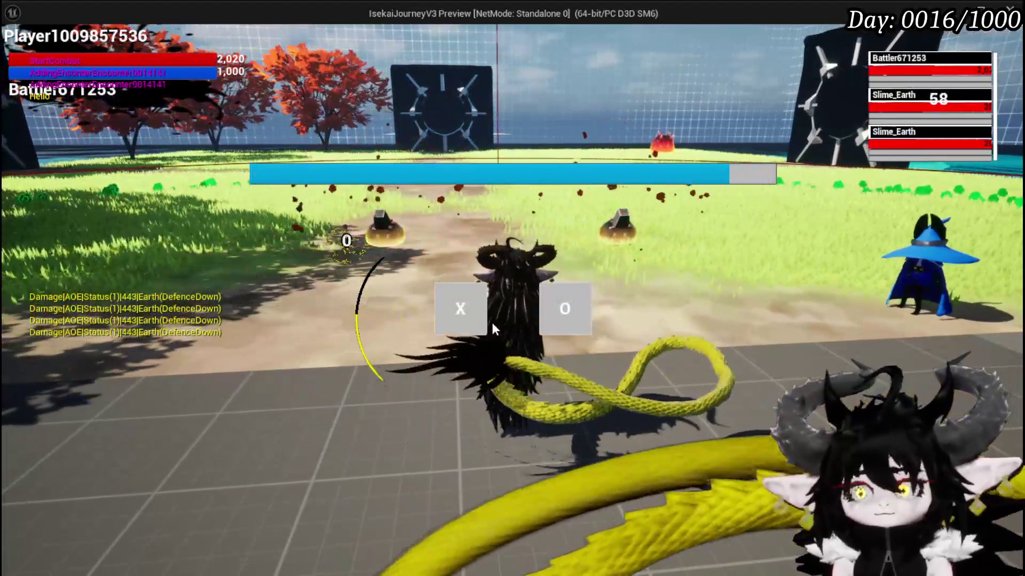
pyautogui.click(487, 321)
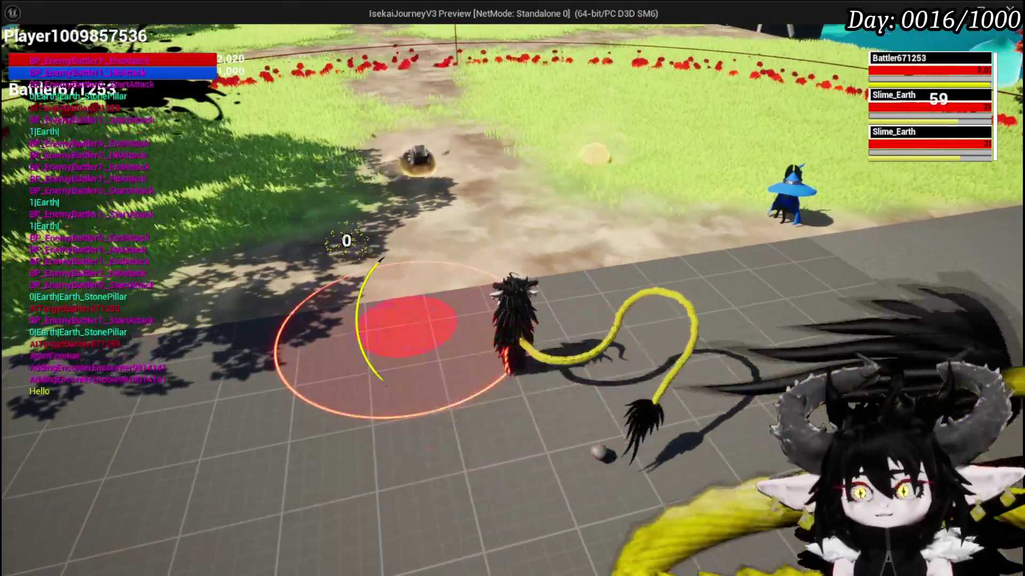
pyautogui.press('Escape')
pyautogui.click(20, 53)
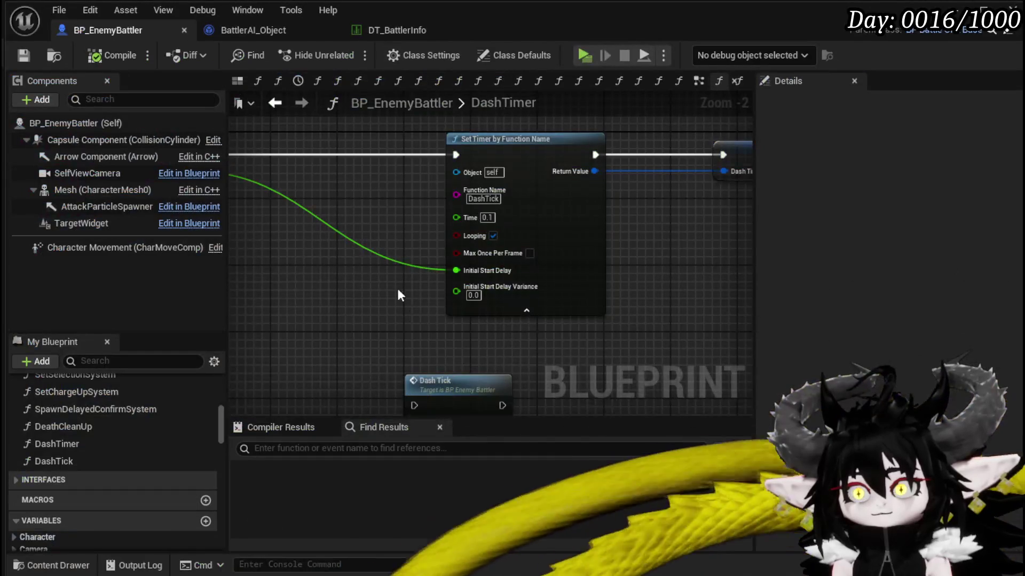
pyautogui.moveTo(399, 295)
pyautogui.mouseDown()
pyautogui.moveTo(432, 320)
pyautogui.moveTo(480, 333)
pyautogui.mouseUp()
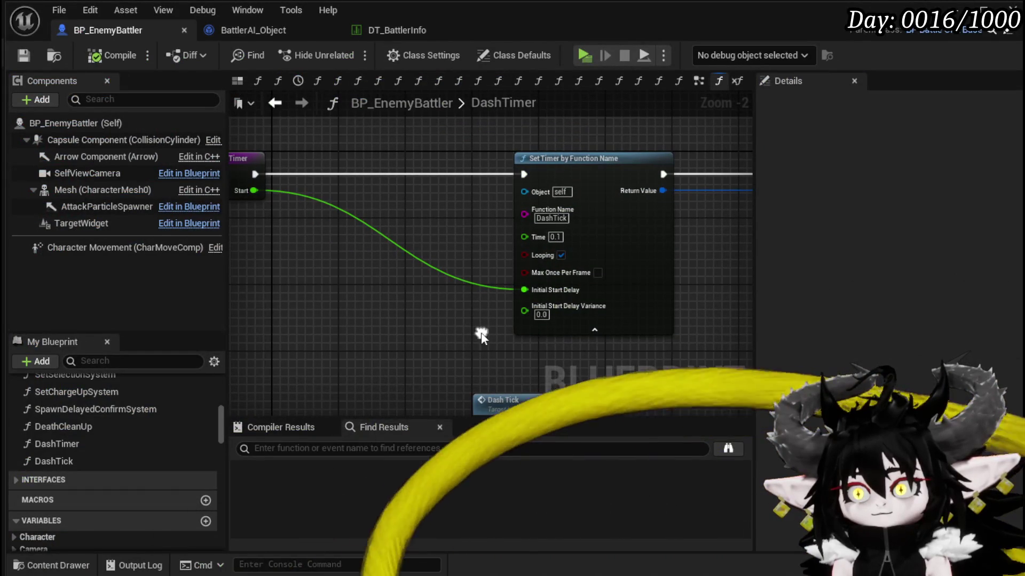
# Copy Set Actor Location from BP_BattleUnit_Base's MC_MoveOnFloor and paste it into BP_EnemyBattler's DashTick.
pyautogui.doubleClick(117, 460)
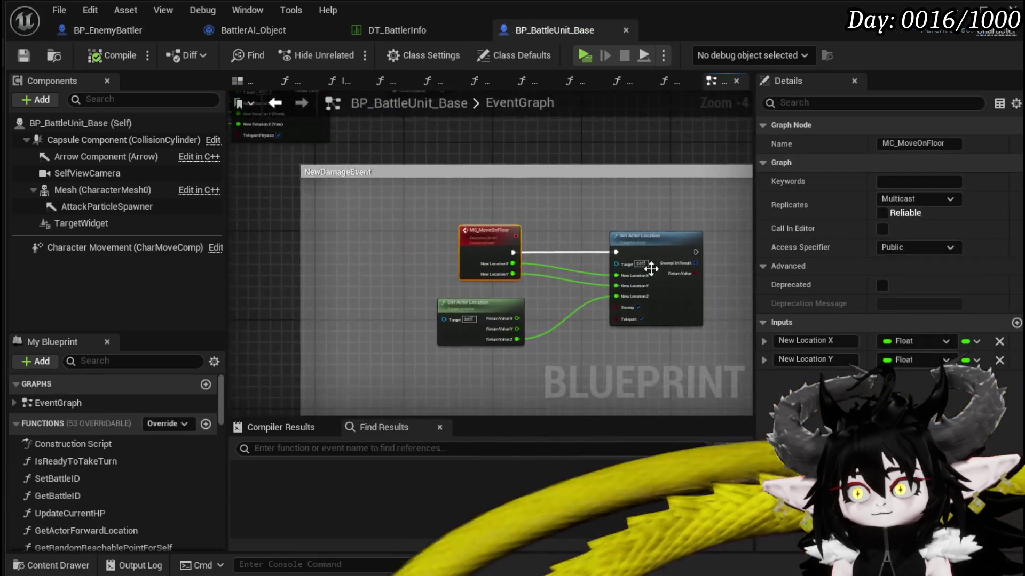
pyautogui.scroll(3, 647, 267)
pyautogui.moveTo(652, 230); pyautogui.dragTo(394, 193)
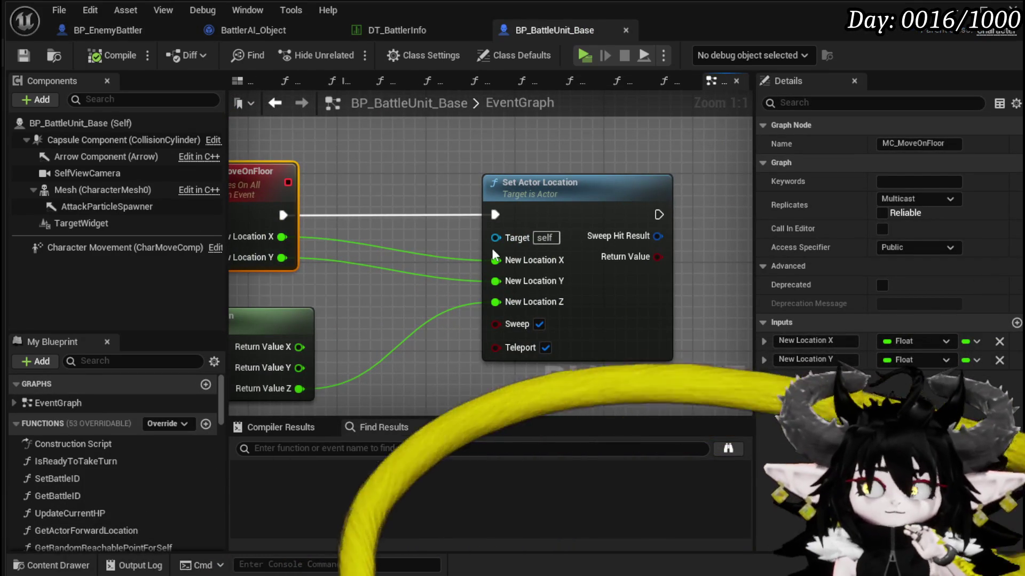
pyautogui.moveTo(420, 207)
pyautogui.mouseDown()
pyautogui.moveTo(502, 236)
pyautogui.moveTo(442, 224)
pyautogui.mouseUp()
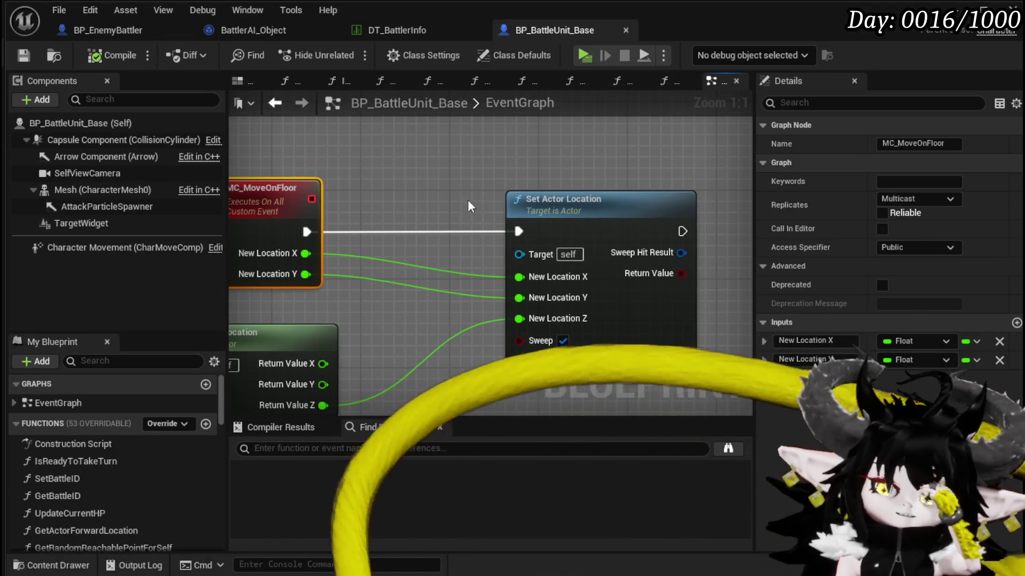
pyautogui.click(604, 308)
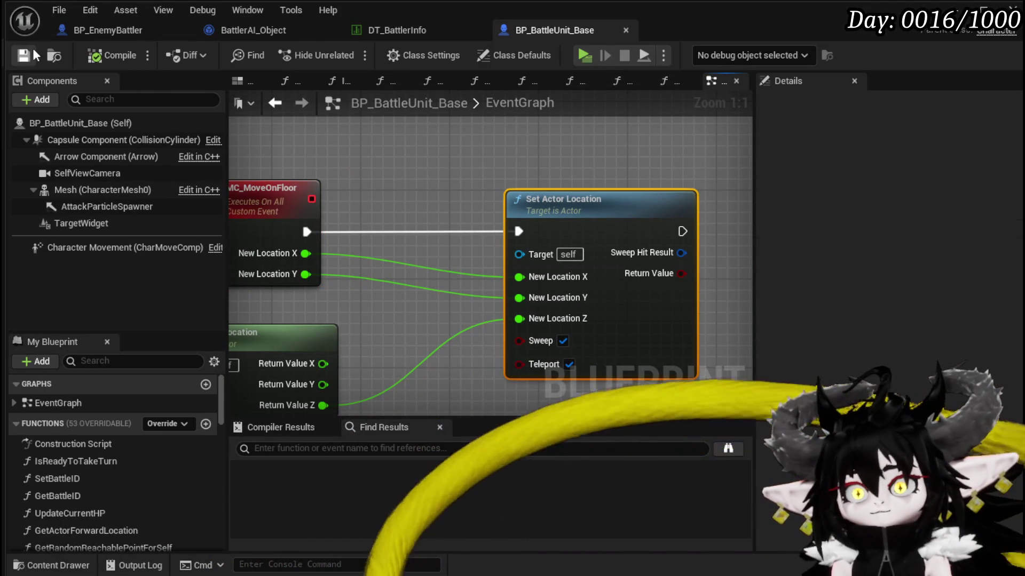
pyautogui.click(237, 29)
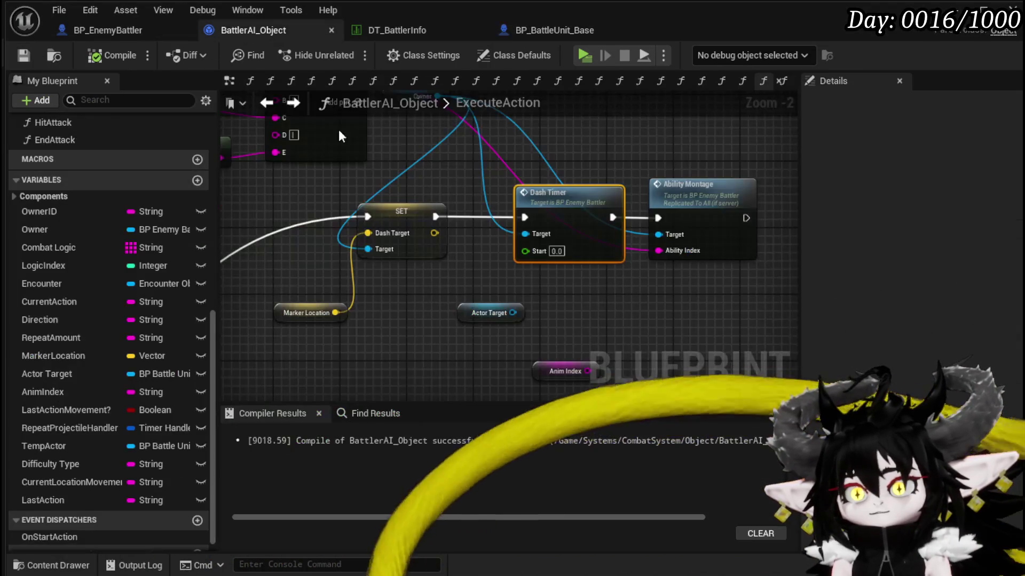
pyautogui.click(62, 31)
pyautogui.hotkey('ctrl', 'v')
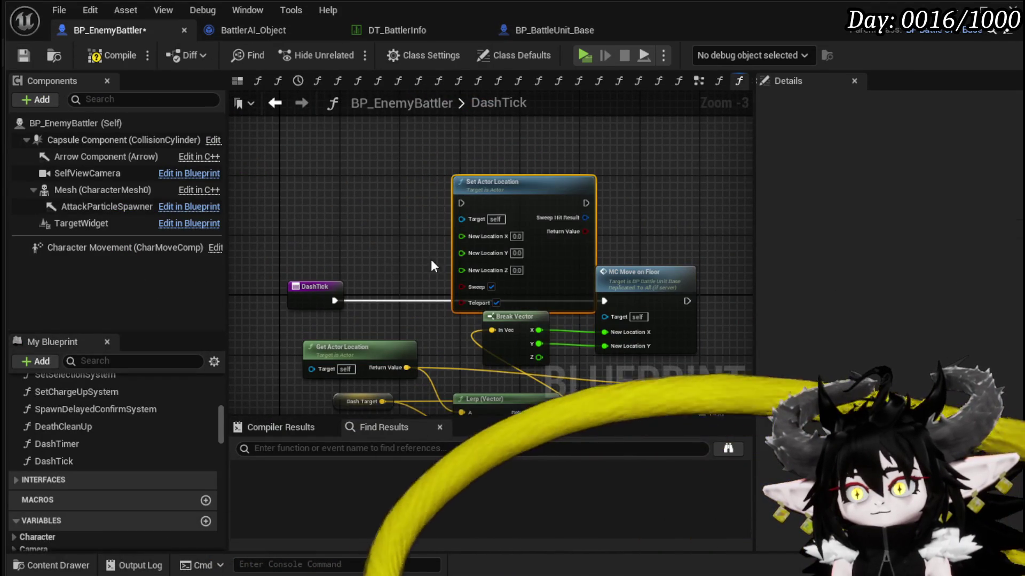
# Recombine Set Actor Location's New Location pins, feed it the Lerp result, and run DashTick into it.
pyautogui.rightClick(334, 198)
pyautogui.click(380, 270)
pyautogui.moveTo(431, 319); pyautogui.dragTo(495, 265)
pyautogui.moveTo(318, 309)
pyautogui.mouseDown()
pyautogui.moveTo(390, 191)
pyautogui.moveTo(396, 152)
pyautogui.moveTo(523, 288)
pyautogui.mouseUp()
pyautogui.moveTo(431, 319)
pyautogui.mouseDown()
pyautogui.moveTo(339, 171)
pyautogui.moveTo(343, 146)
pyautogui.mouseUp()
pyautogui.moveTo(233, 209)
pyautogui.mouseDown()
pyautogui.moveTo(301, 251)
pyautogui.moveTo(319, 210)
pyautogui.moveTo(434, 149)
pyautogui.mouseUp()
pyautogui.moveTo(283, 233)
pyautogui.mouseDown()
pyautogui.moveTo(272, 180)
pyautogui.moveTo(283, 161)
pyautogui.mouseUp()
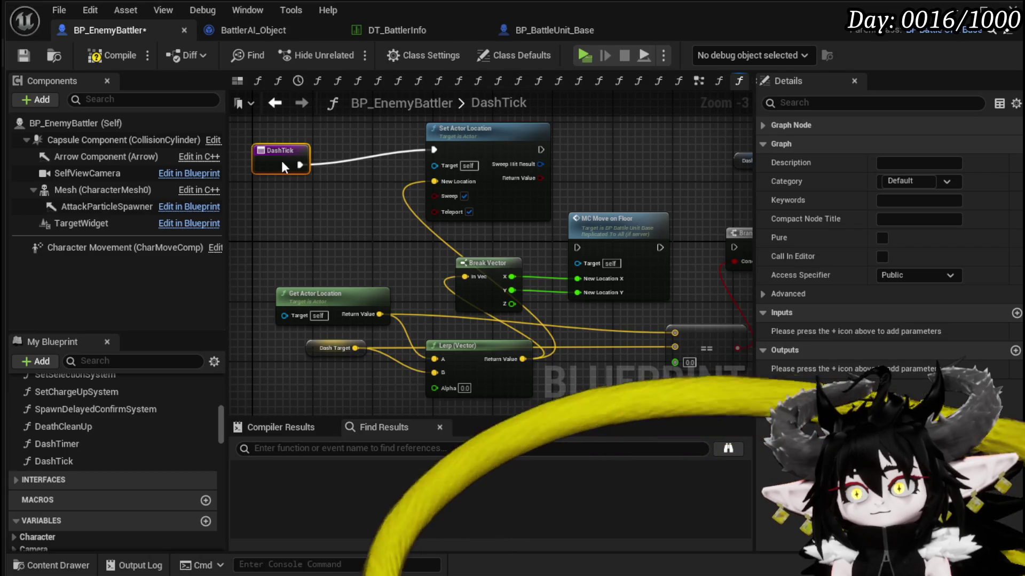
# Rearrange Break Vector, Get Actor Location, Dash Target and Lerp (Vector) into a tidier layout.
pyautogui.moveTo(582, 216); pyautogui.dragTo(582, 216)
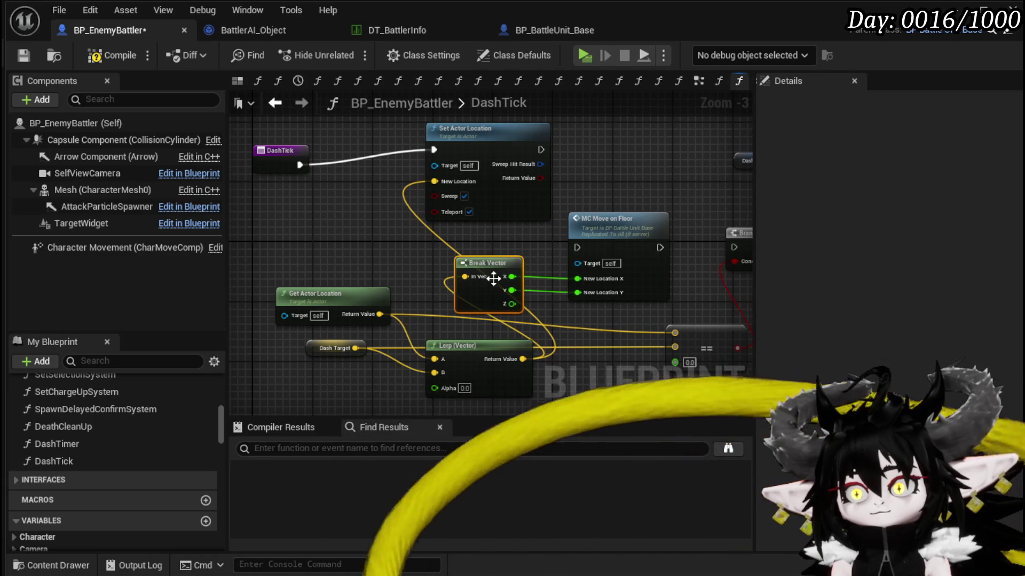
pyautogui.moveTo(465, 277); pyautogui.dragTo(641, 162)
pyautogui.moveTo(497, 264); pyautogui.dragTo(649, 164)
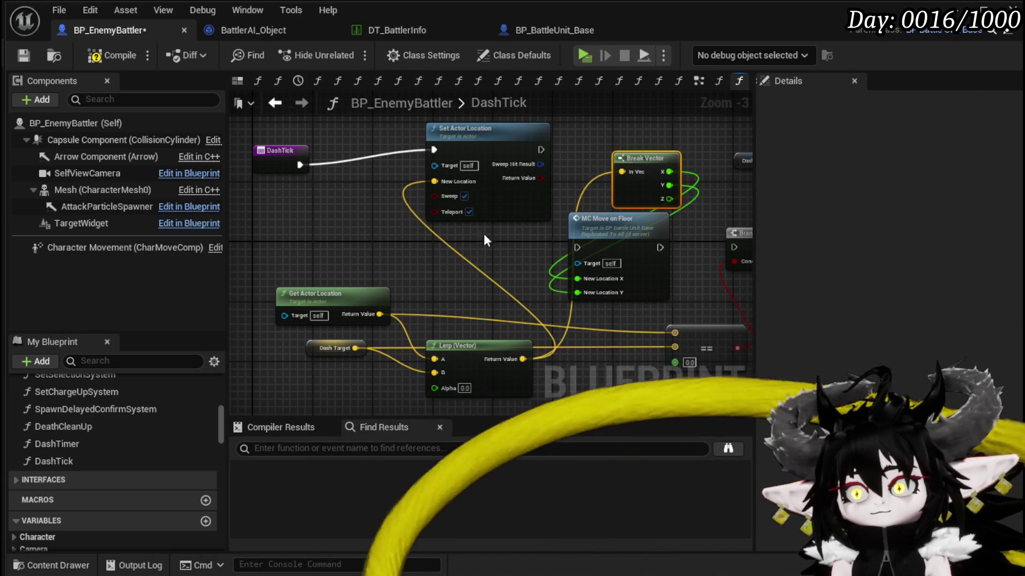
pyautogui.moveTo(462, 243); pyautogui.dragTo(509, 187)
pyautogui.moveTo(497, 332); pyautogui.dragTo(511, 398)
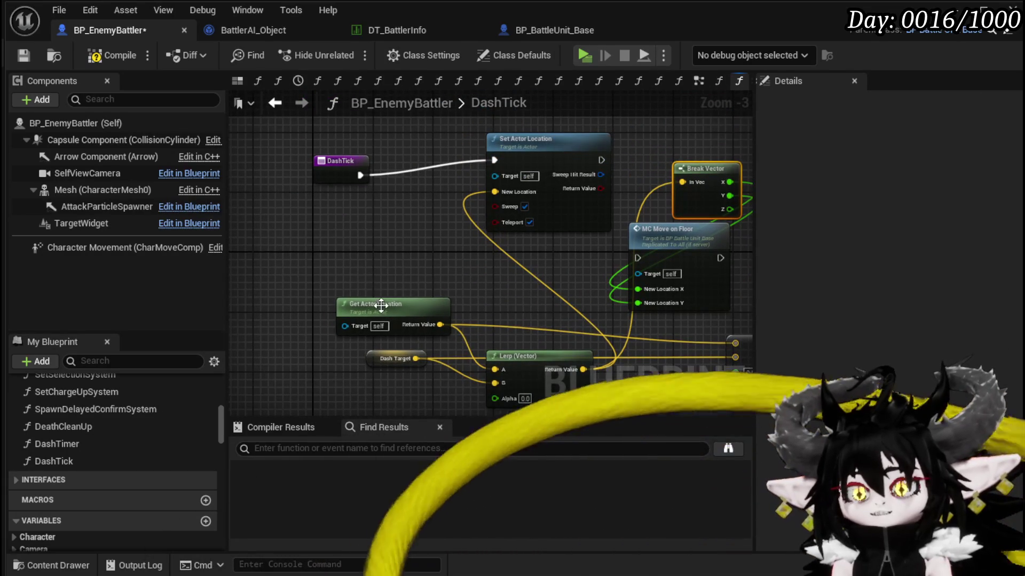
pyautogui.moveTo(384, 304); pyautogui.dragTo(317, 243)
pyautogui.moveTo(383, 354); pyautogui.dragTo(285, 338)
pyautogui.moveTo(533, 363); pyautogui.dragTo(458, 281)
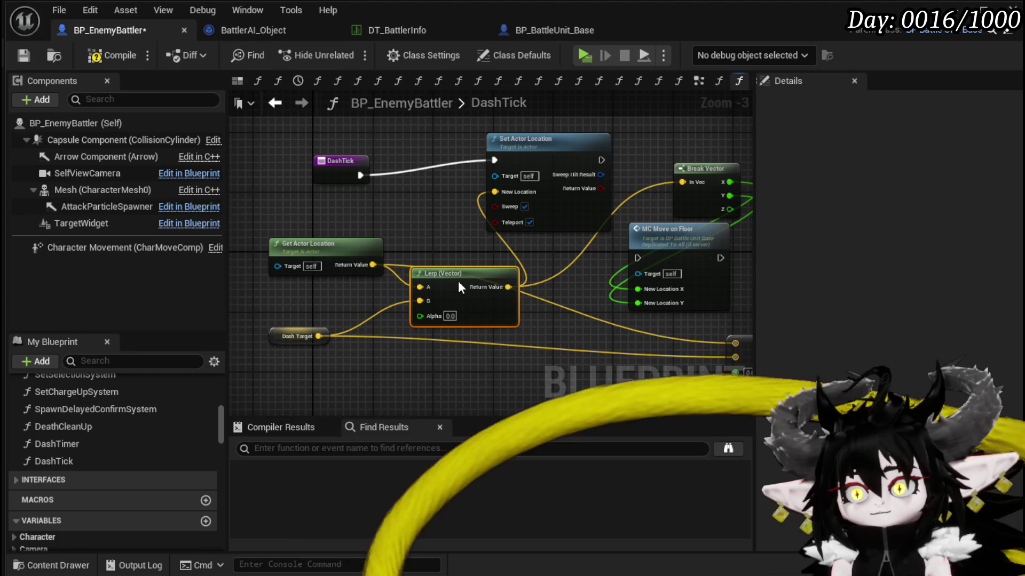
pyautogui.scroll(3, 453, 319)
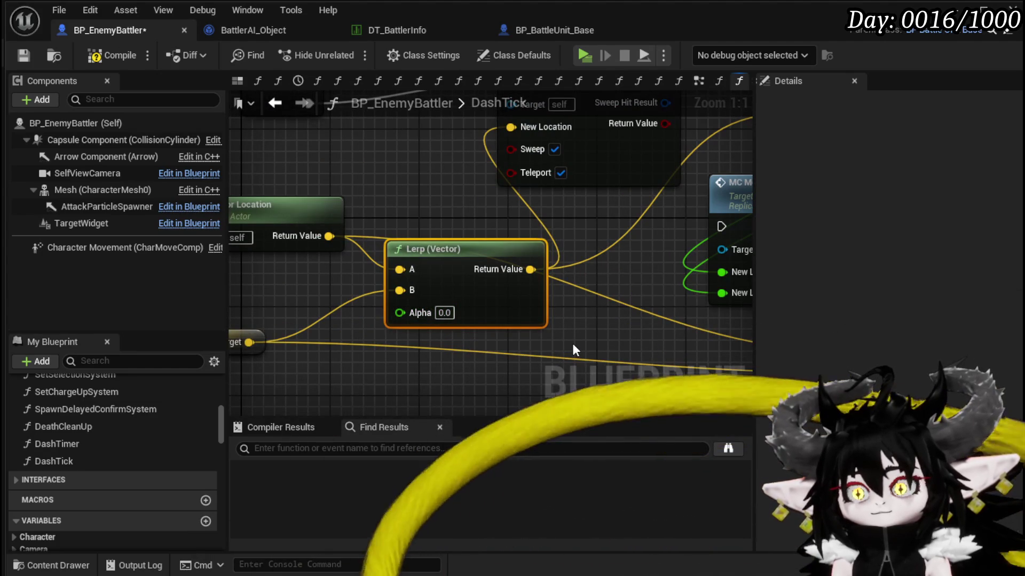
pyautogui.click(380, 177)
pyautogui.scroll(-3, 459, 238)
pyautogui.scroll(3, 357, 201)
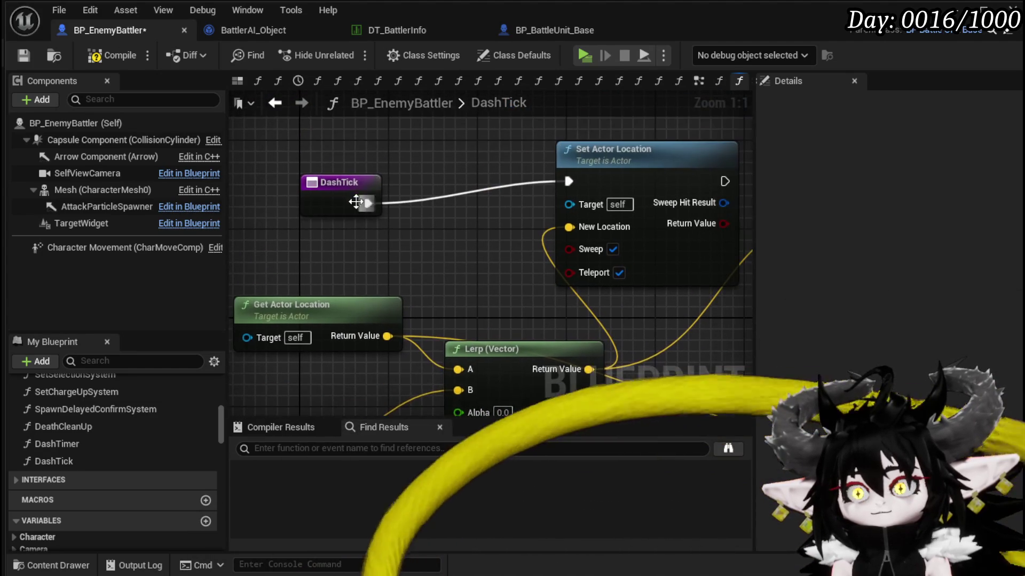
pyautogui.click(348, 184)
pyautogui.scroll(-1, 441, 210)
pyautogui.moveTo(440, 211); pyautogui.dragTo(503, 217)
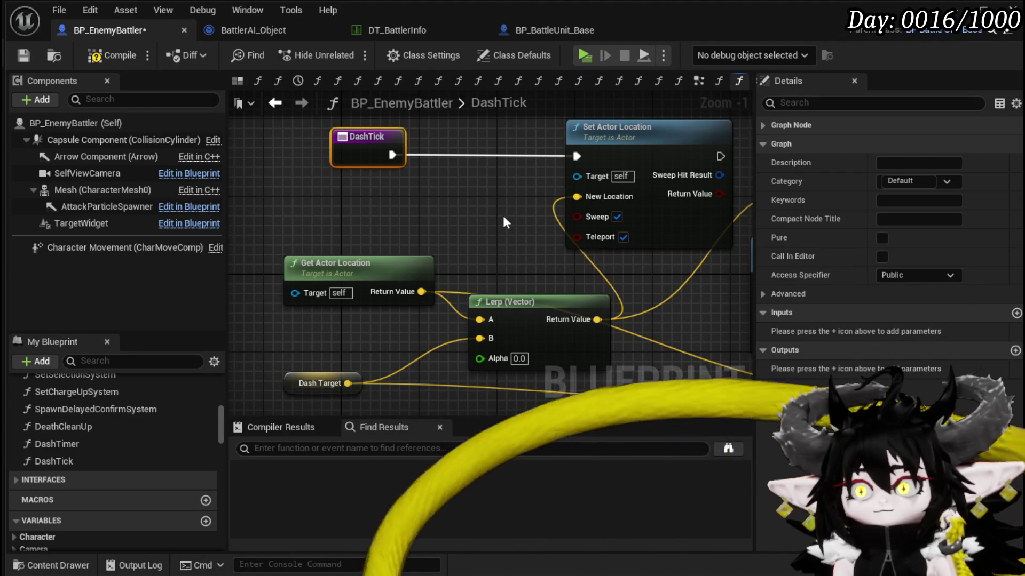
# Promote the Lerp's Alpha input to a new float variable named DashSpeed.
pyautogui.moveTo(368, 138); pyautogui.dragTo(339, 138)
pyautogui.moveTo(396, 214); pyautogui.dragTo(347, 204)
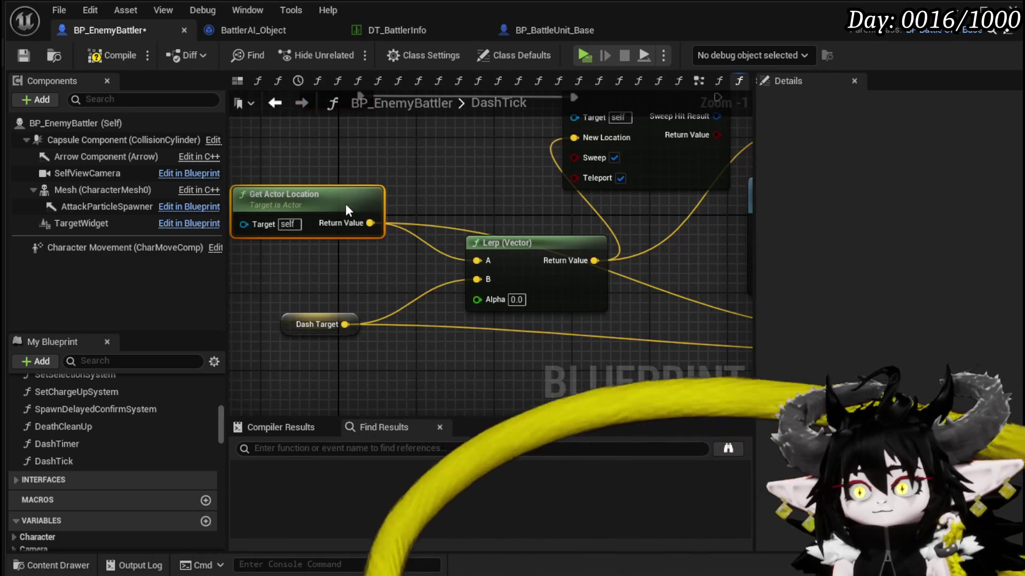
pyautogui.rightClick(485, 299)
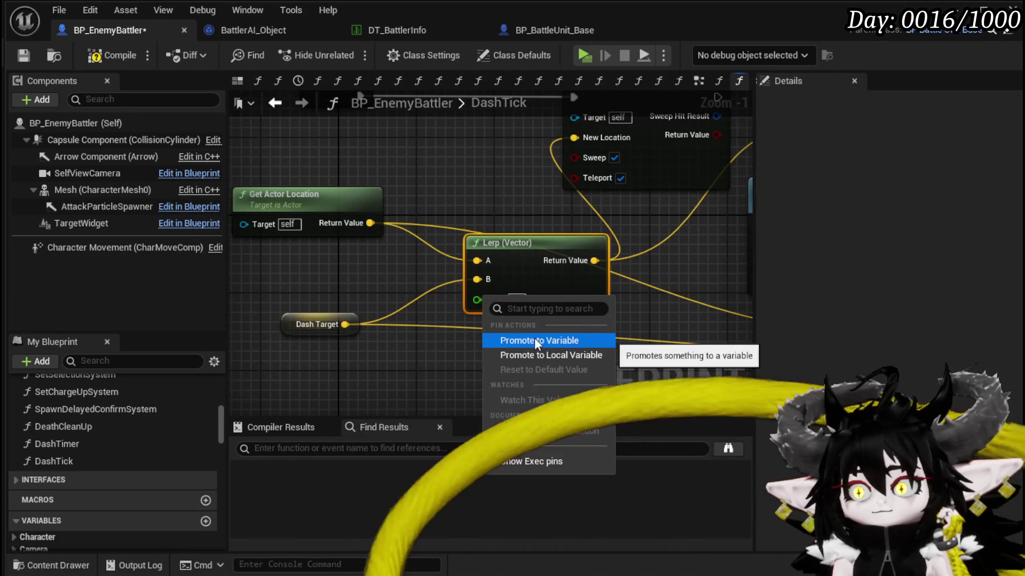
pyautogui.click(536, 340)
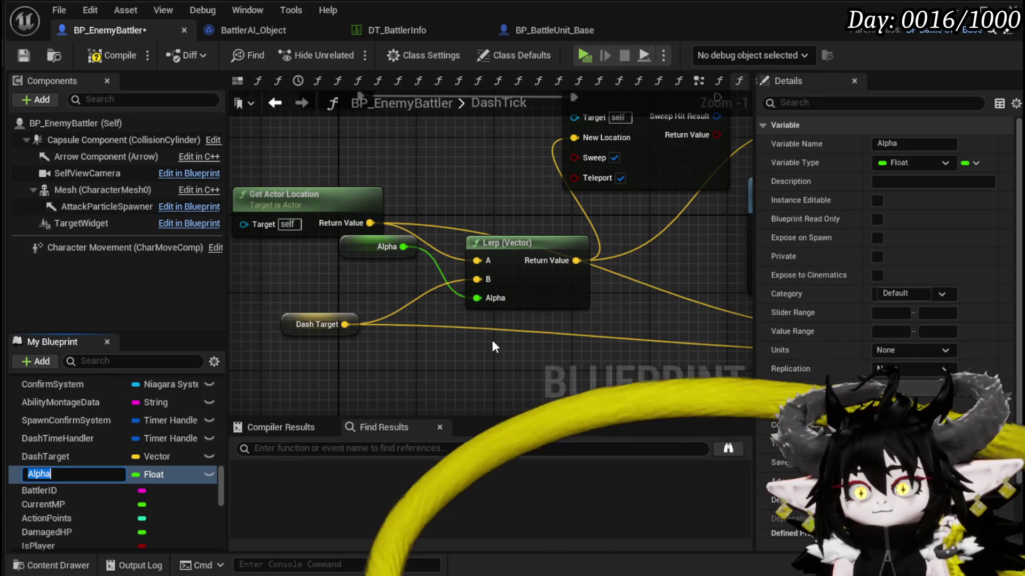
pyautogui.write('Dash')
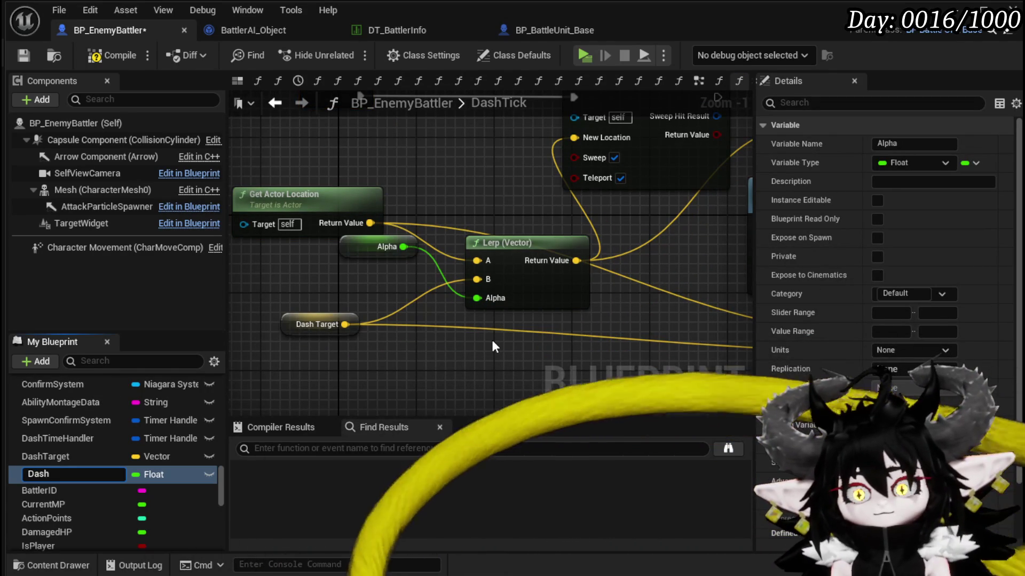
pyautogui.write('Dista')
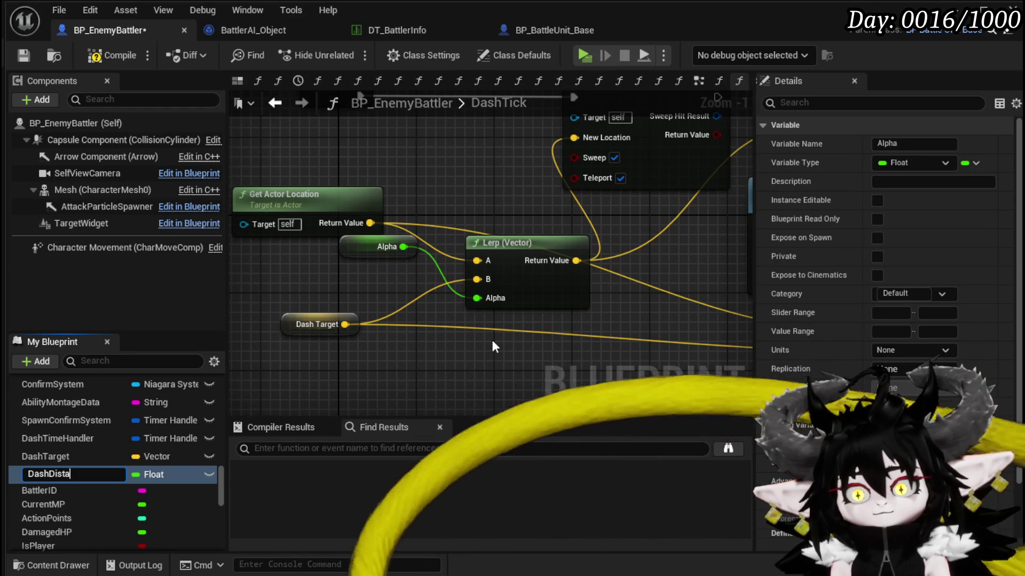
pyautogui.press('BackSpace')
pyautogui.press('BackSpace')
pyautogui.press('BackSpace')
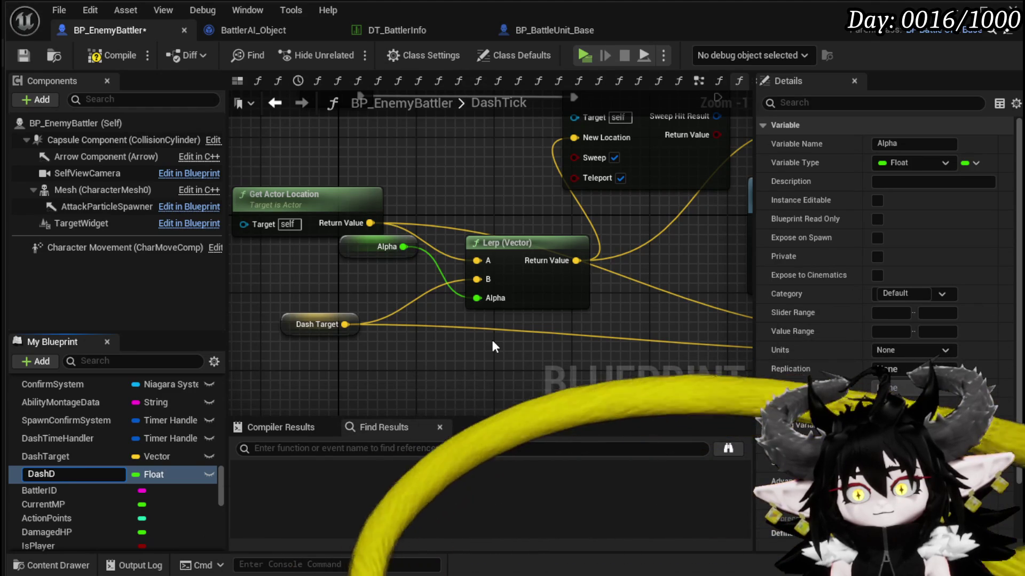
pyautogui.write('Sped')
pyautogui.press('Return')
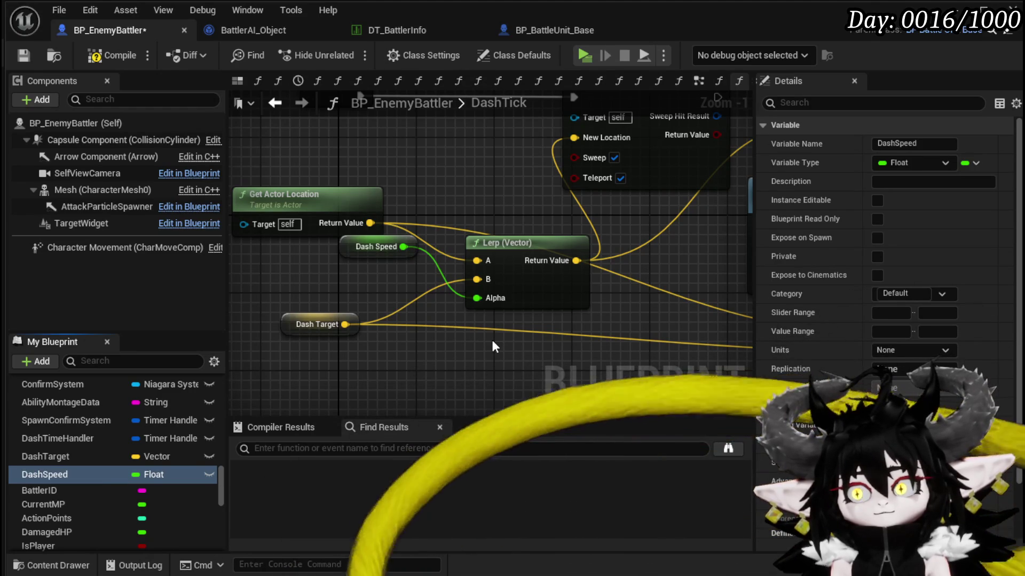
pyautogui.moveTo(372, 248)
pyautogui.mouseDown()
pyautogui.moveTo(430, 346)
pyautogui.moveTo(430, 373)
pyautogui.moveTo(429, 361)
pyautogui.mouseUp()
# Run DashTick straight into MC Move on Floor and start an add node off DashSpeed.
pyautogui.scroll(-3, 414, 278)
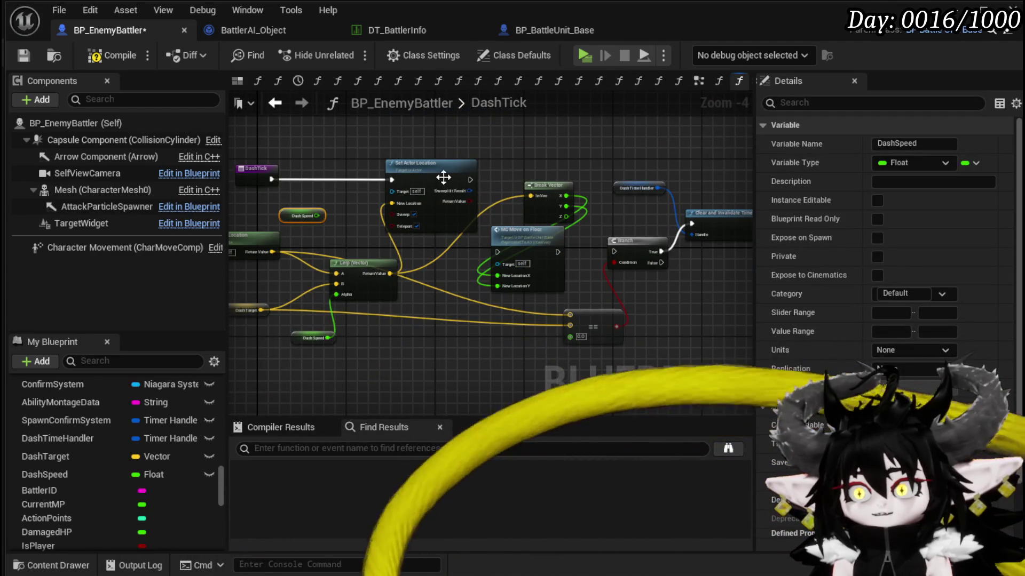
pyautogui.moveTo(444, 177); pyautogui.dragTo(449, 116)
pyautogui.moveTo(275, 179); pyautogui.dragTo(499, 252)
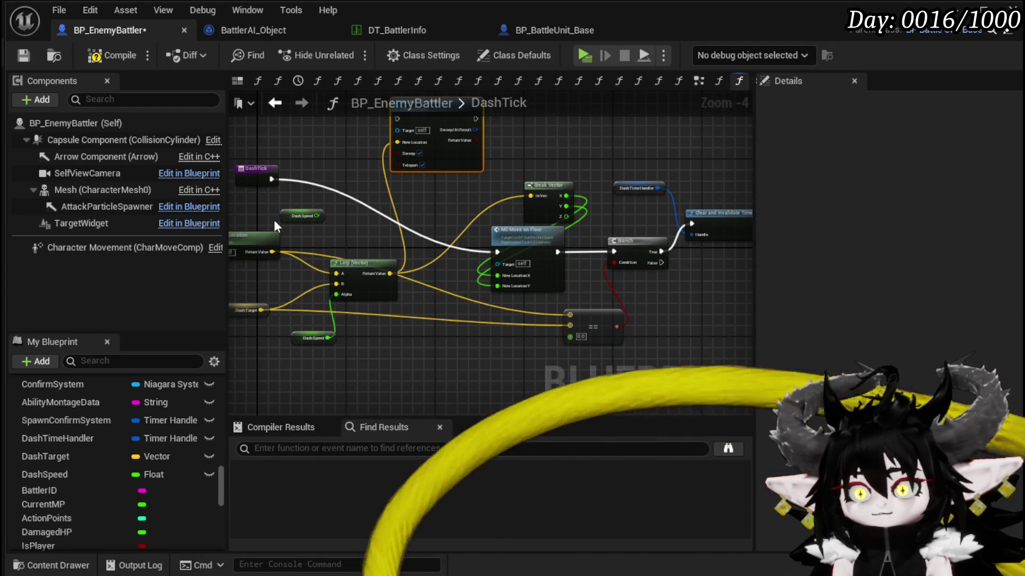
pyautogui.scroll(3, 341, 216)
pyautogui.moveTo(355, 250); pyautogui.dragTo(454, 177)
pyautogui.moveTo(393, 354)
pyautogui.mouseDown()
pyautogui.moveTo(331, 355)
pyautogui.moveTo(320, 417)
pyautogui.mouseUp()
pyautogui.moveTo(385, 208); pyautogui.dragTo(446, 217)
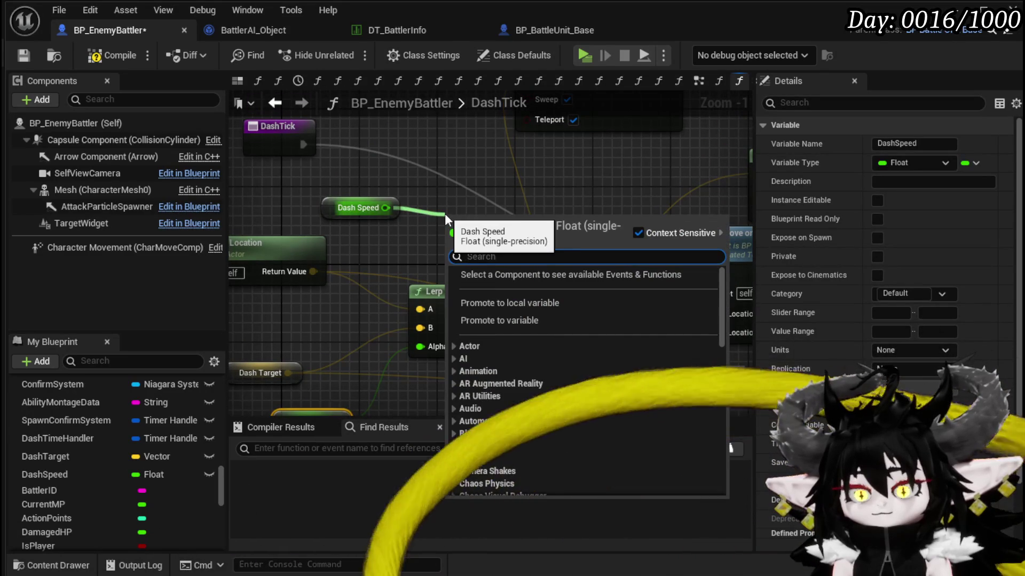
pyautogui.write('add')
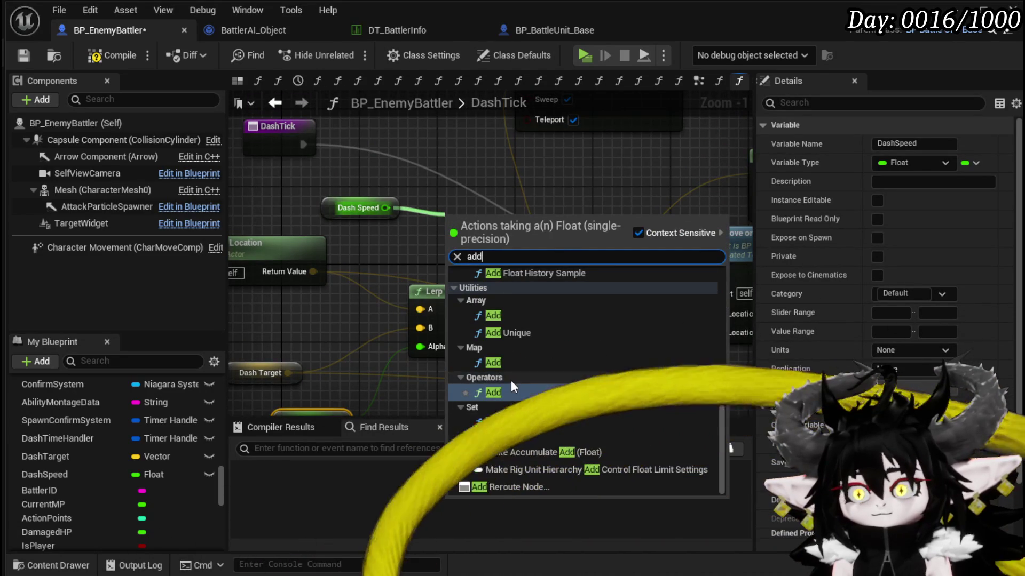
# Set DashSpeed to DashSpeed + 0.1 on the Branch's False path.
pyautogui.scroll(5, 539, 399)
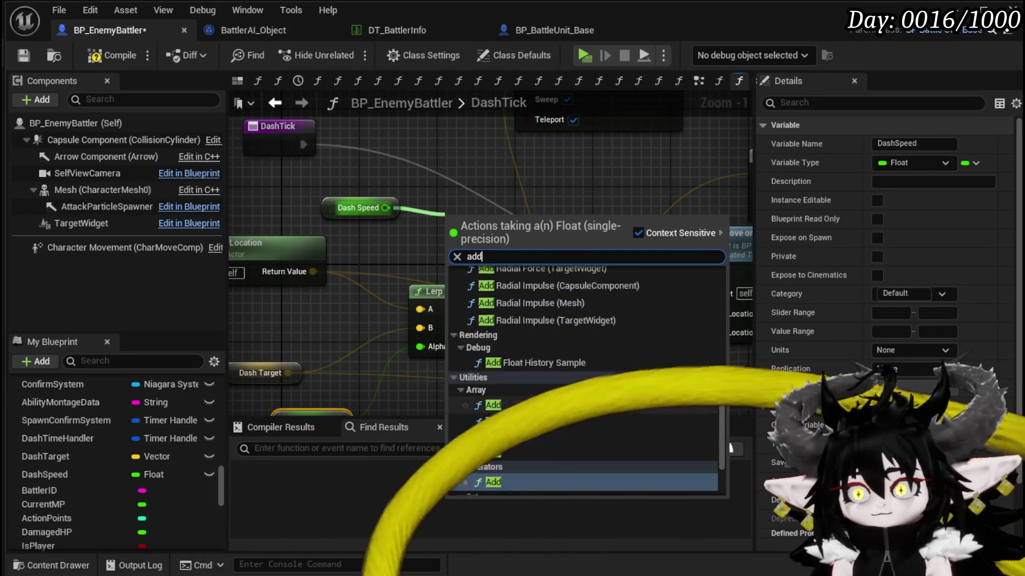
pyautogui.moveTo(386, 207); pyautogui.dragTo(433, 209)
pyautogui.write('+')
pyautogui.press('Return')
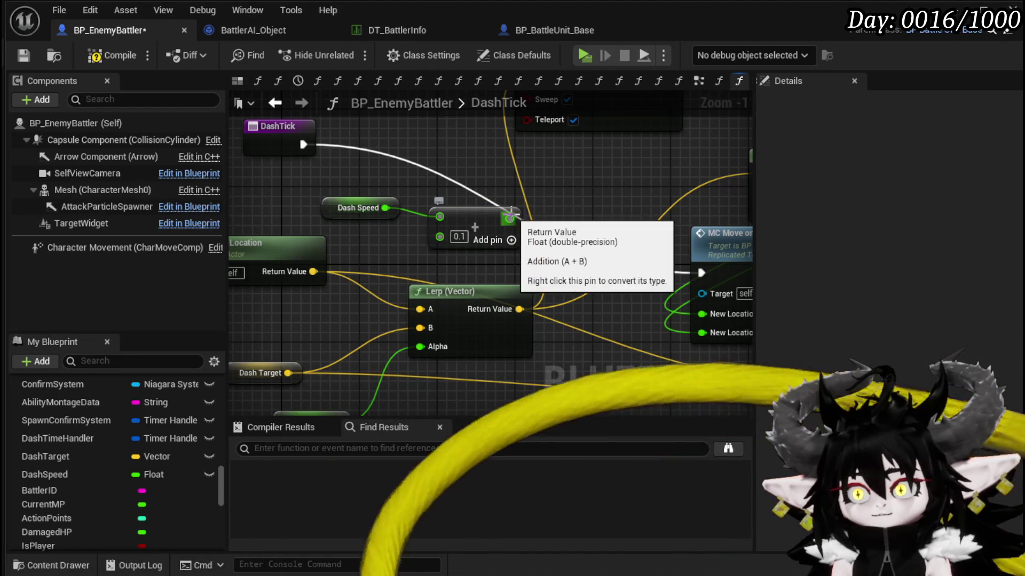
pyautogui.click(339, 231)
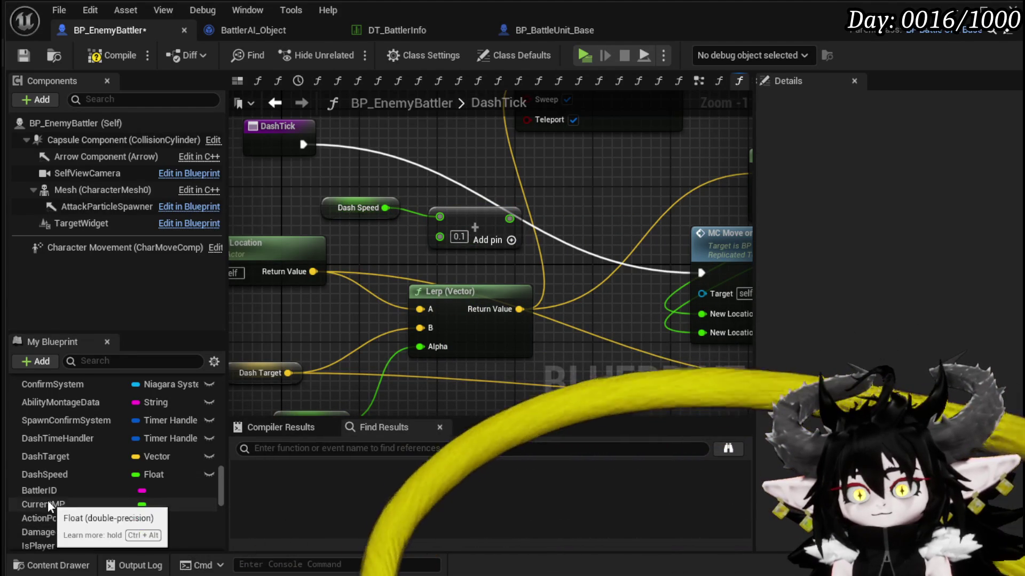
pyautogui.moveTo(56, 471)
pyautogui.mouseDown()
pyautogui.moveTo(519, 227)
pyautogui.moveTo(558, 192)
pyautogui.mouseUp()
pyautogui.click(569, 208)
pyautogui.moveTo(317, 251)
pyautogui.mouseDown()
pyautogui.moveTo(542, 178)
pyautogui.moveTo(798, 189)
pyautogui.moveTo(502, 304)
pyautogui.moveTo(675, 320)
pyautogui.moveTo(654, 323)
pyautogui.mouseUp()
pyautogui.scroll(-2, 560, 174)
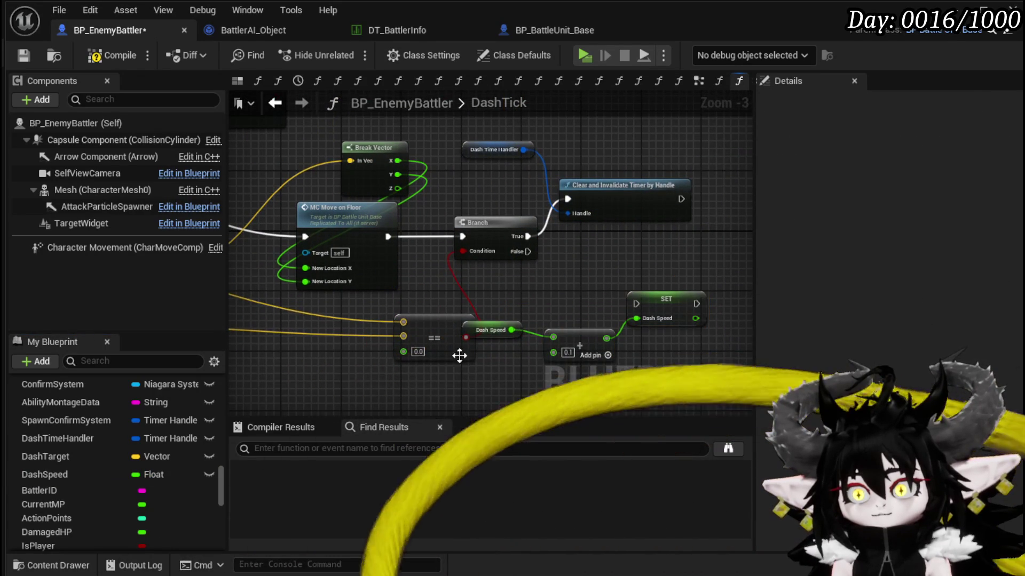
pyautogui.moveTo(461, 361); pyautogui.dragTo(363, 348)
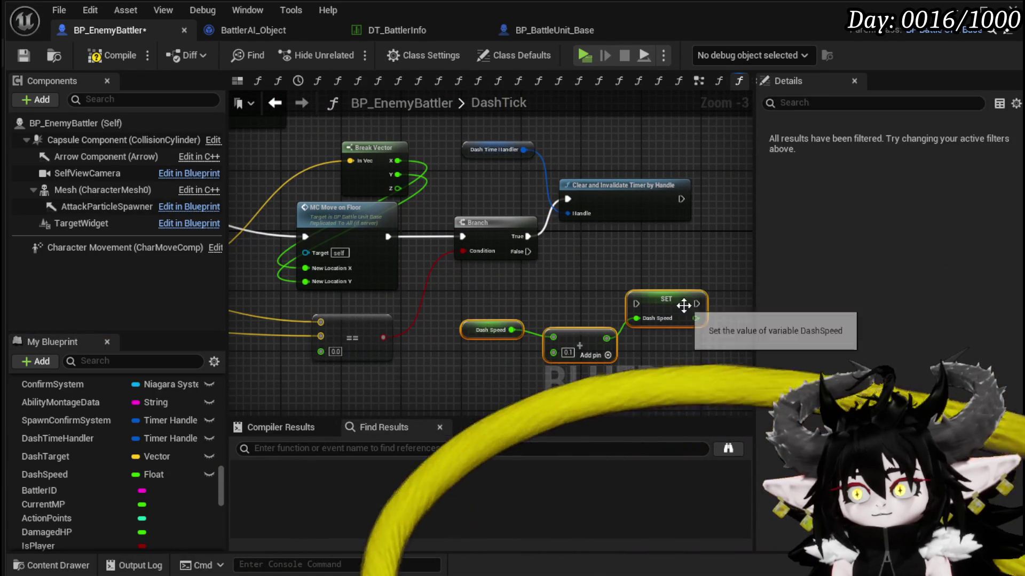
pyautogui.moveTo(666, 305); pyautogui.dragTo(613, 259)
pyautogui.moveTo(521, 251); pyautogui.dragTo(584, 259)
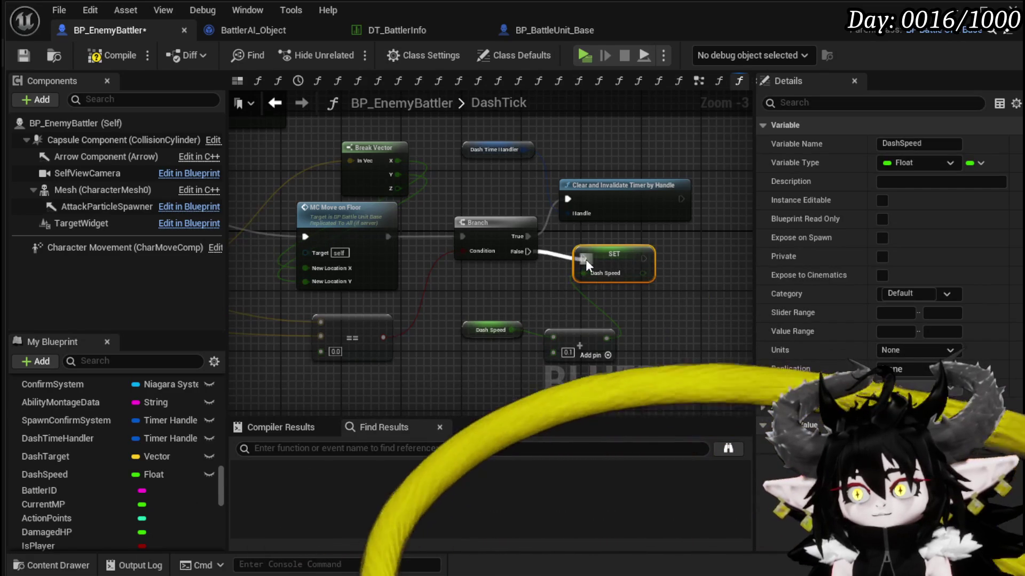
# Duplicate SET DashSpeed for the 0.0 reset, detach Set Actor Location's New Location, and rearrange nodes.
pyautogui.hotkey('ctrl', 'v')
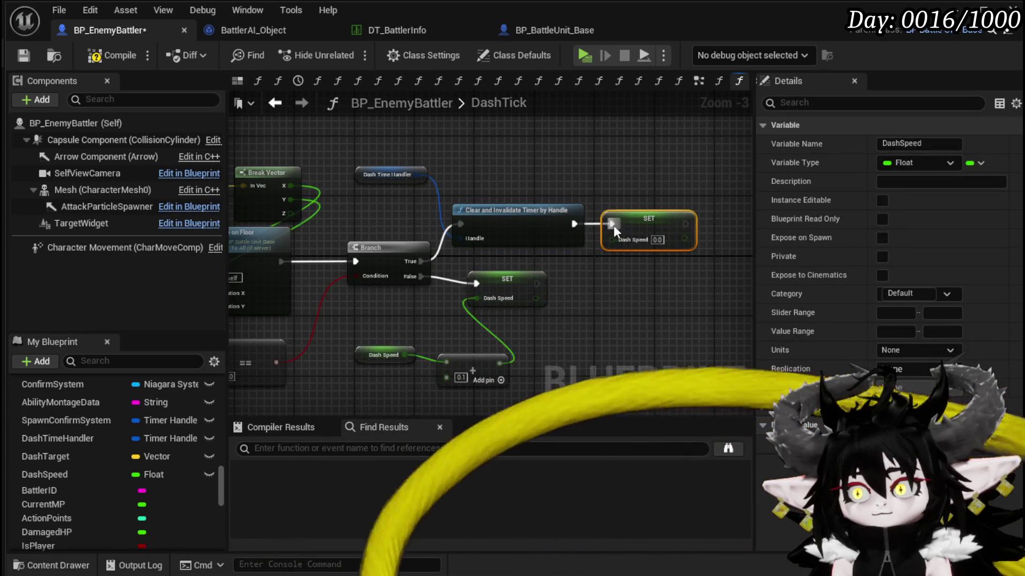
pyautogui.press('Home')
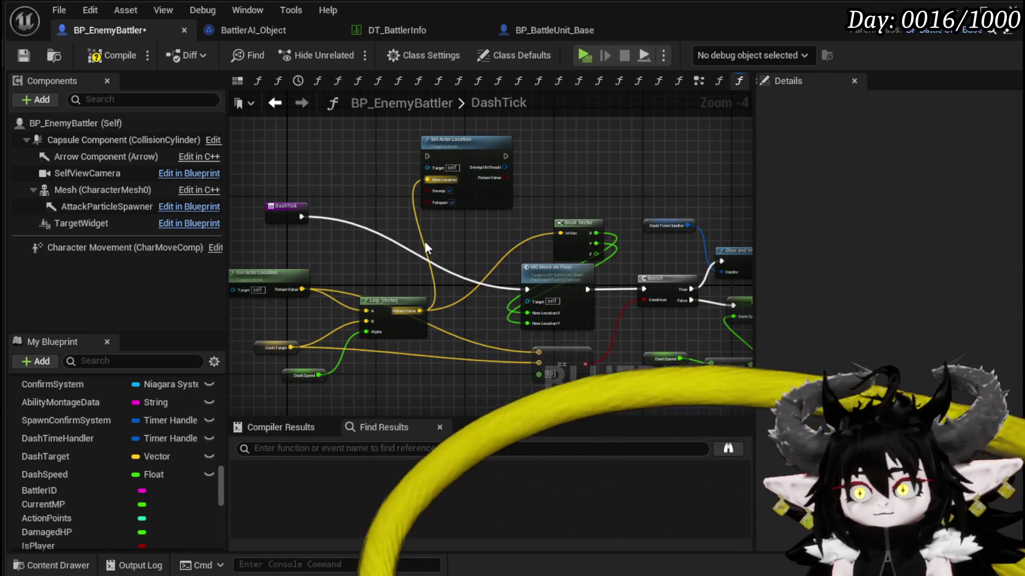
pyautogui.moveTo(305, 222); pyautogui.dragTo(338, 249)
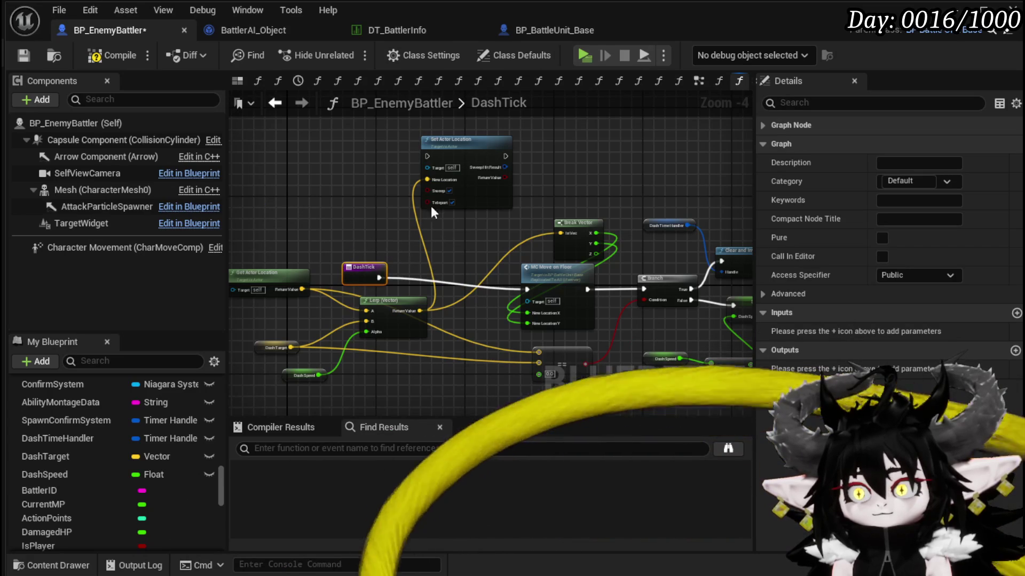
pyautogui.keyDown('alt'); pyautogui.click(427, 179); pyautogui.keyUp('alt')
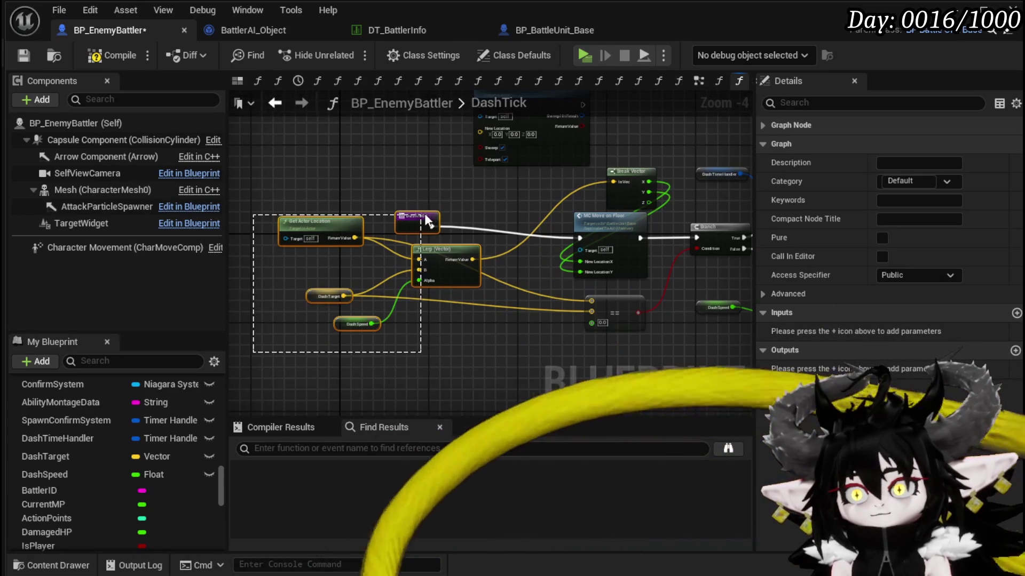
pyautogui.moveTo(421, 213); pyautogui.dragTo(422, 215)
pyautogui.moveTo(446, 256); pyautogui.dragTo(463, 272)
pyautogui.click(472, 209)
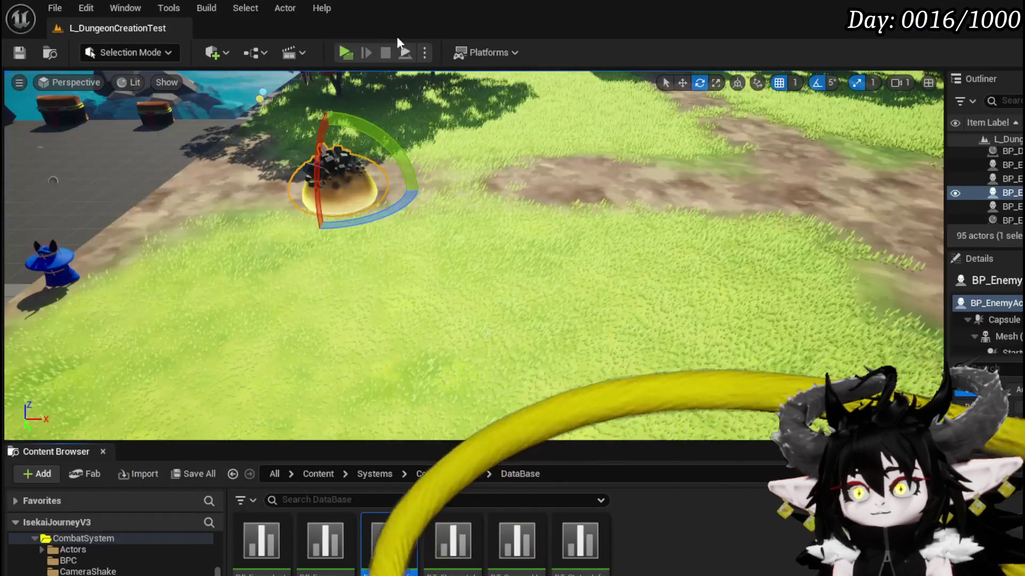
# Start a play test, run the character to the slime and attack it.
pyautogui.click(346, 52)
pyautogui.press('w')
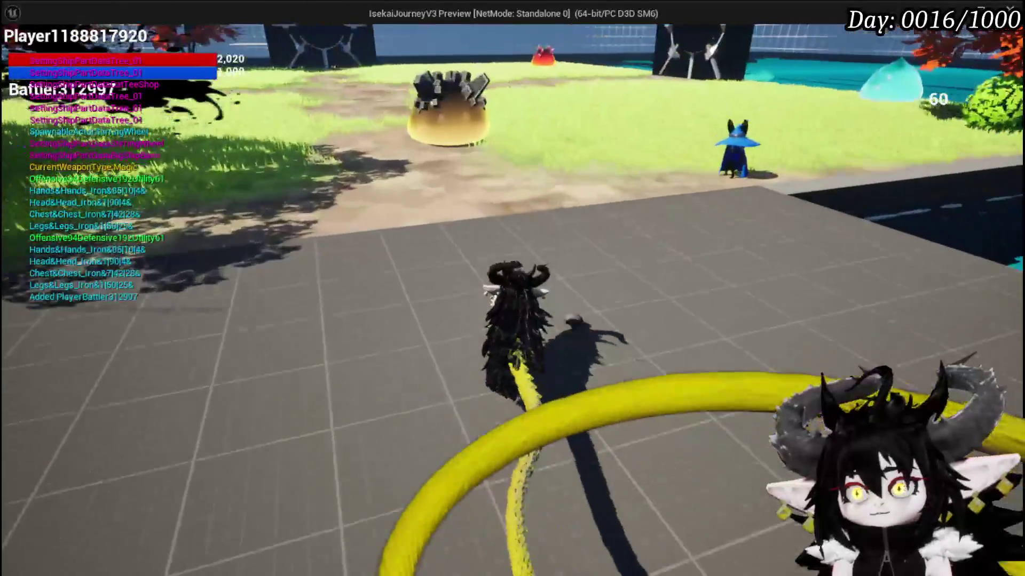
pyautogui.press('1')
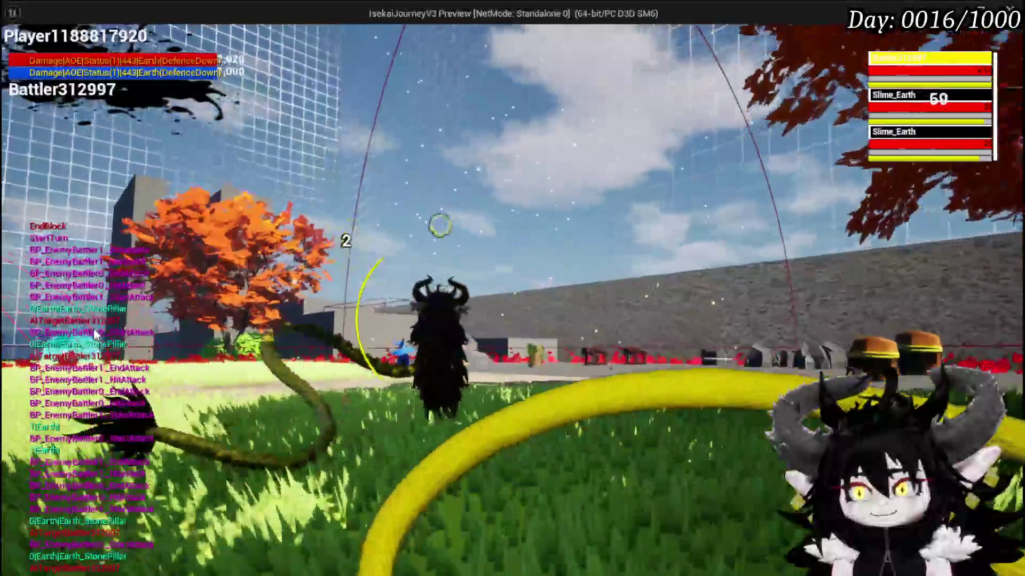
# Stop the play session, save all assets and return to BP_EnemyBattler.
pyautogui.hotkey('alt', 'Tab')
pyautogui.press('Escape')
pyautogui.hotkey('ctrl', 's')
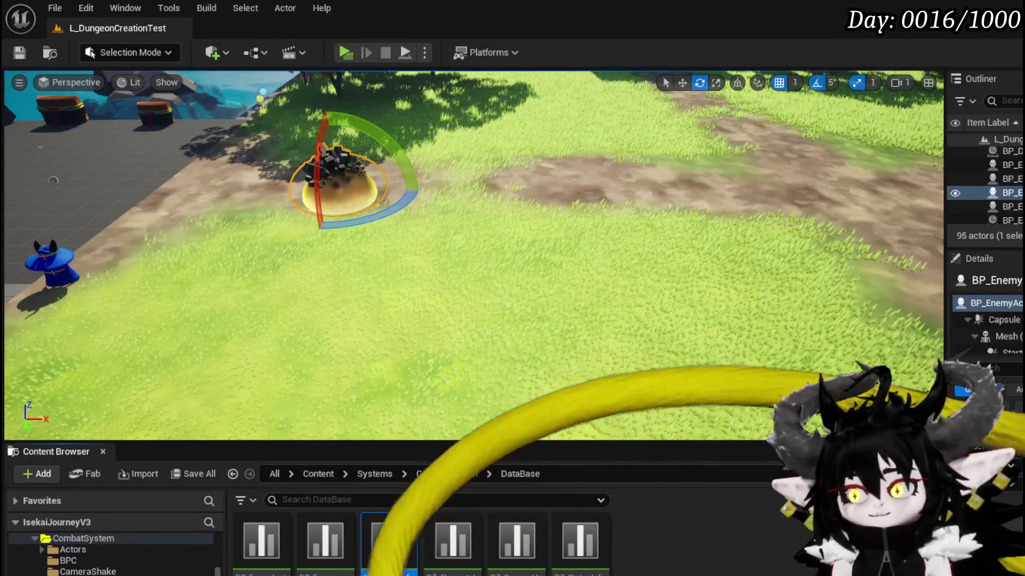
pyautogui.hotkey('alt', 'Tab')
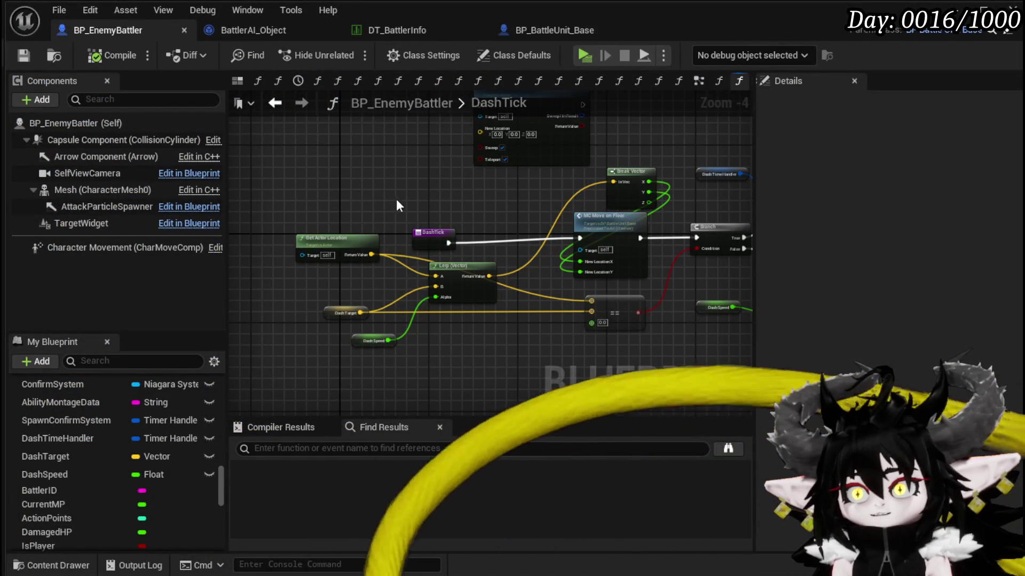
# Bring DashTick's Add and SET Dash Speed nodes into view.
pyautogui.moveTo(455, 216)
pyautogui.mouseDown()
pyautogui.moveTo(393, 219)
pyautogui.moveTo(382, 232)
pyautogui.mouseUp()
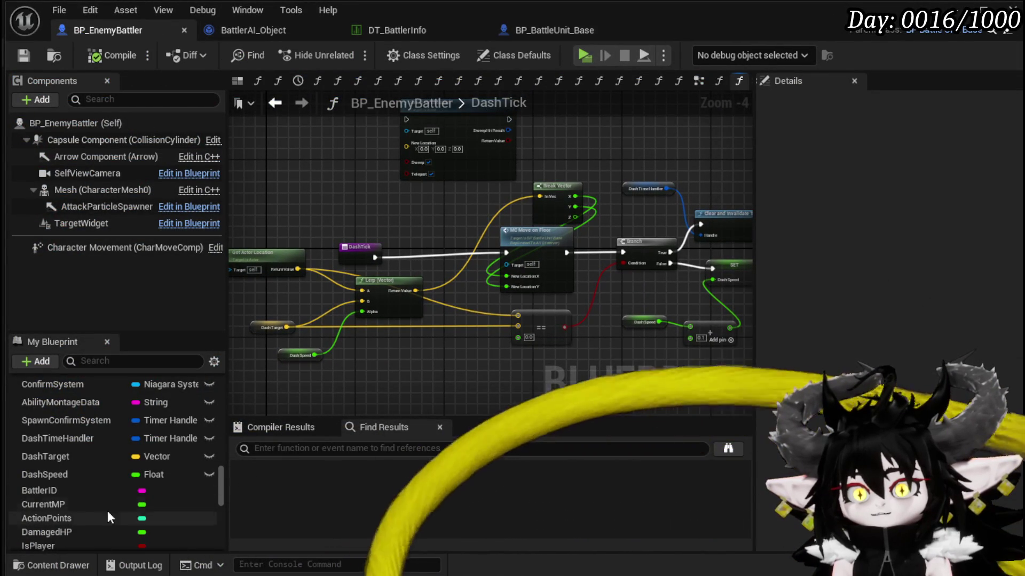
pyautogui.moveTo(341, 232); pyautogui.dragTo(429, 216)
pyautogui.scroll(5, 123, 427)
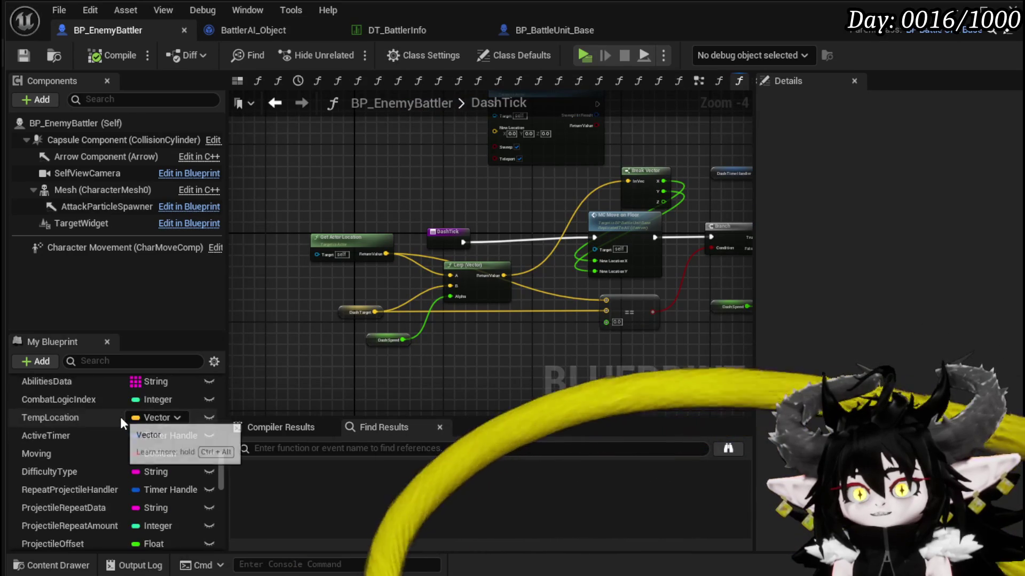
pyautogui.scroll(10, 121, 416)
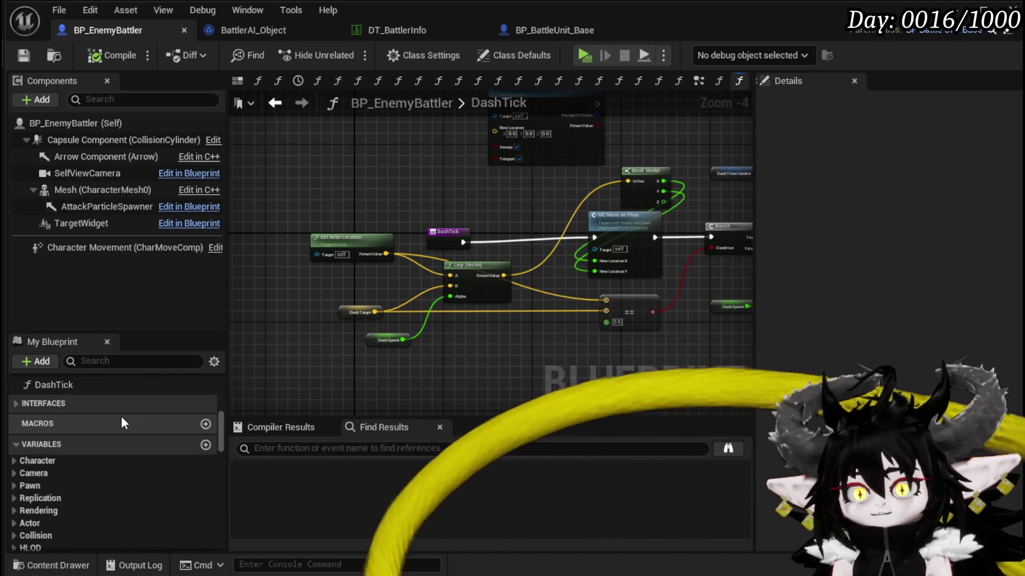
pyautogui.scroll(1, 121, 423)
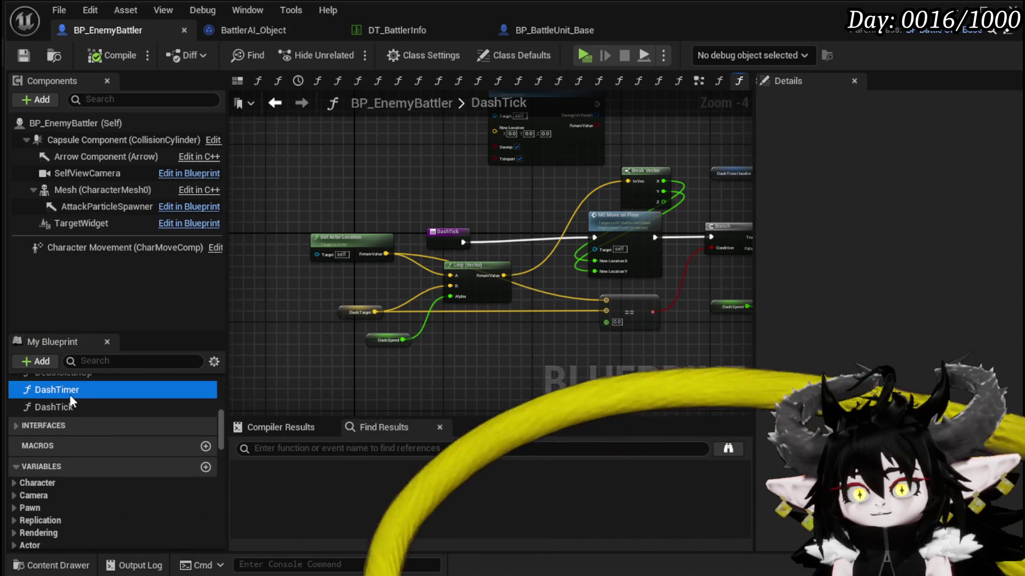
pyautogui.doubleClick(69, 392)
pyautogui.doubleClick(74, 407)
pyautogui.moveTo(558, 313); pyautogui.dragTo(362, 319)
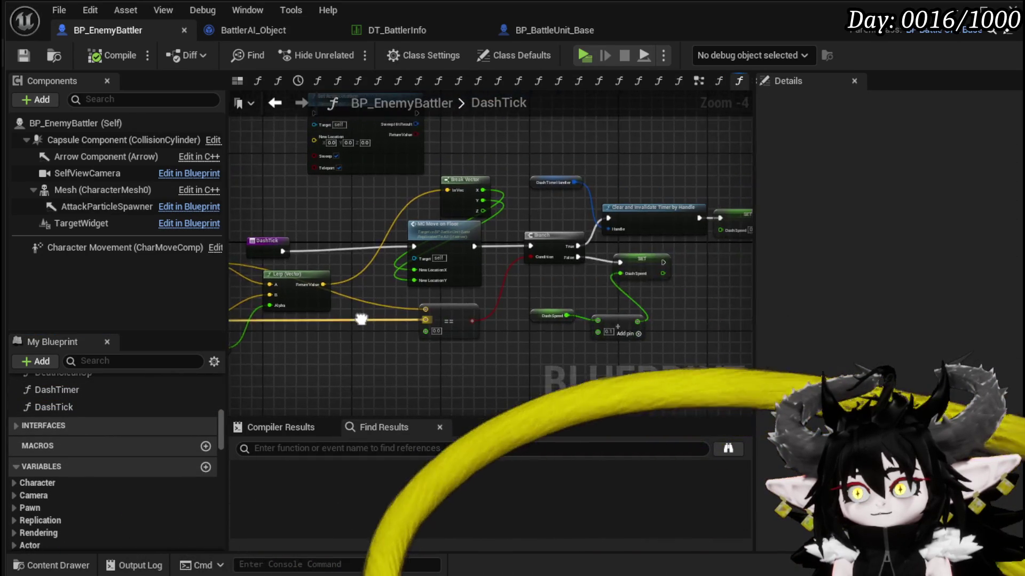
pyautogui.scroll(4, 598, 331)
pyautogui.moveTo(574, 331); pyautogui.dragTo(391, 321)
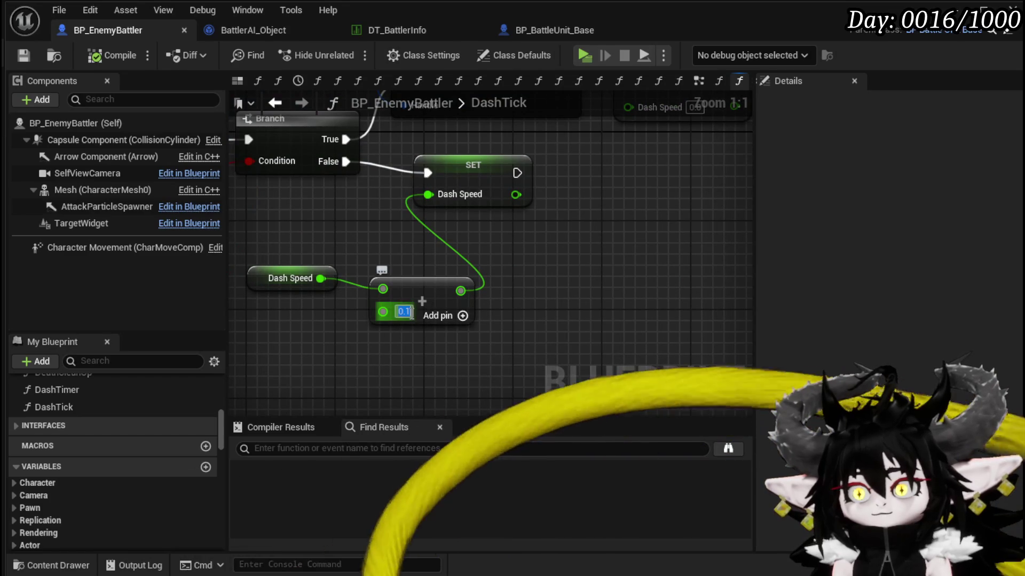
# Change the Add node's increment from 0.1 to 0.01 and start a play test.
pyautogui.write('0.01')
pyautogui.press('Return')
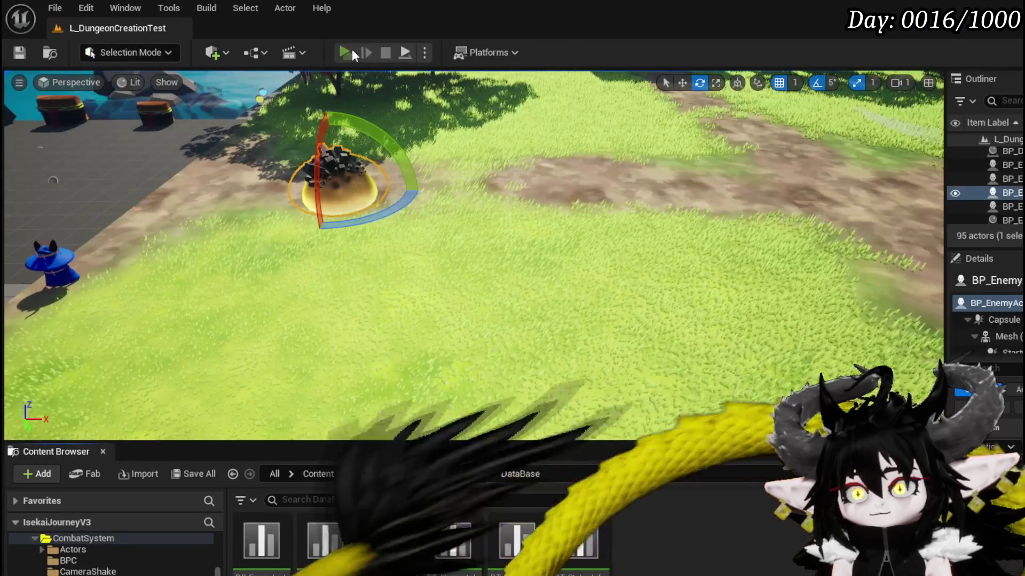
pyautogui.click(351, 52)
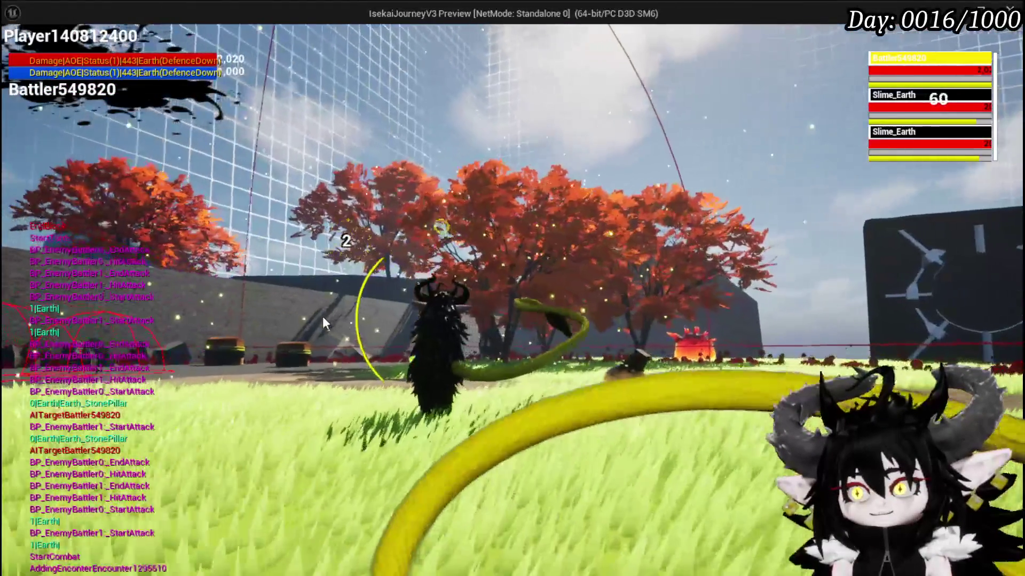
# Stop the battle play test and return to BP_EnemyBattler's DashTick graph.
pyautogui.press('Escape')
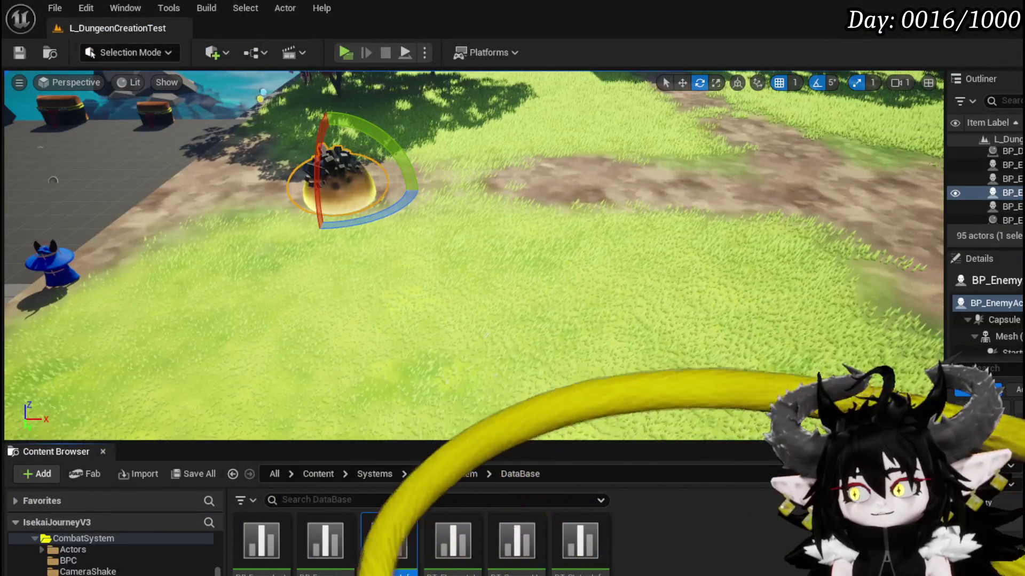
pyautogui.hotkey('alt', 'Tab')
# Try an equality check of DashSpeed against 1, then delete it.
pyautogui.moveTo(492, 267)
pyautogui.mouseDown()
pyautogui.moveTo(619, 269)
pyautogui.moveTo(326, 277)
pyautogui.mouseUp()
pyautogui.moveTo(539, 260)
pyautogui.mouseDown()
pyautogui.moveTo(475, 270)
pyautogui.moveTo(511, 229)
pyautogui.moveTo(497, 289)
pyautogui.moveTo(487, 280)
pyautogui.mouseUp()
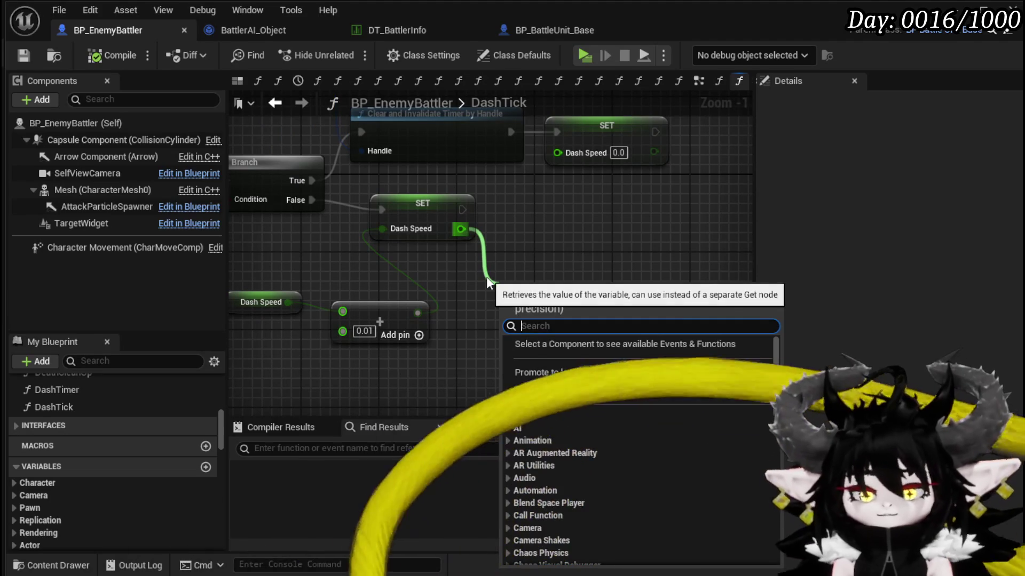
pyautogui.write('==')
pyautogui.click(544, 472)
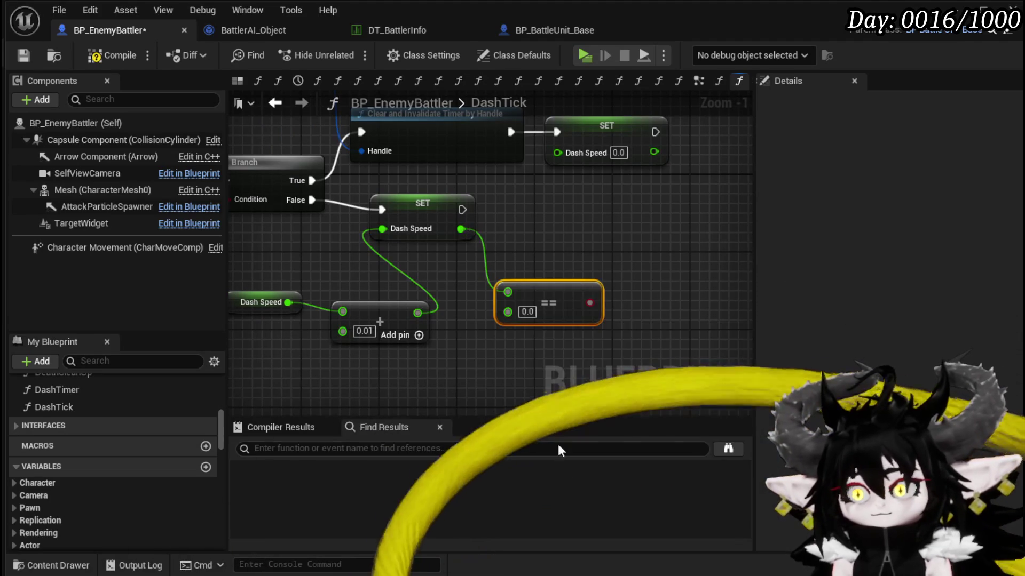
pyautogui.write('1')
pyautogui.moveTo(590, 303); pyautogui.dragTo(607, 228)
pyautogui.moveTo(602, 120); pyautogui.dragTo(665, 214)
pyautogui.click(544, 293)
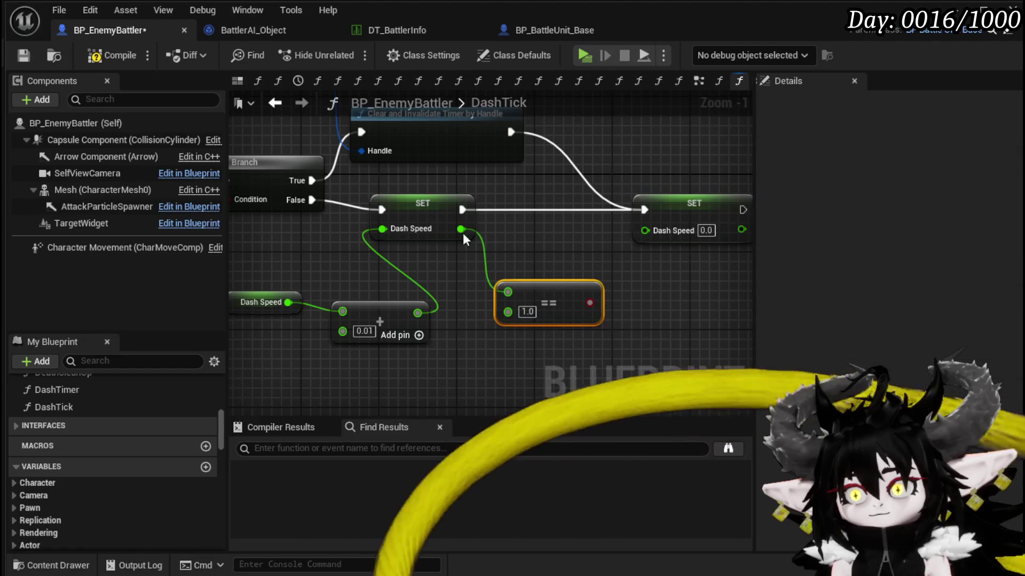
pyautogui.press('Delete')
# Add a DashSpeed >= 1.0 Branch after SET Dash Speed, with True leading to the reset.
pyautogui.moveTo(449, 233)
pyautogui.mouseDown()
pyautogui.moveTo(429, 213)
pyautogui.moveTo(434, 235)
pyautogui.moveTo(498, 296)
pyautogui.mouseUp()
pyautogui.write('grea')
pyautogui.click(566, 399)
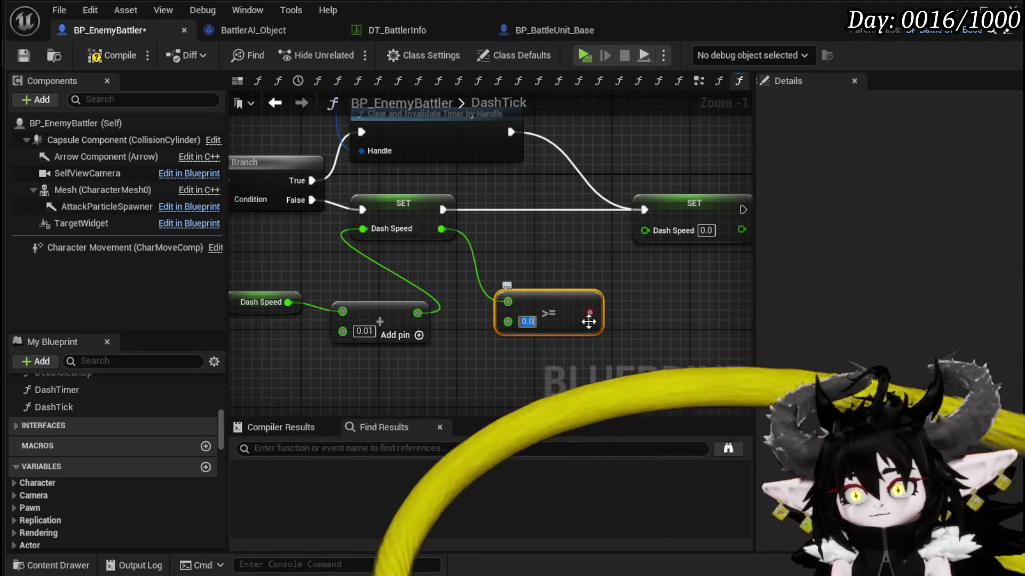
pyautogui.moveTo(590, 312); pyautogui.dragTo(640, 234)
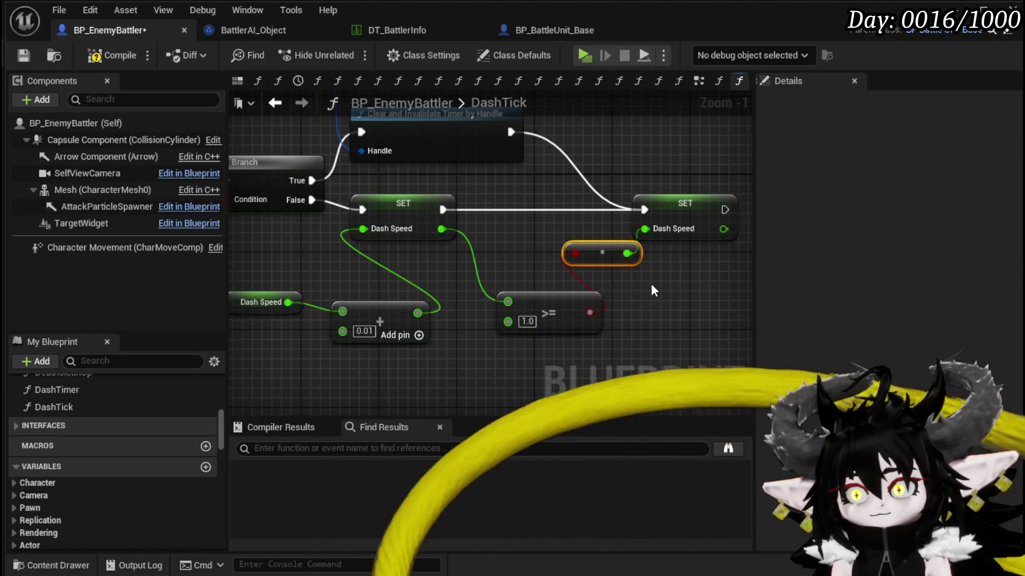
pyautogui.press('Delete')
pyautogui.moveTo(590, 312)
pyautogui.mouseDown()
pyautogui.moveTo(590, 293)
pyautogui.moveTo(521, 230)
pyautogui.mouseUp()
pyautogui.moveTo(443, 210); pyautogui.dragTo(517, 210)
pyautogui.moveTo(604, 210); pyautogui.dragTo(641, 210)
# Route the Branch's True path to Clear and Invalidate Timer, then the DashSpeed reset.
pyautogui.moveTo(594, 184); pyautogui.dragTo(463, 193)
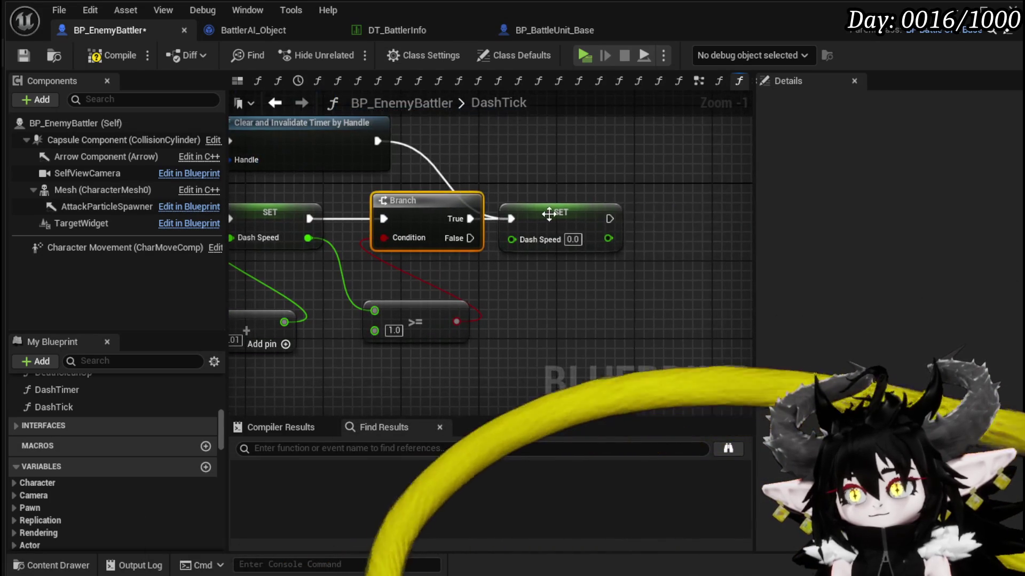
pyautogui.click(626, 243)
pyautogui.click(606, 287)
pyautogui.scroll(-2, 607, 288)
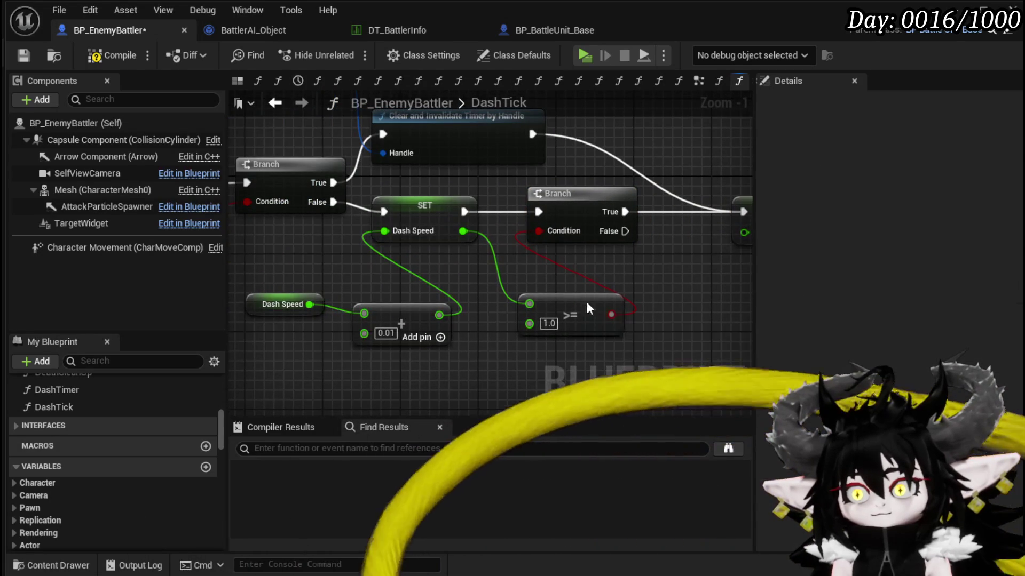
pyautogui.scroll(2, 543, 285)
pyautogui.moveTo(543, 286); pyautogui.dragTo(473, 226)
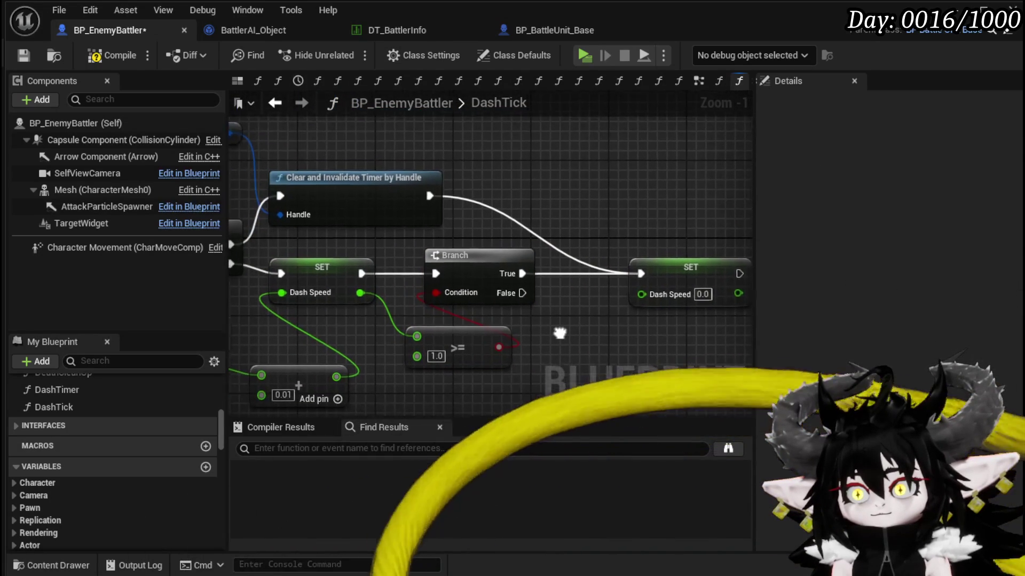
pyautogui.scroll(-1, 473, 226)
pyautogui.scroll(-2, 473, 226)
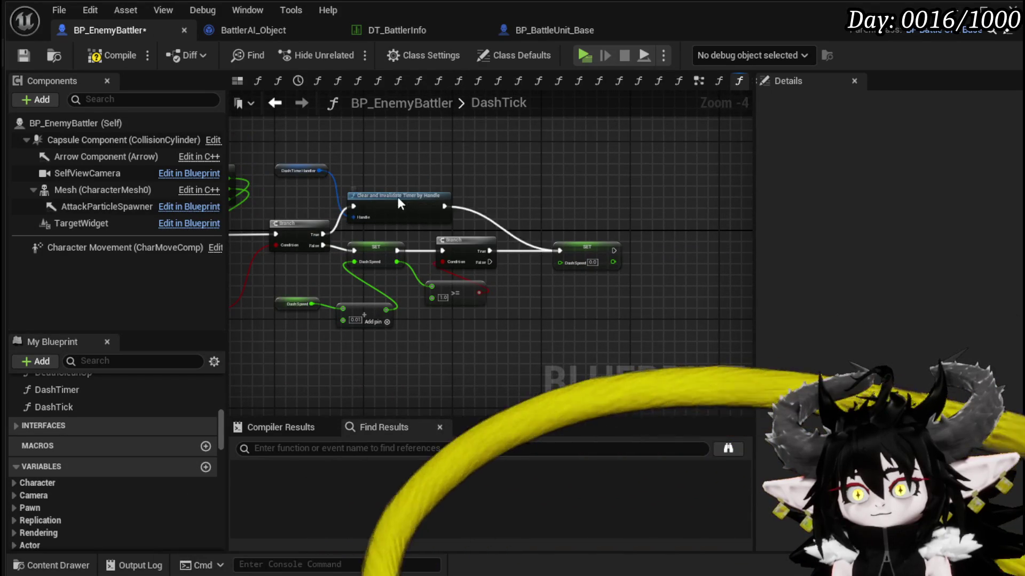
pyautogui.moveTo(489, 250); pyautogui.dragTo(513, 188)
pyautogui.moveTo(599, 249)
pyautogui.mouseDown()
pyautogui.moveTo(665, 187)
pyautogui.moveTo(613, 238)
pyautogui.moveTo(334, 328)
pyautogui.moveTo(369, 318)
pyautogui.mouseUp()
# Frame the dash logic, then compile and save BP_EnemyBattler.
pyautogui.click(369, 315)
pyautogui.click(471, 240)
pyautogui.moveTo(472, 241); pyautogui.dragTo(383, 265)
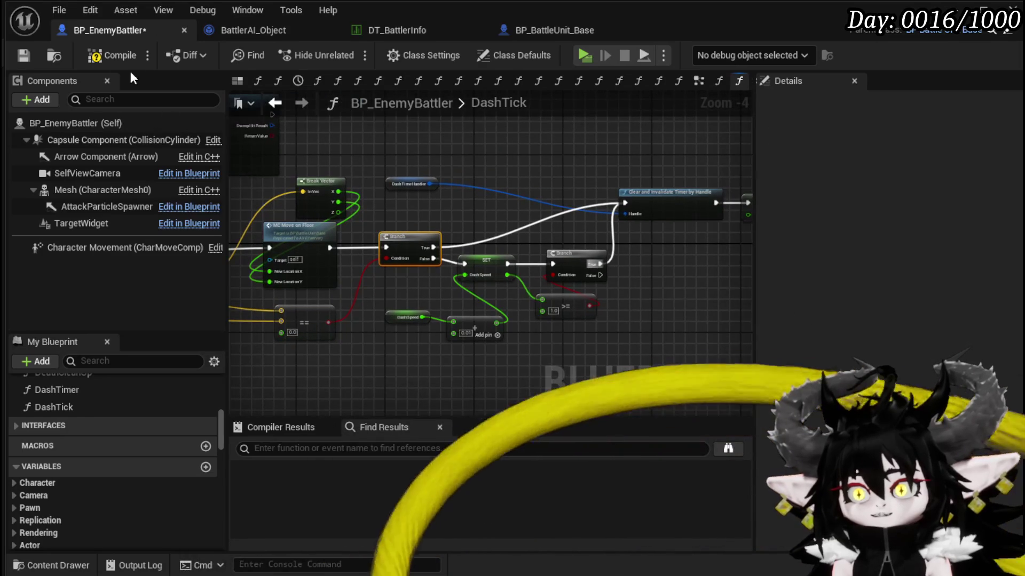
pyautogui.click(113, 55)
pyautogui.click(24, 55)
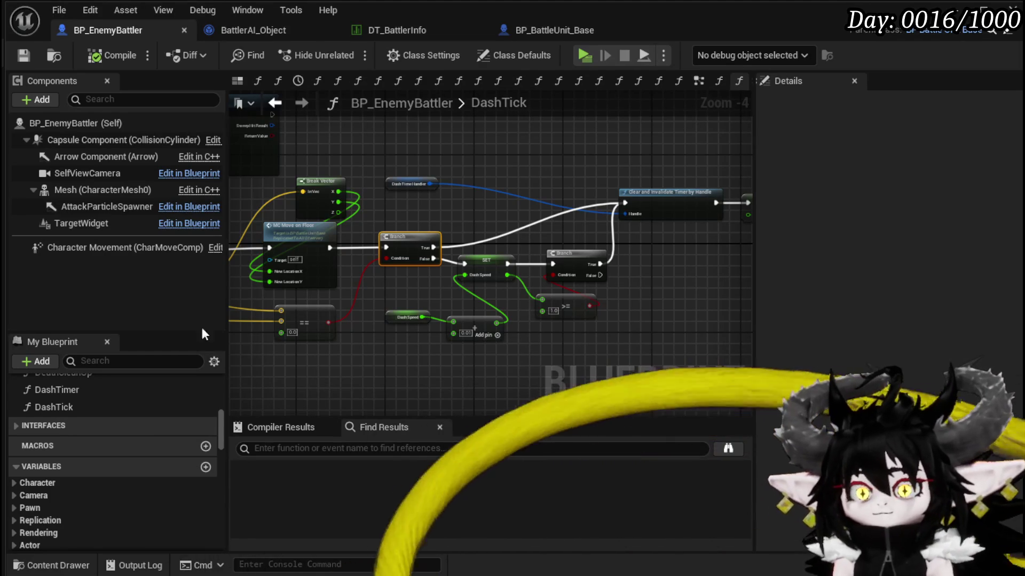
pyautogui.click(102, 389)
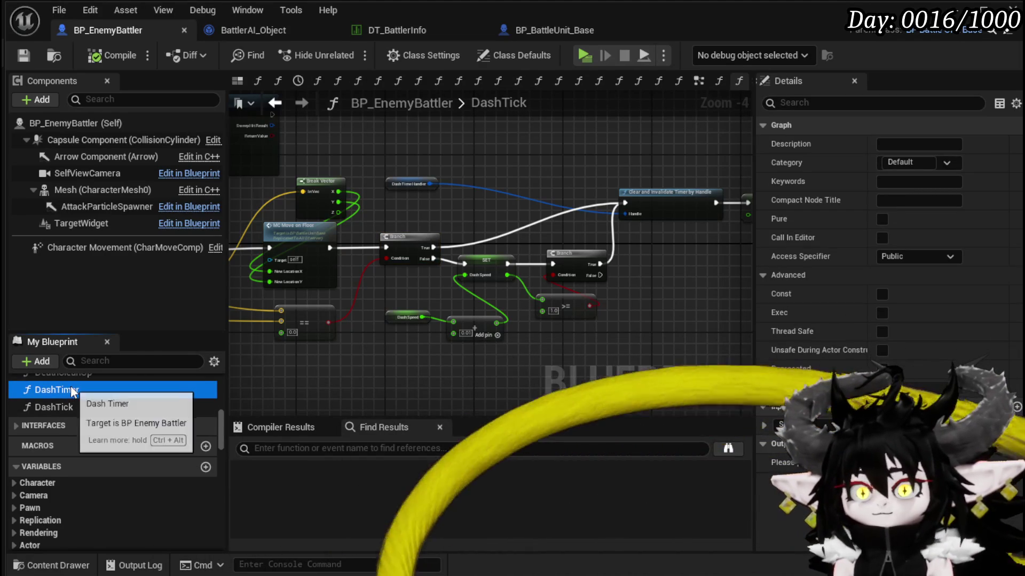
# Open the DashTimer graph and add a Make Literal Float node.
pyautogui.scroll(1, 84, 402)
pyautogui.doubleClick(80, 410)
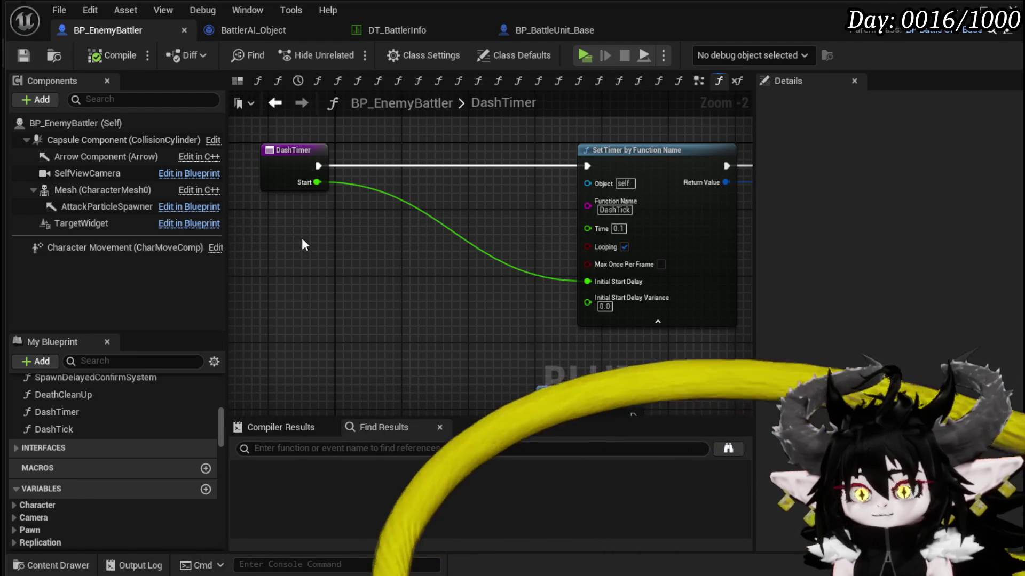
pyautogui.rightClick(302, 238)
pyautogui.write('make float')
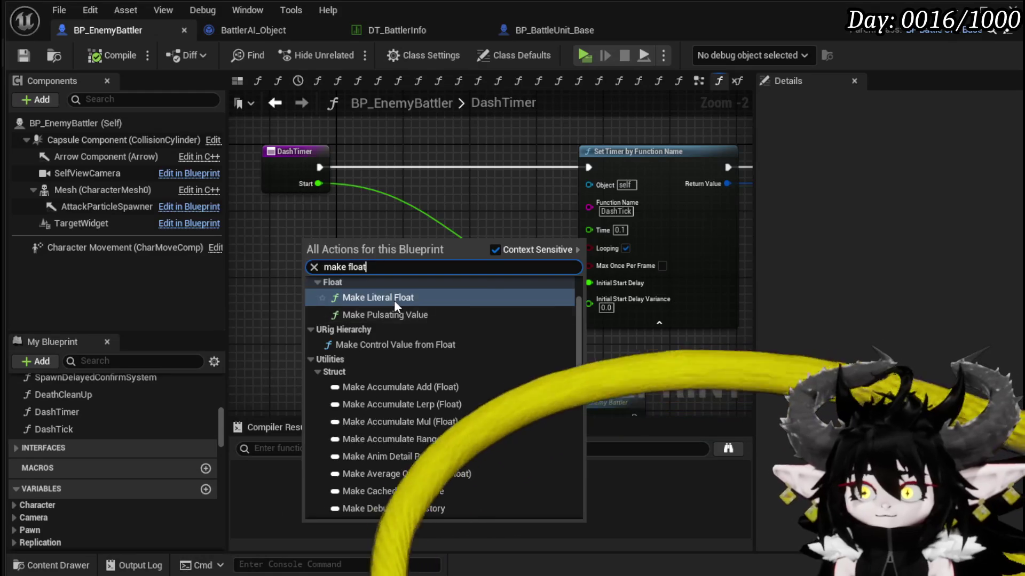
pyautogui.click(395, 299)
# Set the literal float's value to 0.9, then compile and save.
pyautogui.scroll(2, 340, 266)
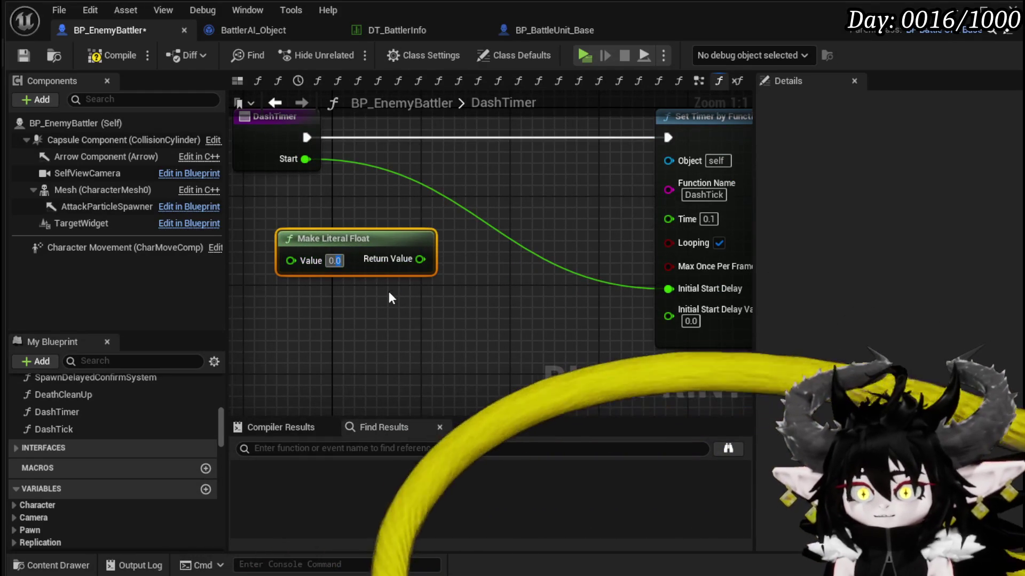
pyautogui.write('0.9')
pyautogui.click(390, 296)
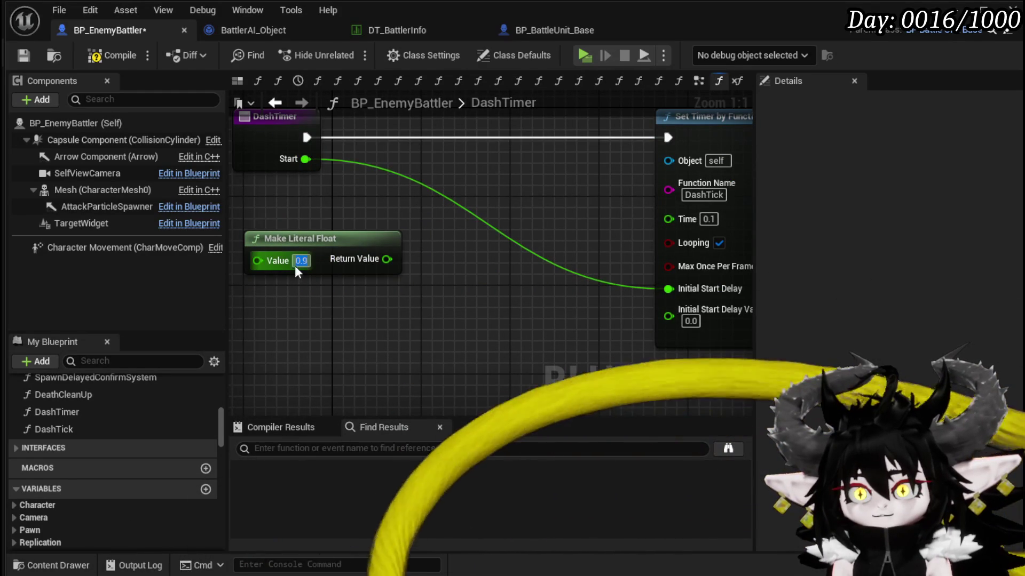
pyautogui.moveTo(302, 243); pyautogui.dragTo(430, 275)
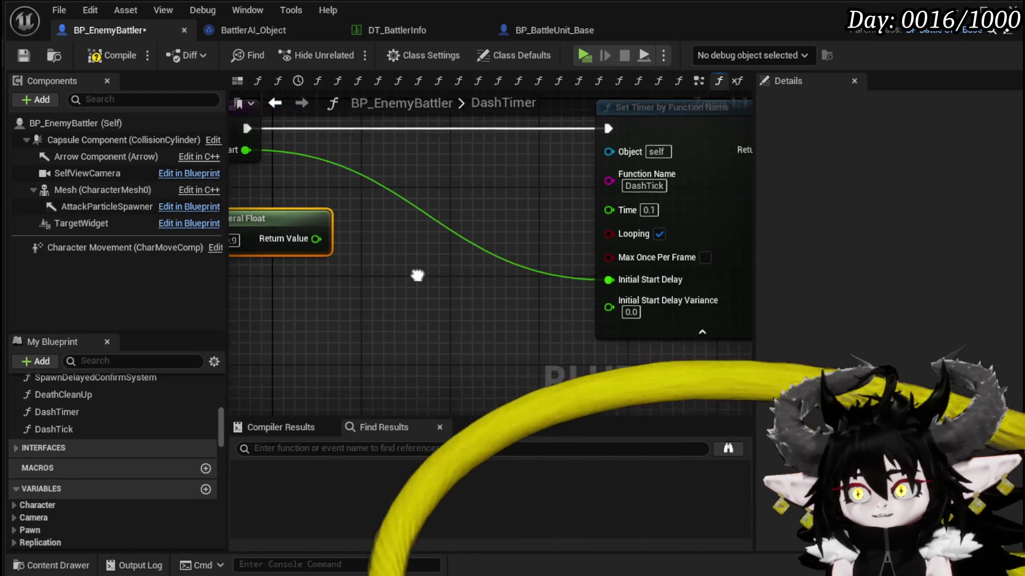
pyautogui.moveTo(618, 206); pyautogui.dragTo(517, 306)
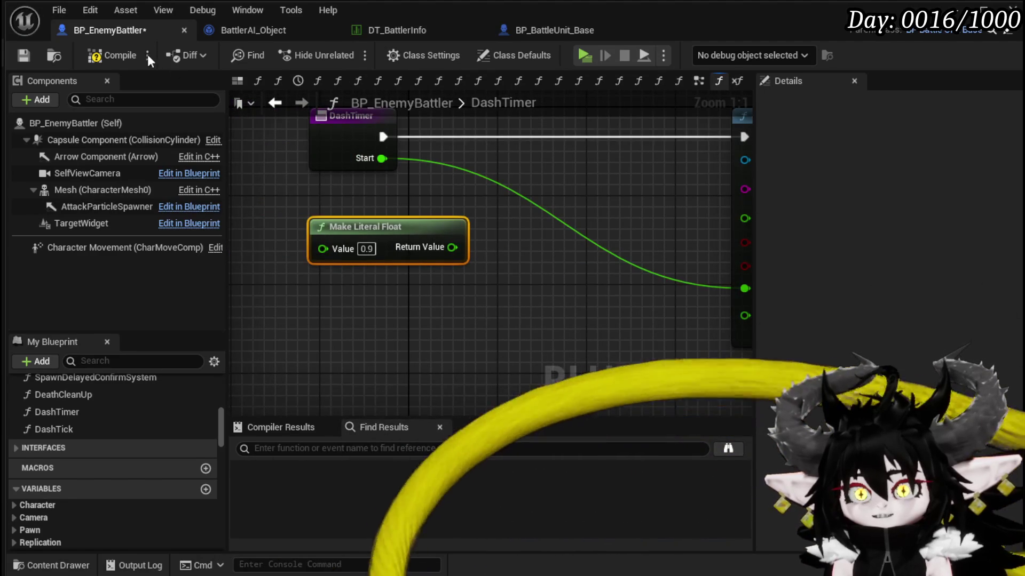
pyautogui.click(29, 52)
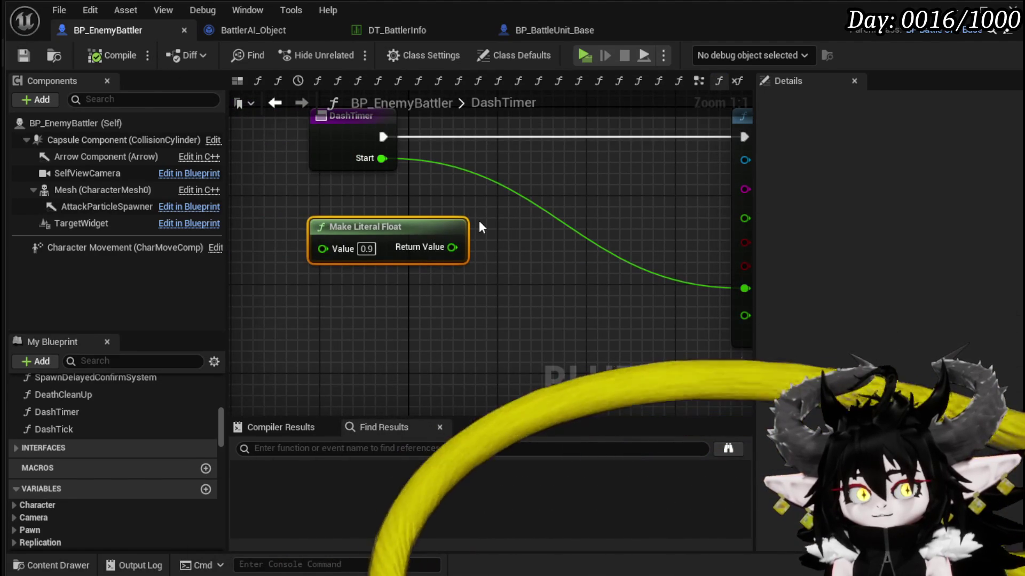
pyautogui.moveTo(480, 222); pyautogui.dragTo(368, 231)
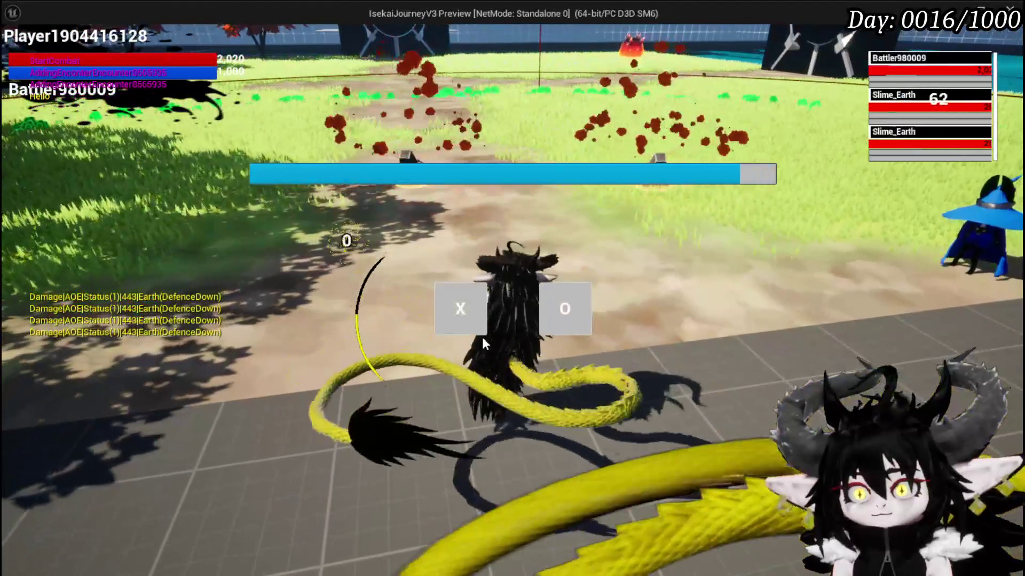
# Confirm the attack in the battle prompt to trigger the enemy dash.
pyautogui.click(482, 335)
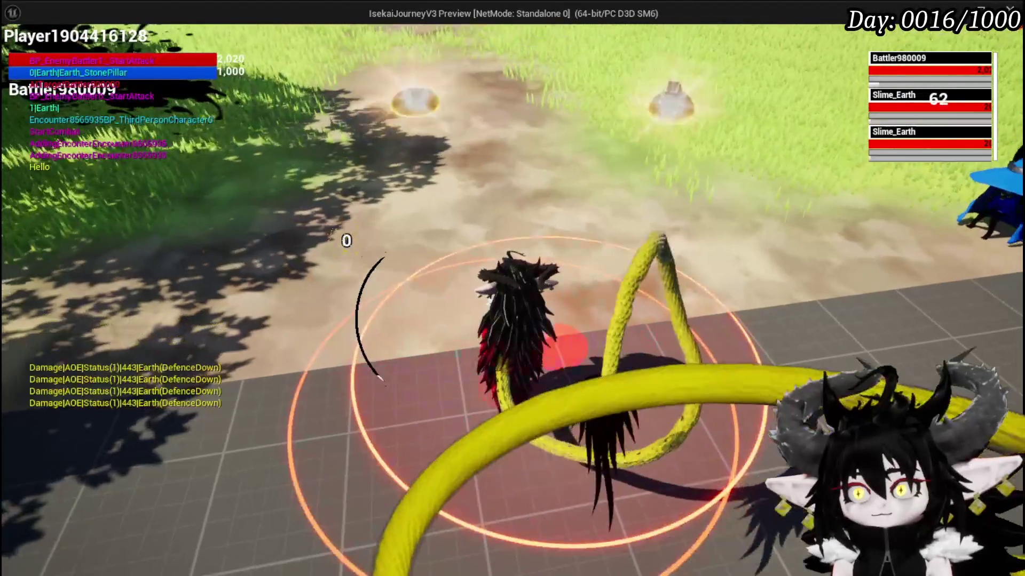
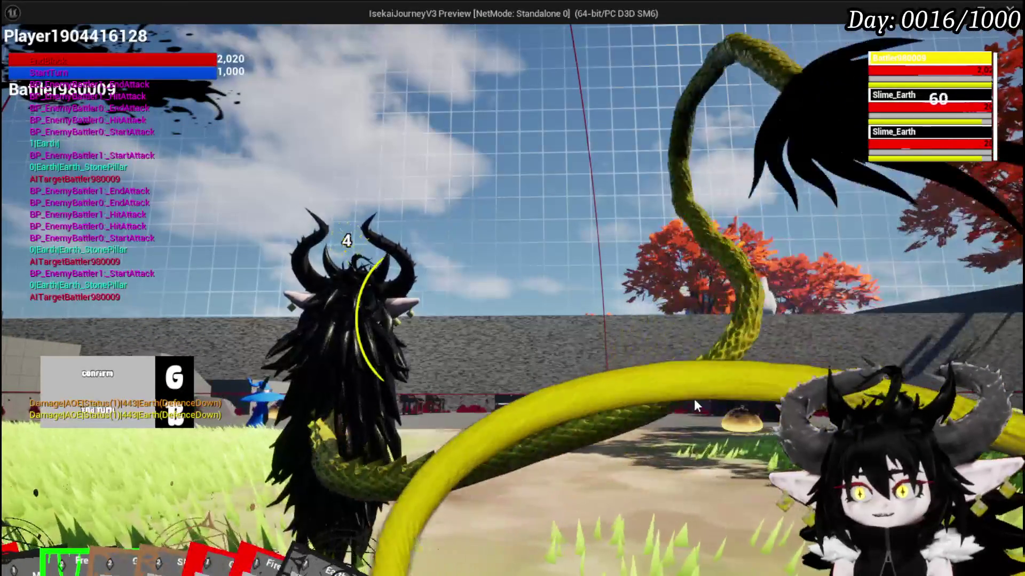
# Stop the play test, save the dungeon level, and look over BP_EnemyBattler's DashTimer graph.
pyautogui.press('Escape')
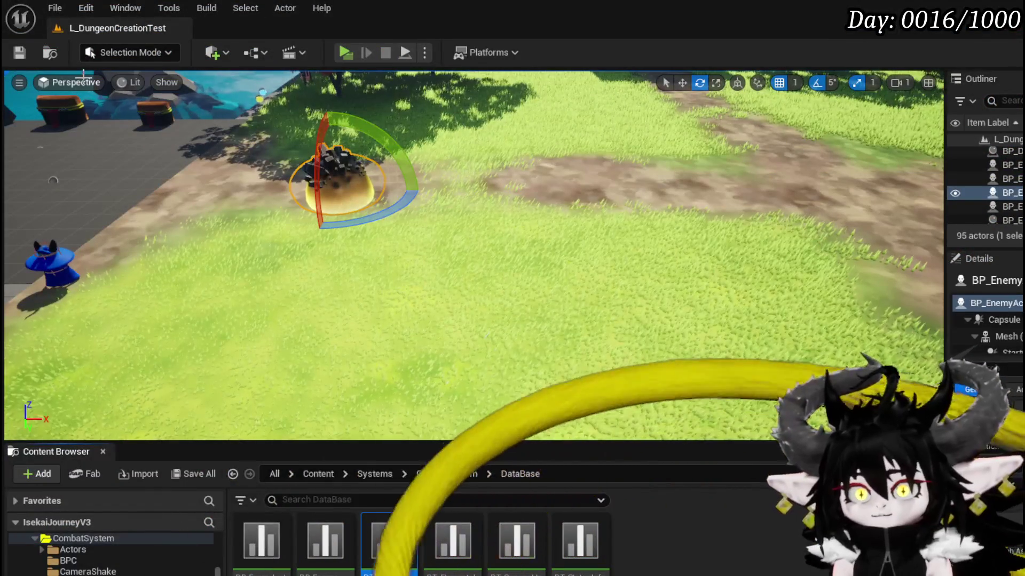
pyautogui.hotkey('ctrl', 's')
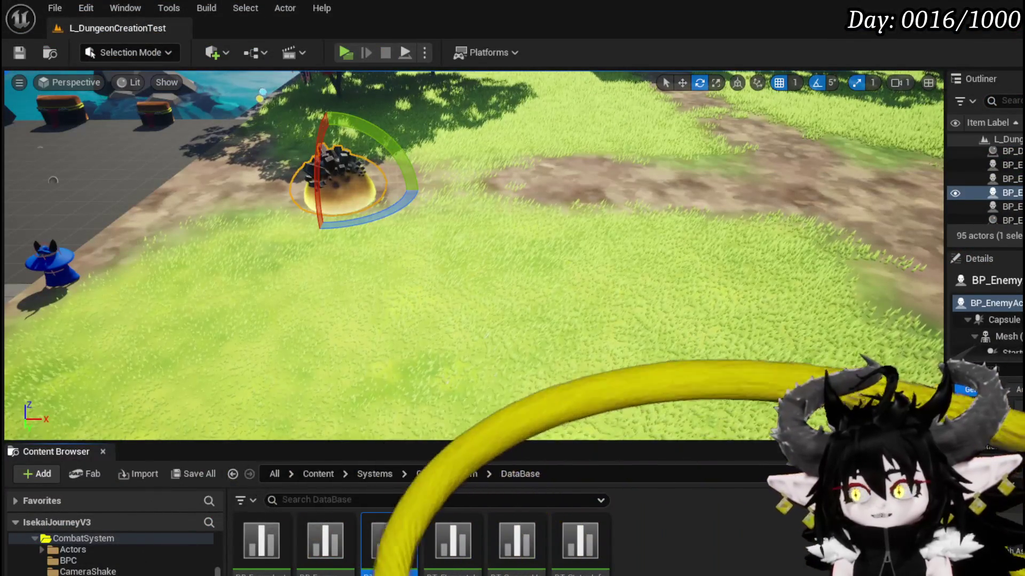
pyautogui.hotkey('alt', 'Tab')
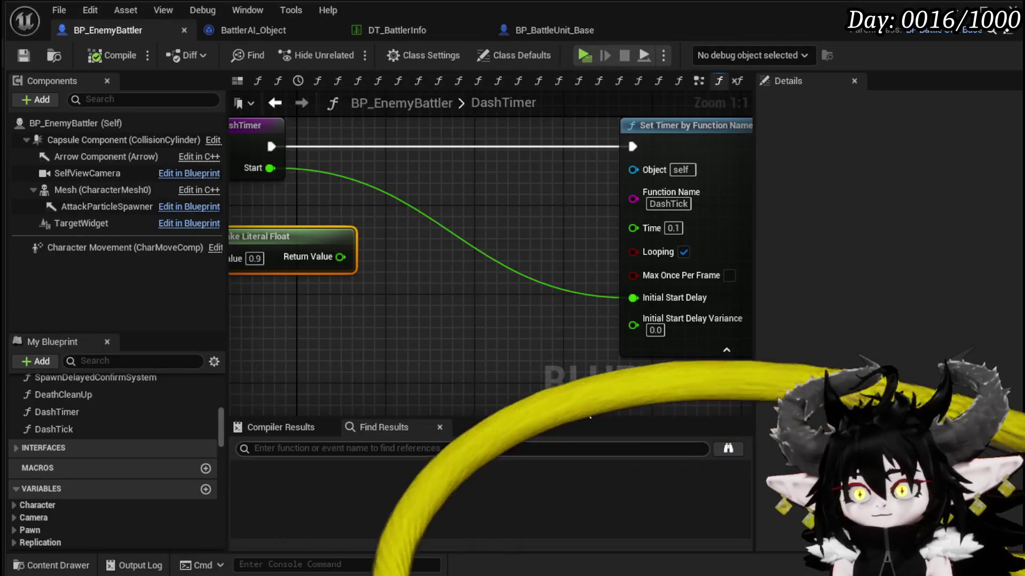
pyautogui.scroll(-2, 510, 289)
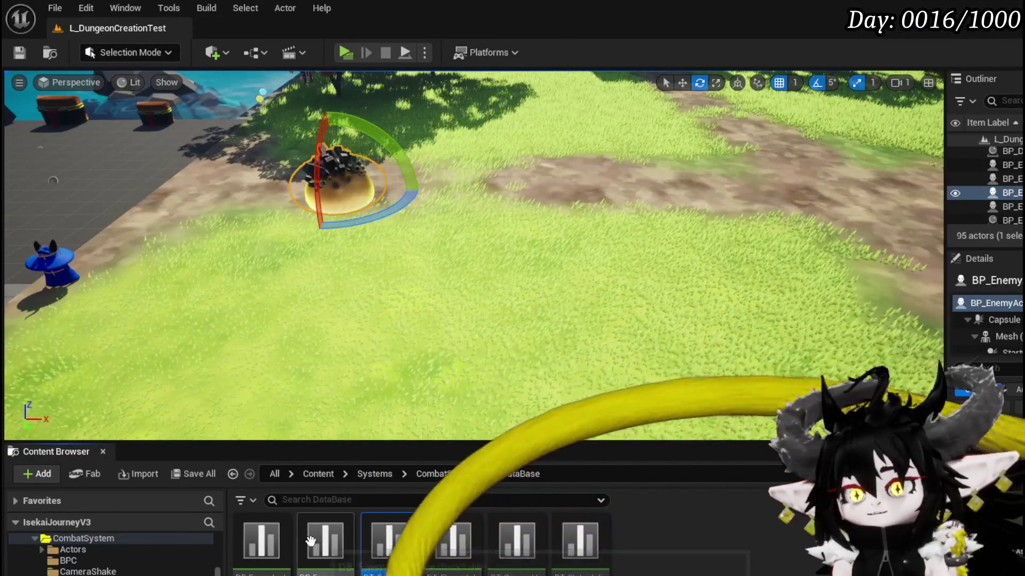
# Open Slime_Roll_Montage from DB_EnemyMontage's Slime_Dash row and rewind its preview to frame 0.
pyautogui.doubleClick(310, 541)
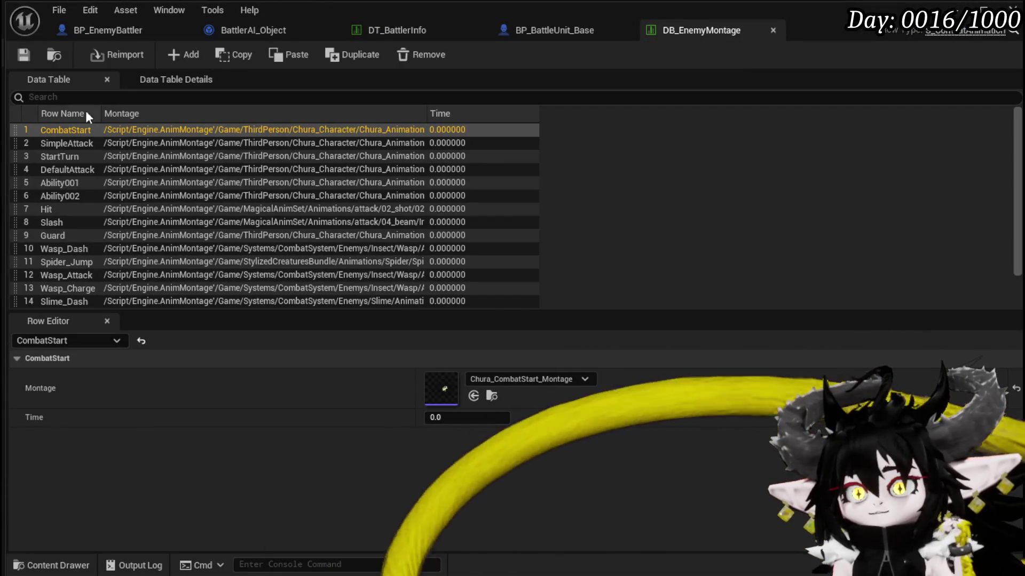
pyautogui.scroll(-2, 98, 165)
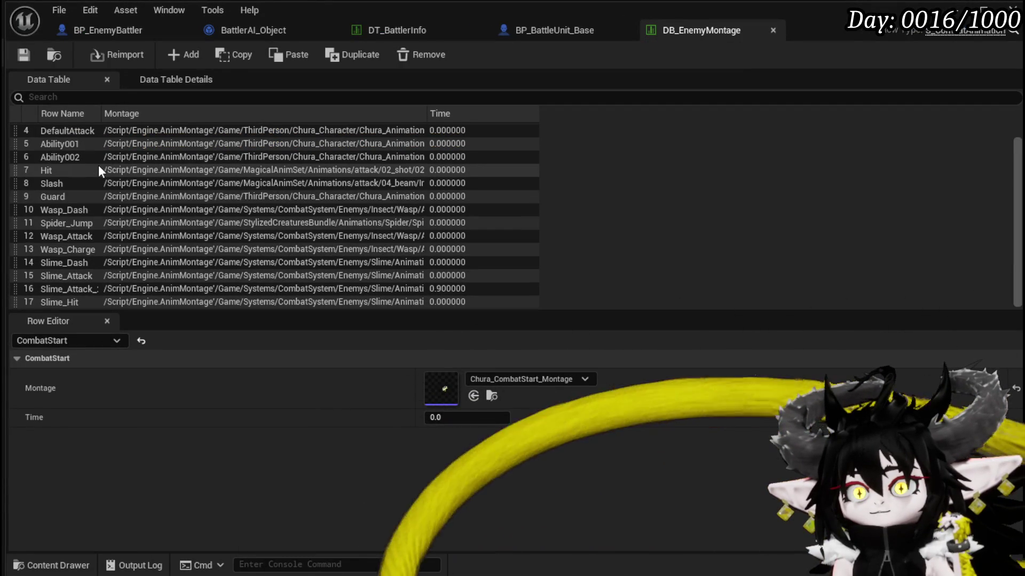
pyautogui.click(83, 261)
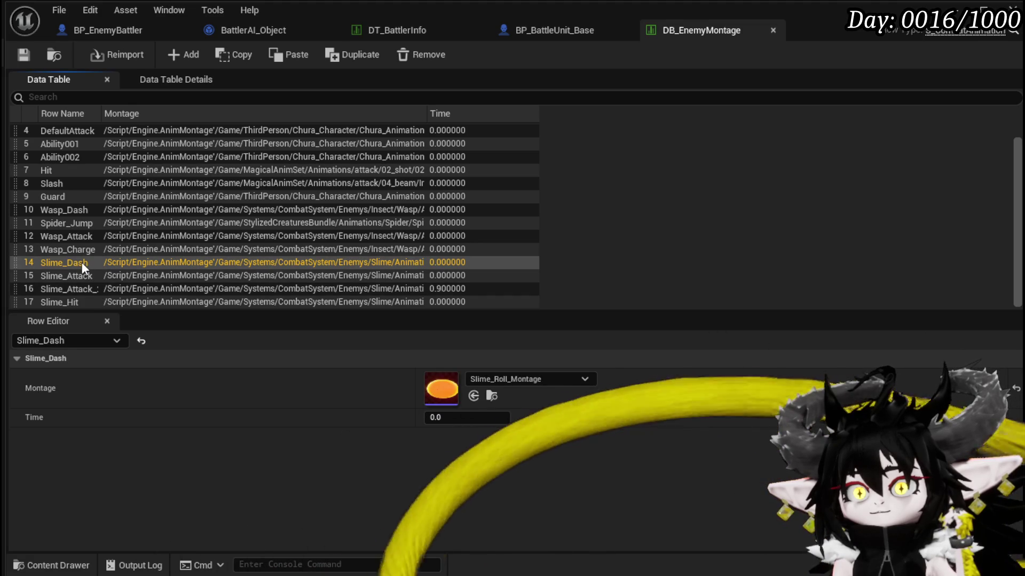
pyautogui.doubleClick(434, 388)
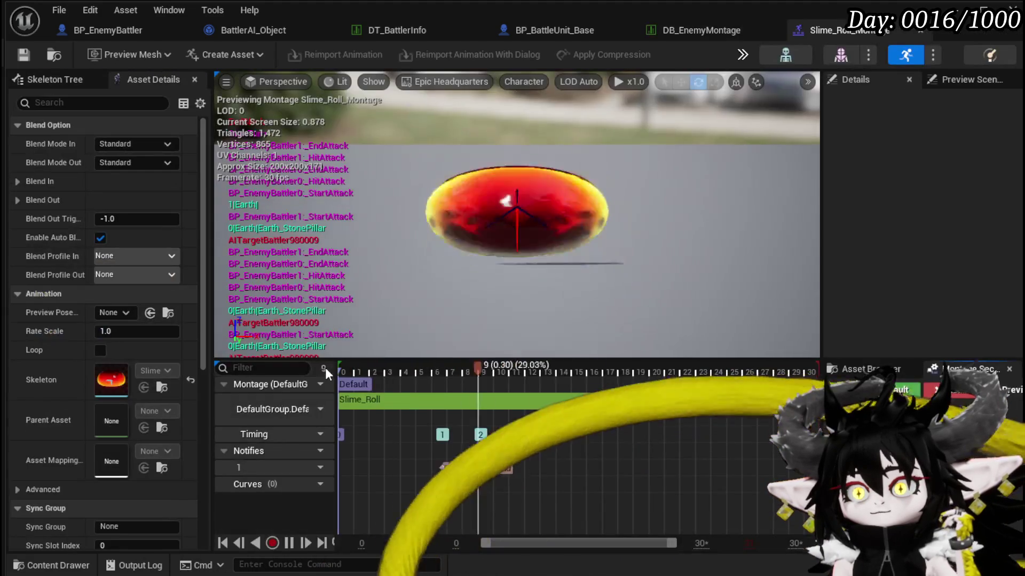
pyautogui.click(289, 543)
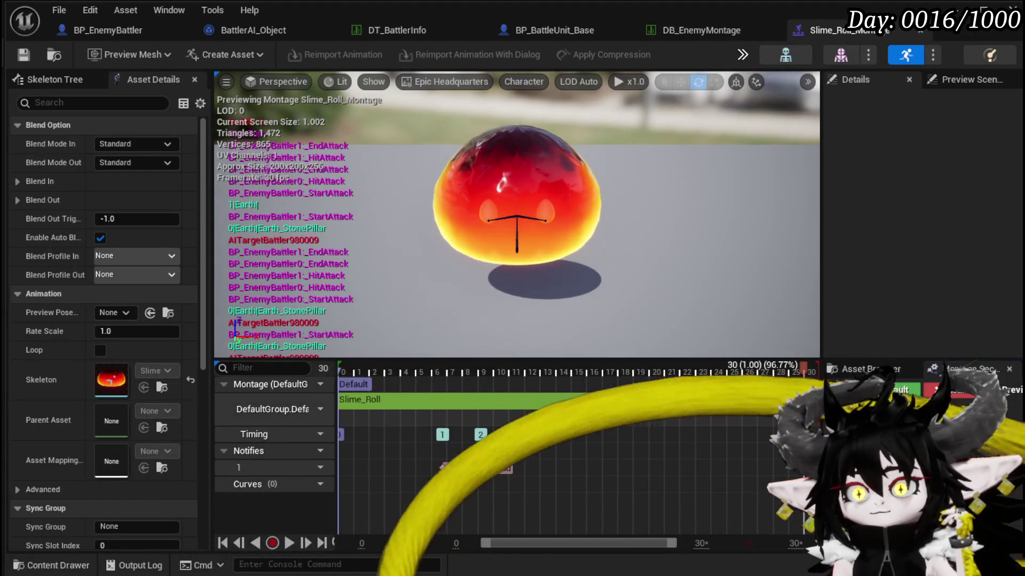
pyautogui.moveTo(533, 372)
pyautogui.mouseDown()
pyautogui.moveTo(336, 380)
pyautogui.moveTo(727, 385)
pyautogui.moveTo(619, 375)
pyautogui.mouseUp()
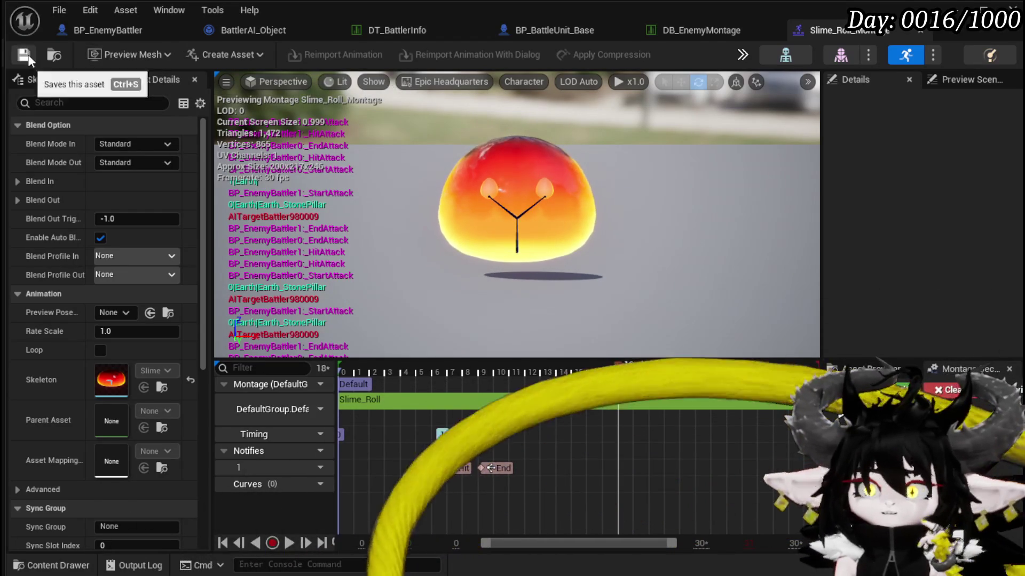
pyautogui.click(25, 54)
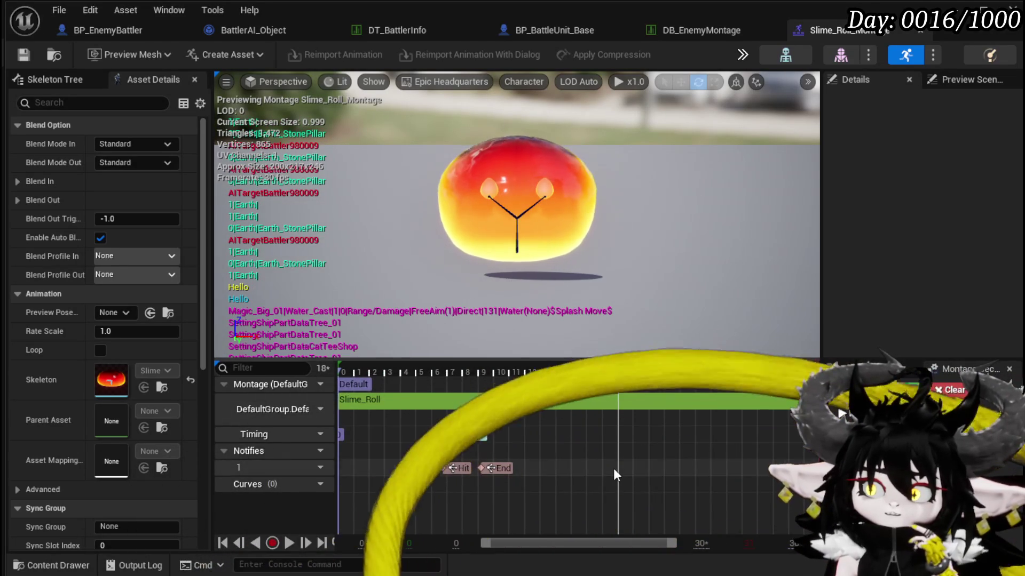
# Add a notify named Stop near frame 18, nudge it slightly later, and save the montage.
pyautogui.rightClick(613, 469)
pyautogui.moveTo(641, 500)
pyautogui.click(783, 563)
pyautogui.click(920, 180)
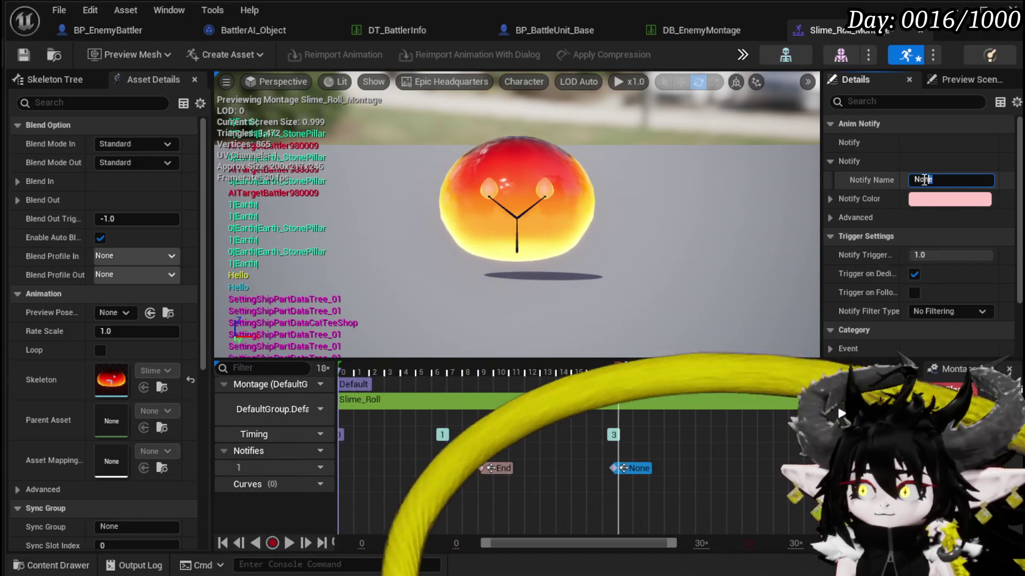
pyautogui.write('Stop')
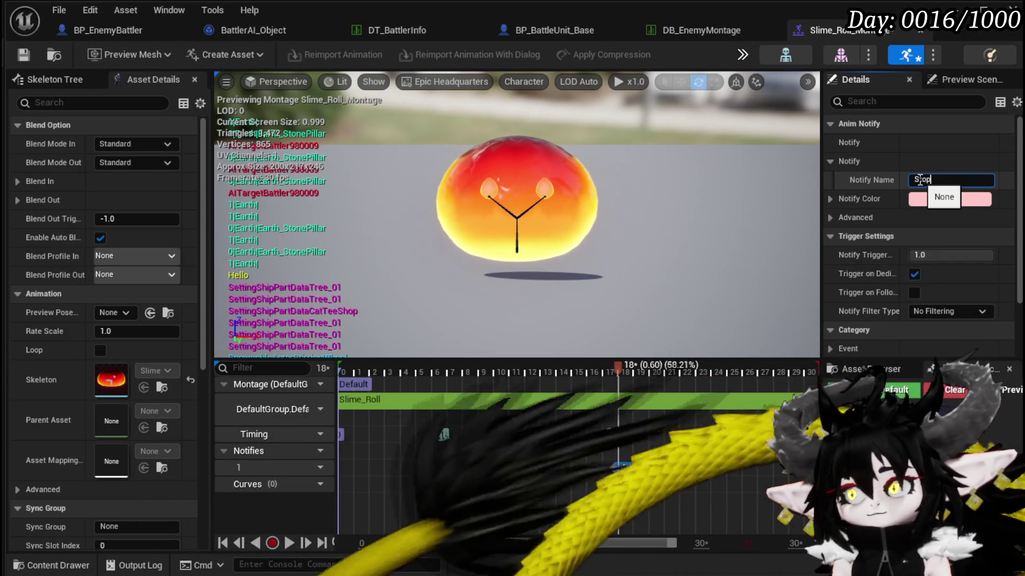
pyautogui.press('Return')
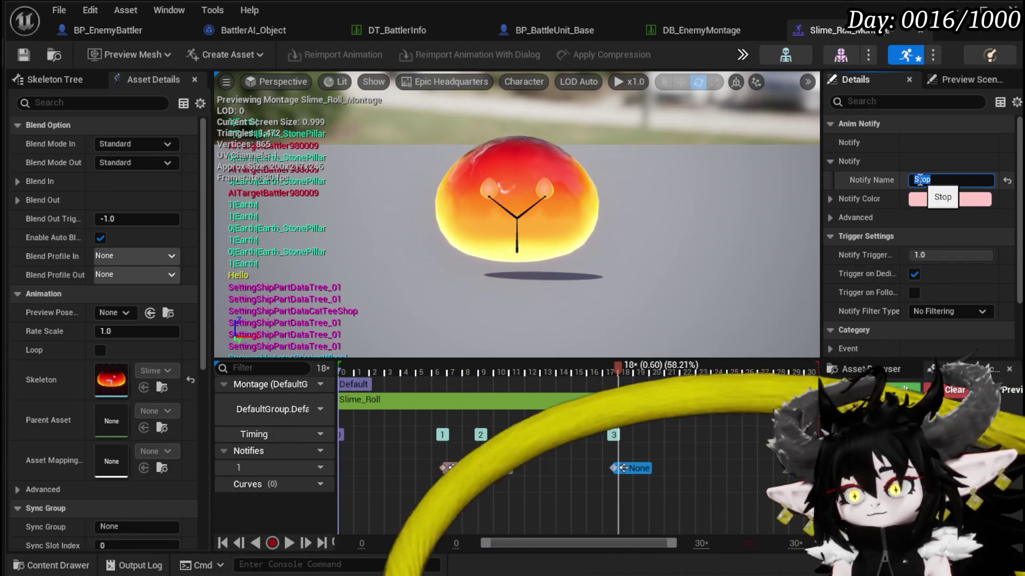
pyautogui.moveTo(638, 469)
pyautogui.mouseDown()
pyautogui.moveTo(656, 473)
pyautogui.moveTo(641, 471)
pyautogui.mouseUp()
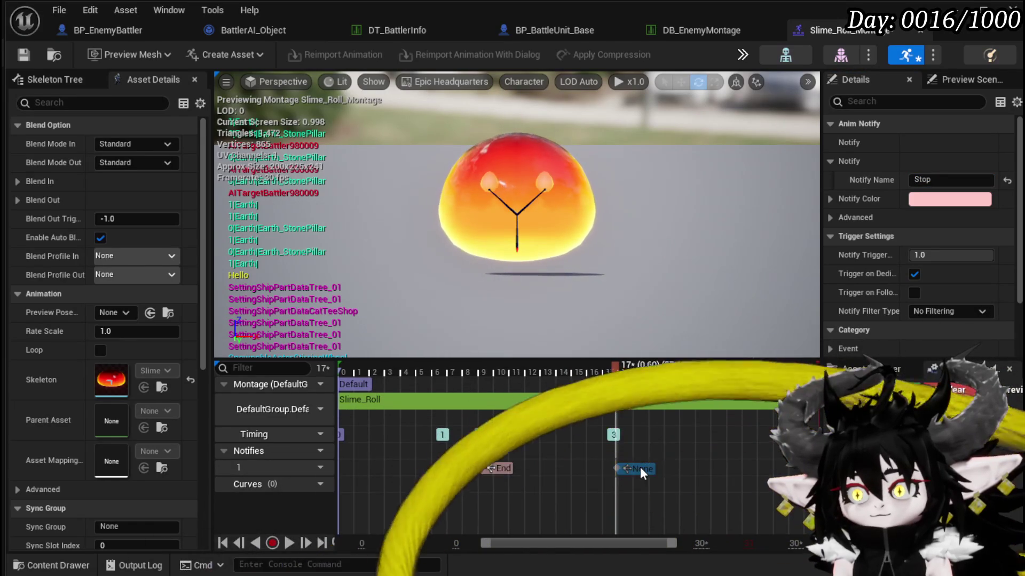
pyautogui.hotkey('ctrl', 's')
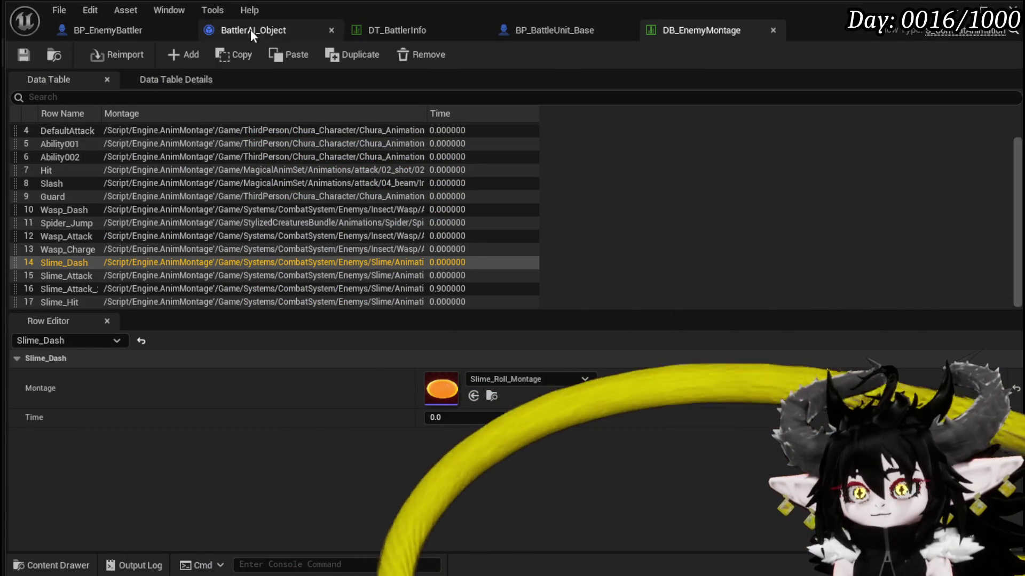
# Close the BP_BattleUnit_Base Blueprint and switch back to the BP_EnemyBattler Blueprint.
pyautogui.click(408, 29)
pyautogui.click(584, 32)
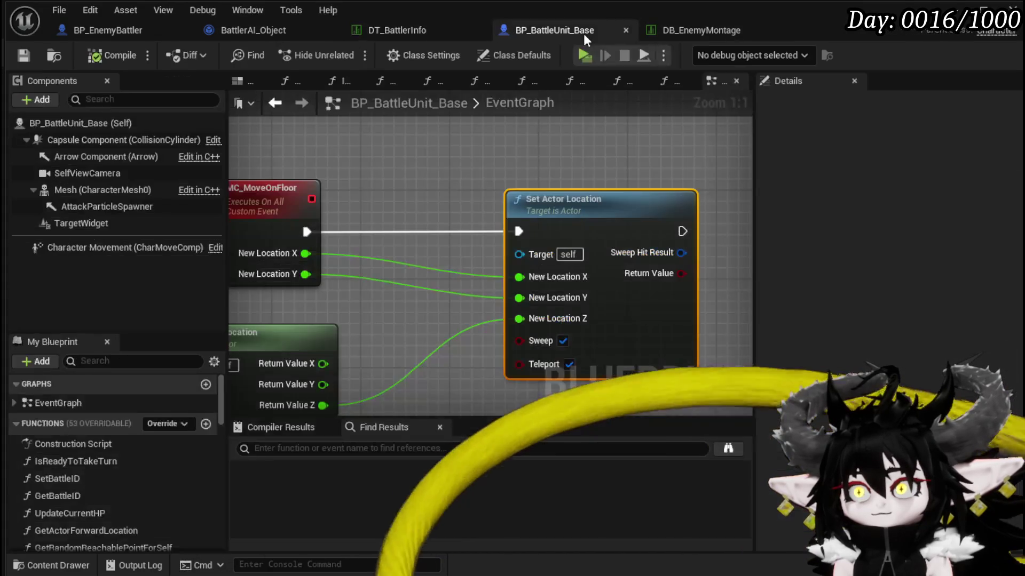
pyautogui.scroll(-2, 457, 159)
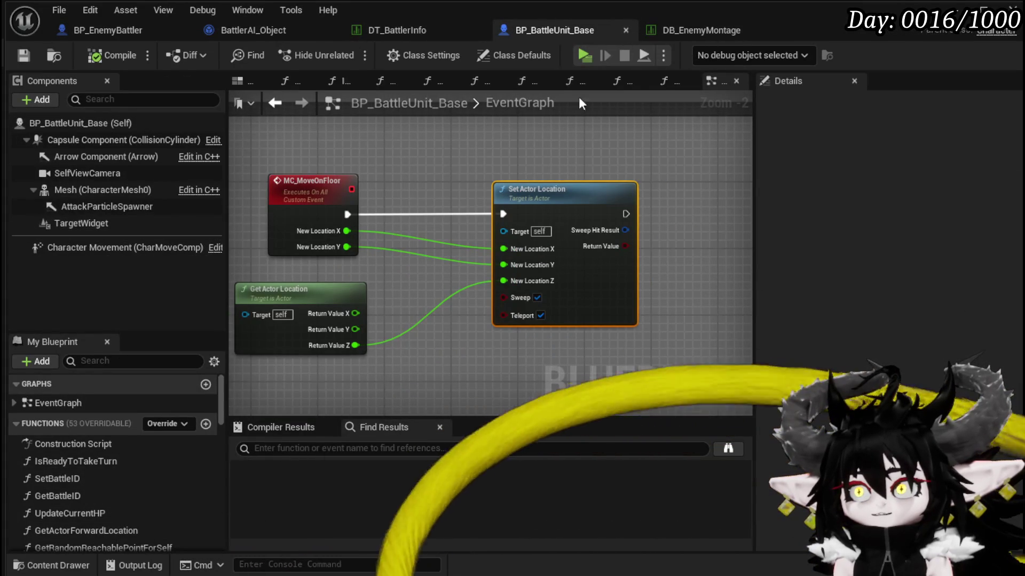
pyautogui.hotkey('ctrl', 'w')
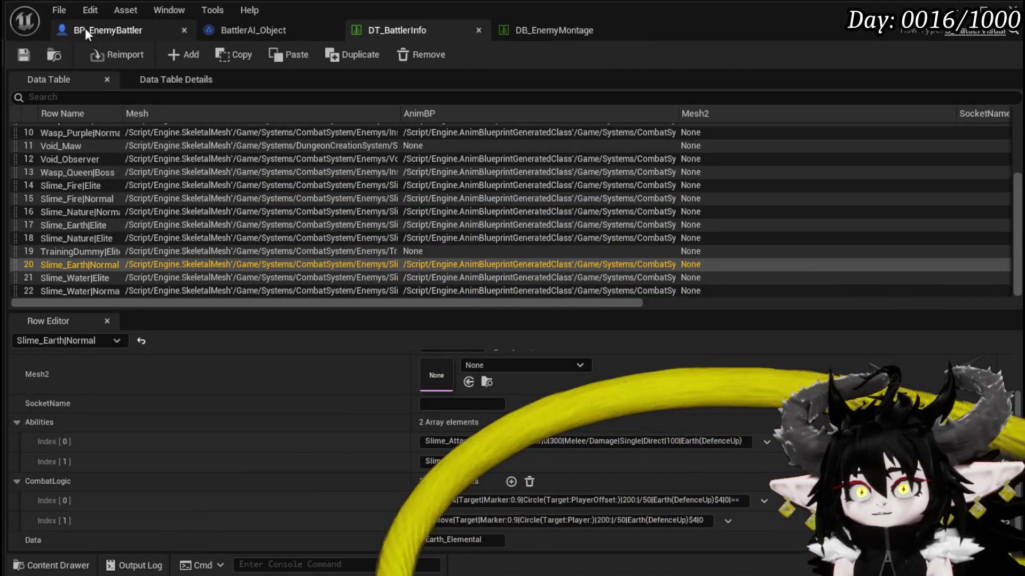
pyautogui.click(119, 31)
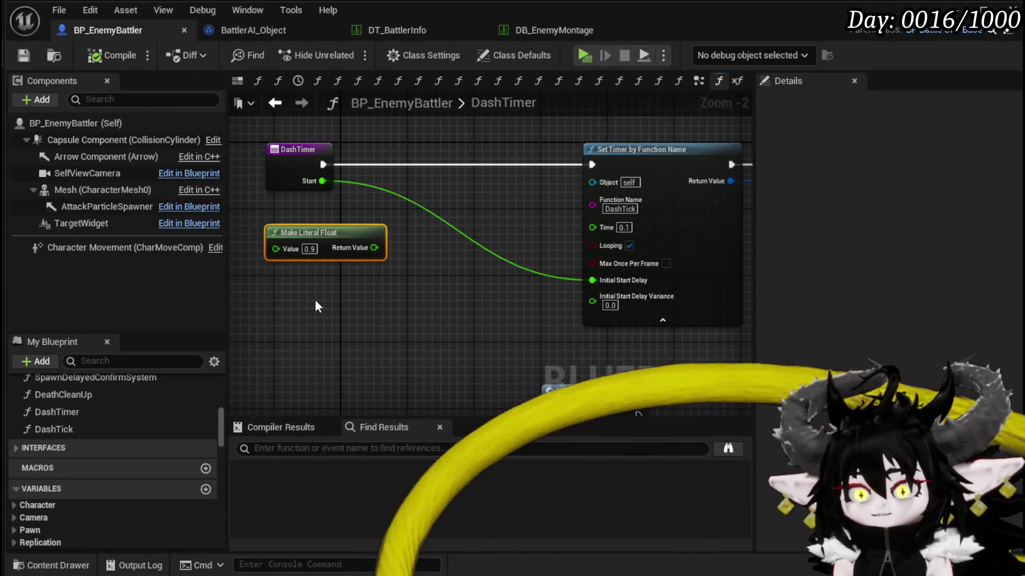
# Add a Make Literal Float node and wrap the 0.9 float in a Marker Hit comment.
pyautogui.rightClick(302, 270)
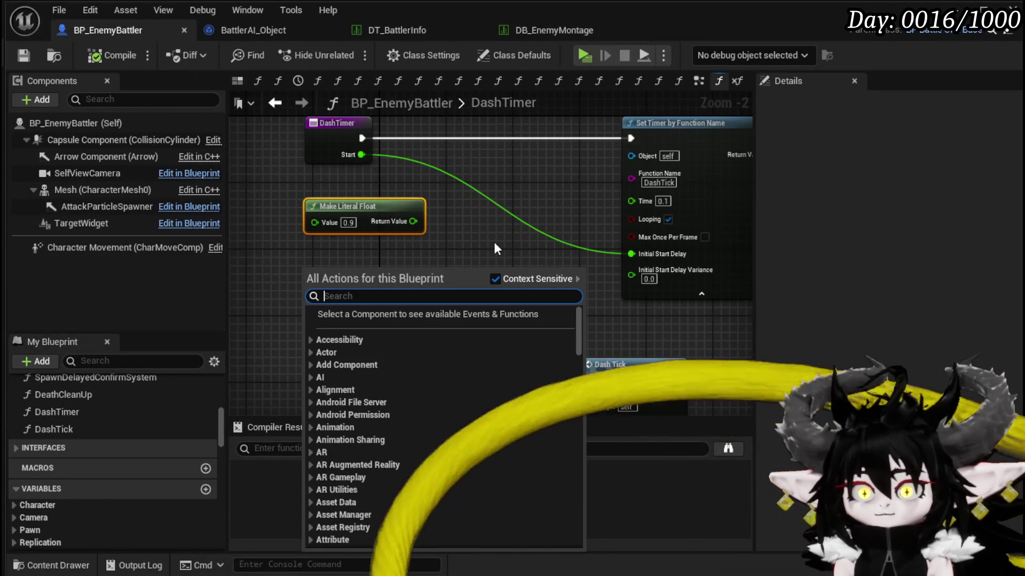
pyautogui.write('Make float')
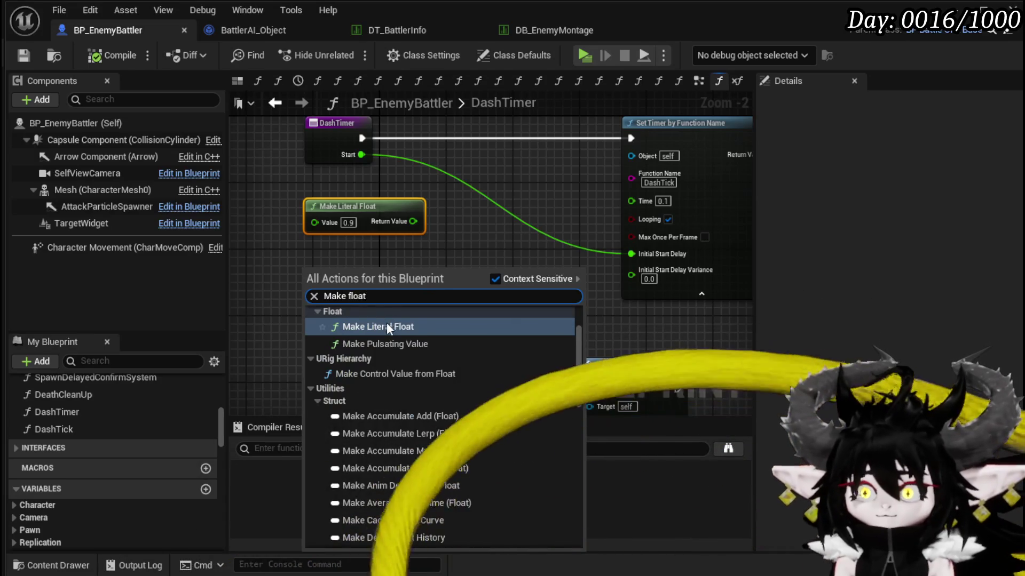
pyautogui.click(384, 327)
pyautogui.press('c')
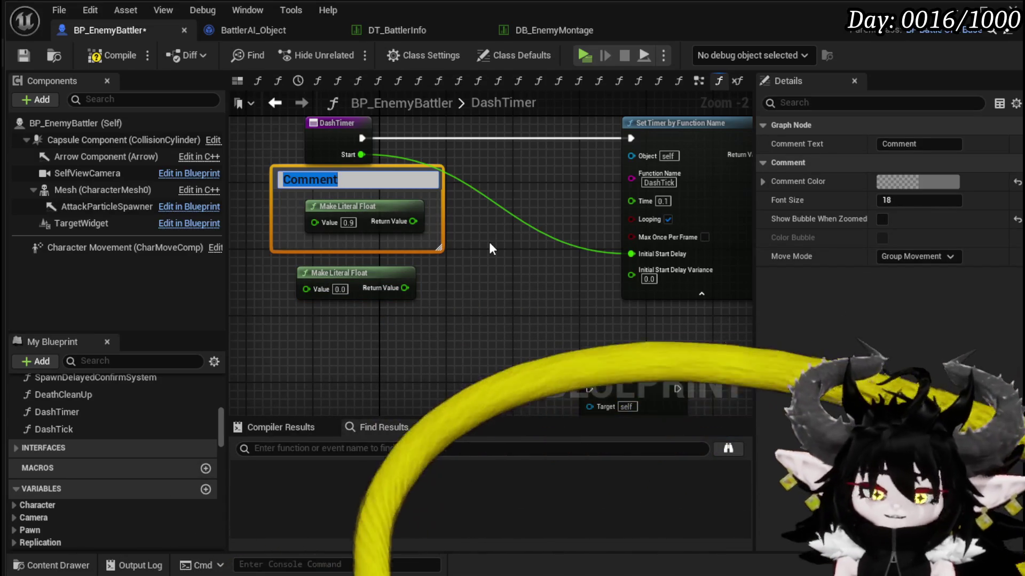
pyautogui.write('Marker Hit')
pyautogui.press('Return')
# Wrap the second float literal in an AnimationDuration comment and compile the blueprint.
pyautogui.click(394, 275)
pyautogui.write('c')
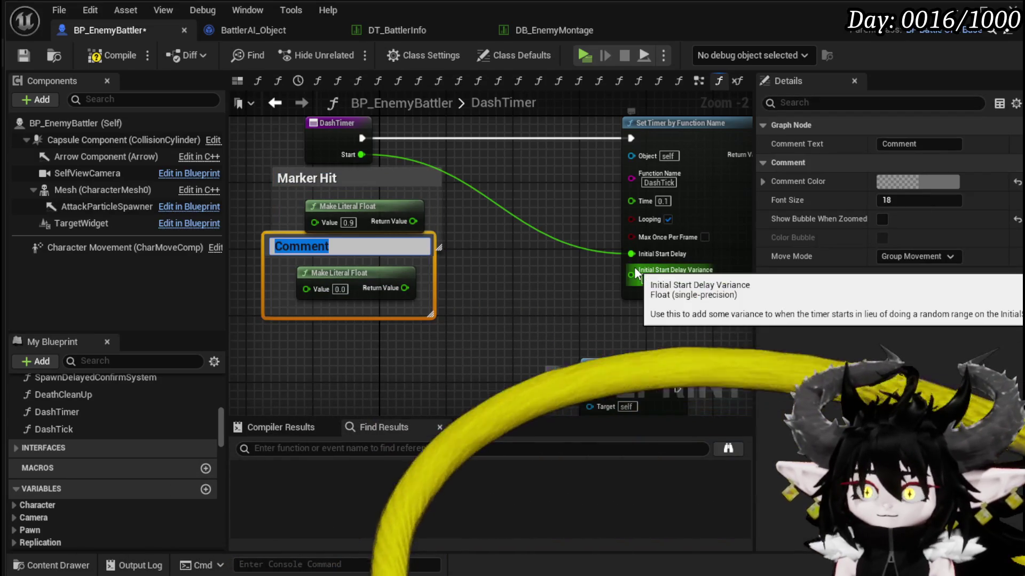
pyautogui.write('Animation')
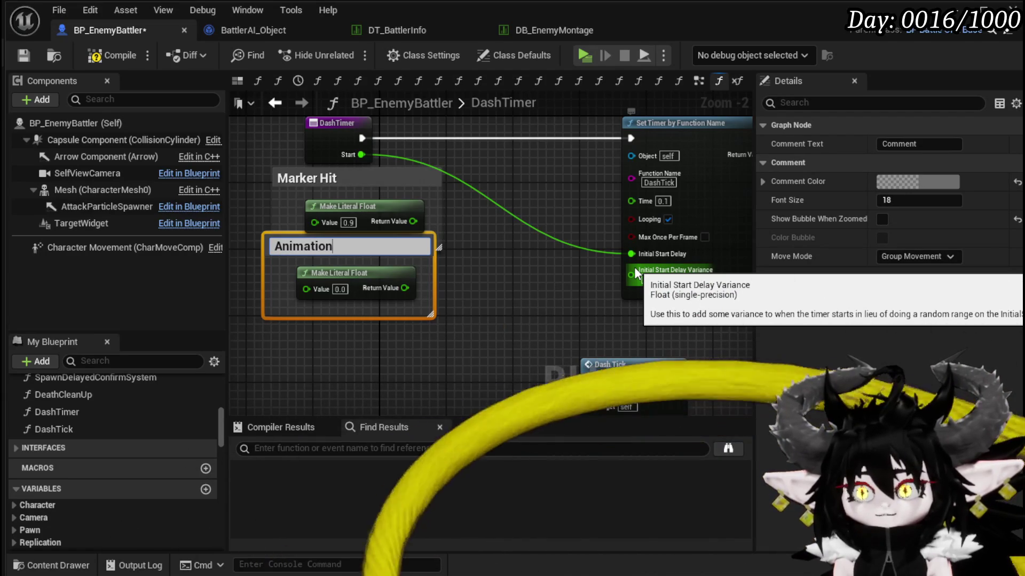
pyautogui.write('Duration')
pyautogui.press('Return')
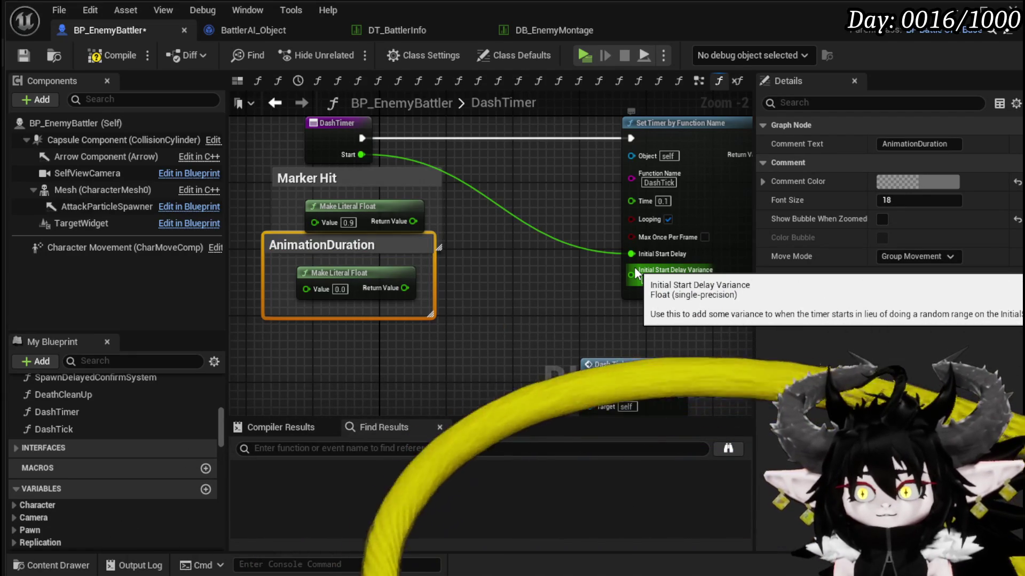
pyautogui.moveTo(250, 358)
pyautogui.mouseDown()
pyautogui.moveTo(347, 281)
pyautogui.moveTo(360, 250)
pyautogui.moveTo(344, 278)
pyautogui.moveTo(357, 319)
pyautogui.mouseUp()
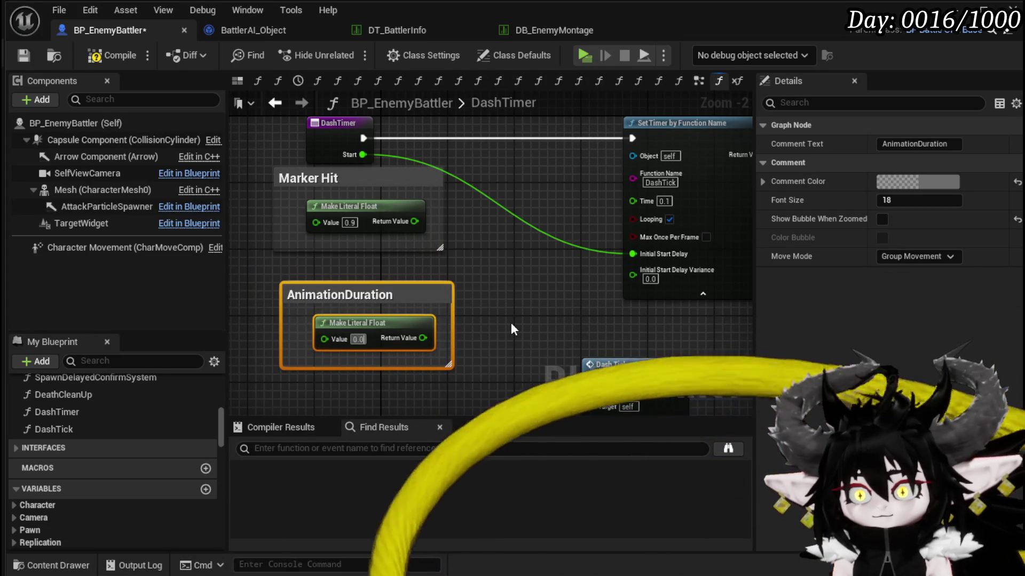
pyautogui.click(510, 323)
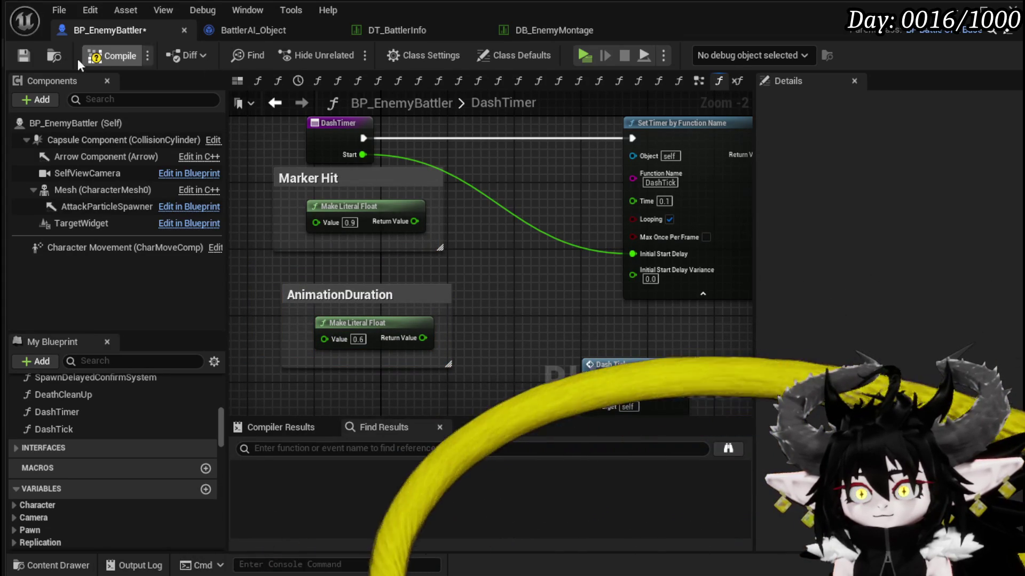
pyautogui.click(92, 62)
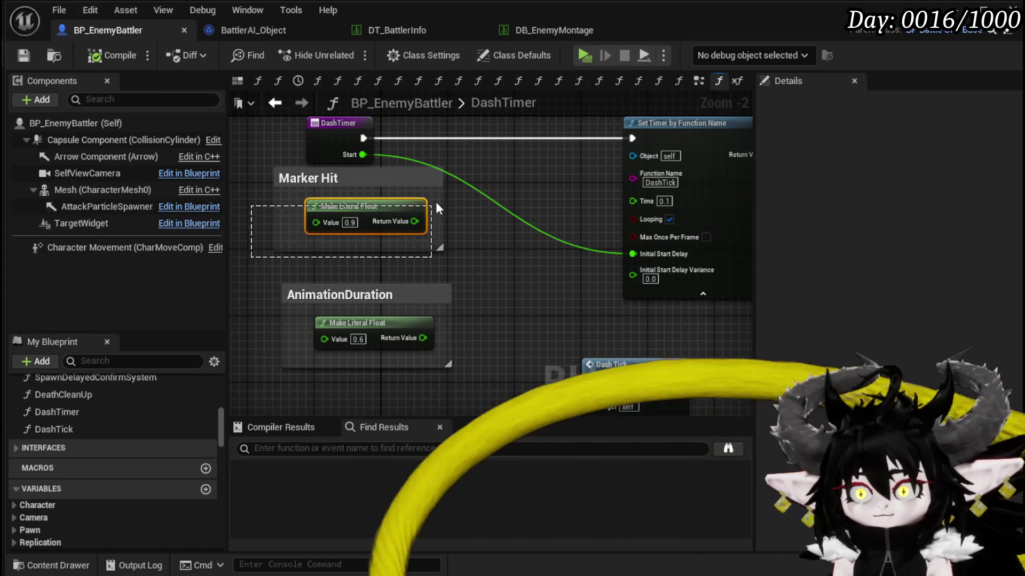
# Move the Marker Hit group slightly lower and drag a wire from its value.
pyautogui.moveTo(431, 205); pyautogui.dragTo(453, 175)
pyautogui.moveTo(371, 179); pyautogui.dragTo(373, 223)
pyautogui.moveTo(501, 237)
pyautogui.mouseDown()
pyautogui.moveTo(512, 240)
pyautogui.moveTo(447, 243)
pyautogui.moveTo(478, 251)
pyautogui.mouseUp()
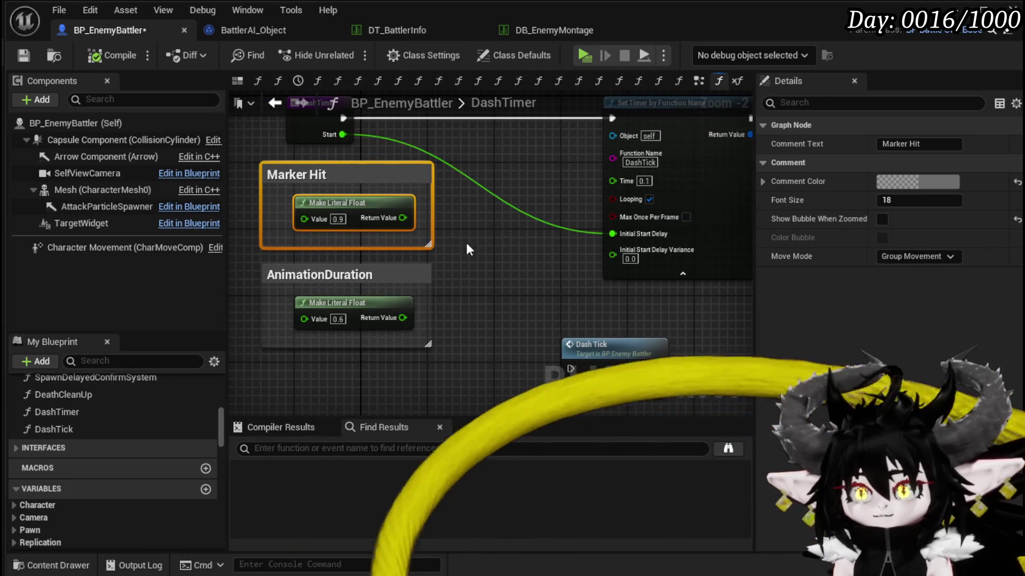
pyautogui.moveTo(403, 218); pyautogui.dragTo(462, 248)
# Add a float Subtract node with AnimationDuration as B, wire it into Initial Start Delay, and save.
pyautogui.write('-')
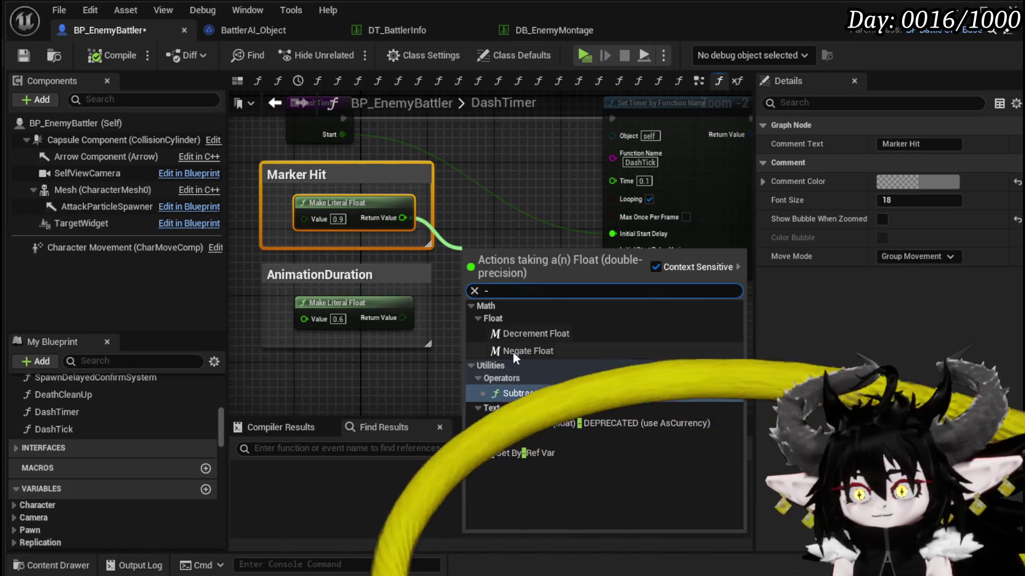
pyautogui.press('Return')
pyautogui.moveTo(403, 318); pyautogui.dragTo(470, 274)
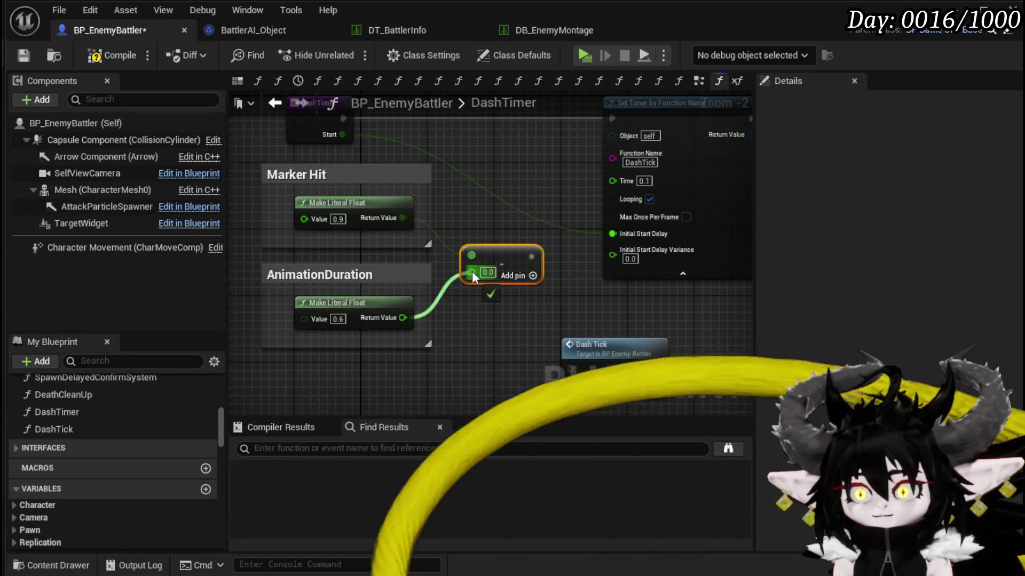
pyautogui.moveTo(526, 255); pyautogui.dragTo(614, 236)
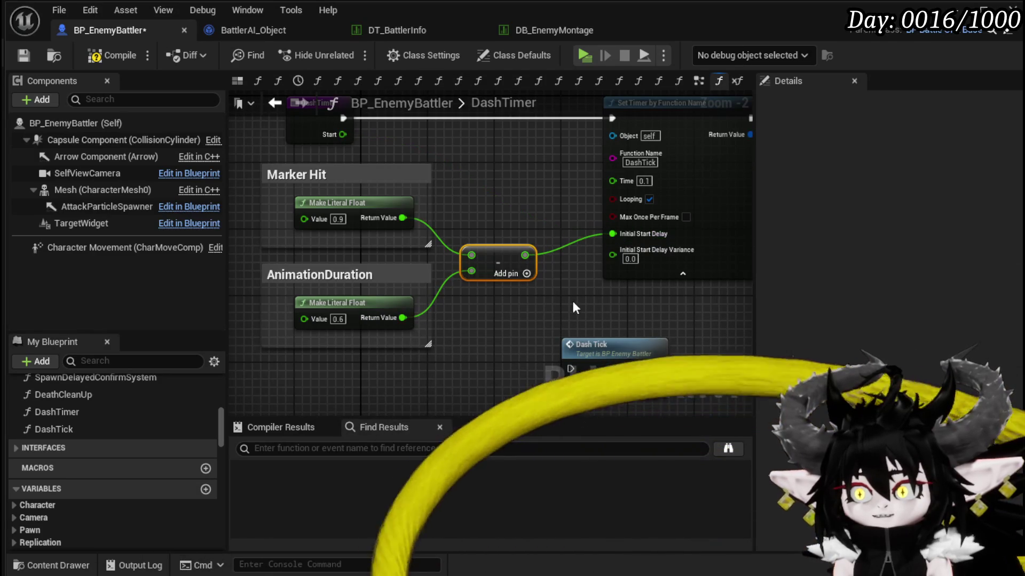
pyautogui.moveTo(515, 253); pyautogui.dragTo(517, 230)
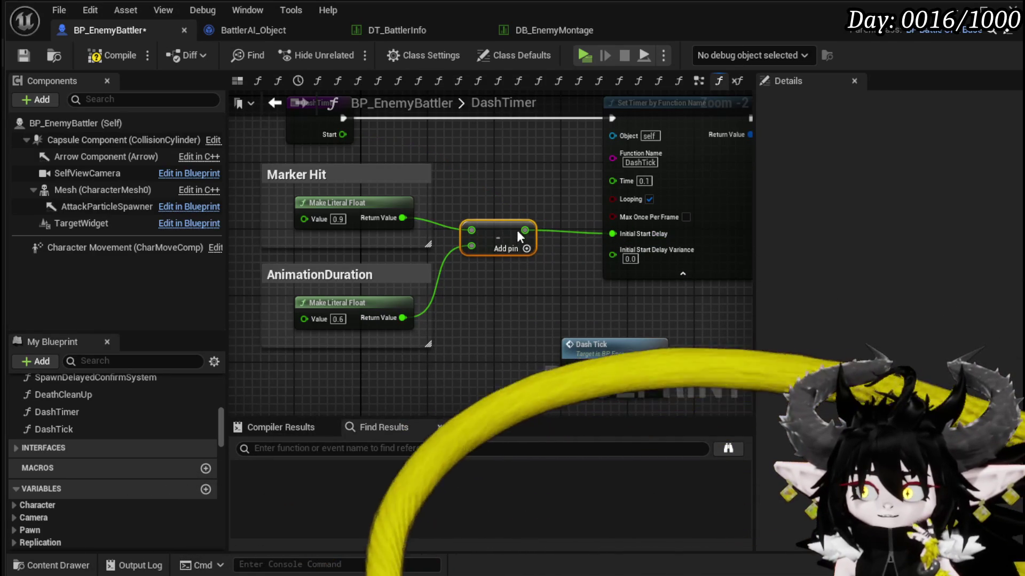
pyautogui.click(552, 288)
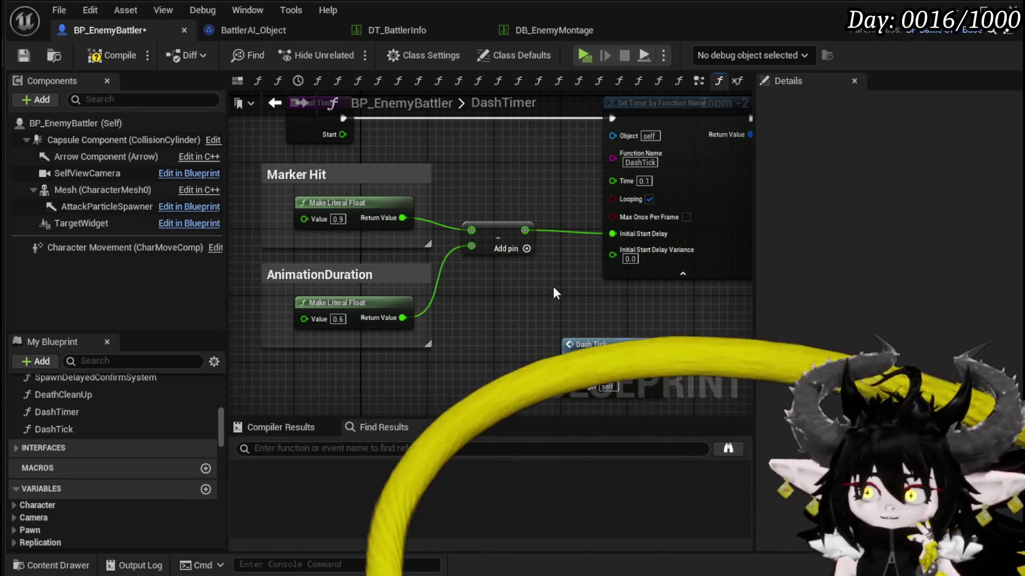
pyautogui.click(23, 55)
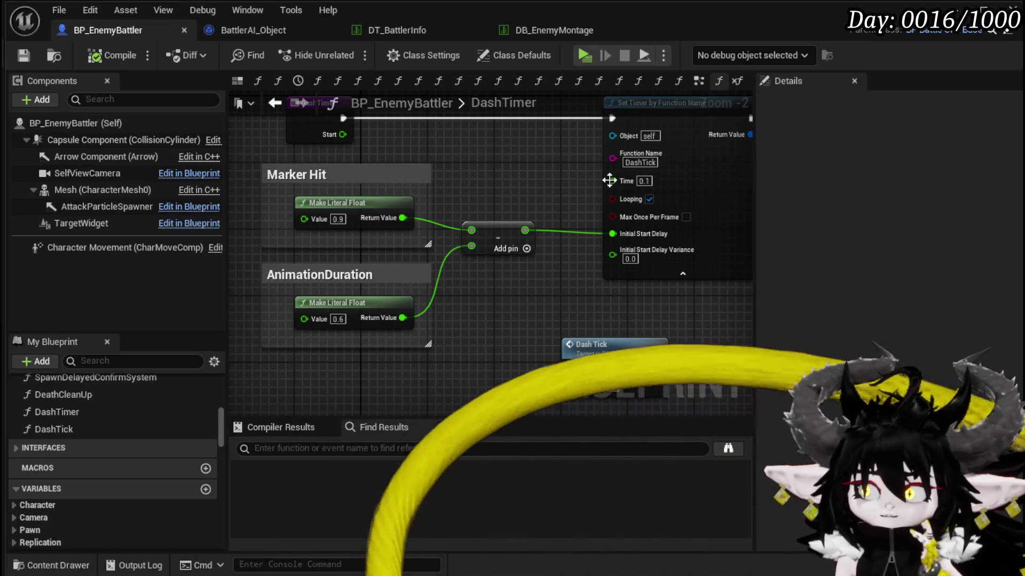
pyautogui.moveTo(563, 171); pyautogui.dragTo(441, 192)
# Create a comment box beside the timer titled TravelTime.
pyautogui.write('c')
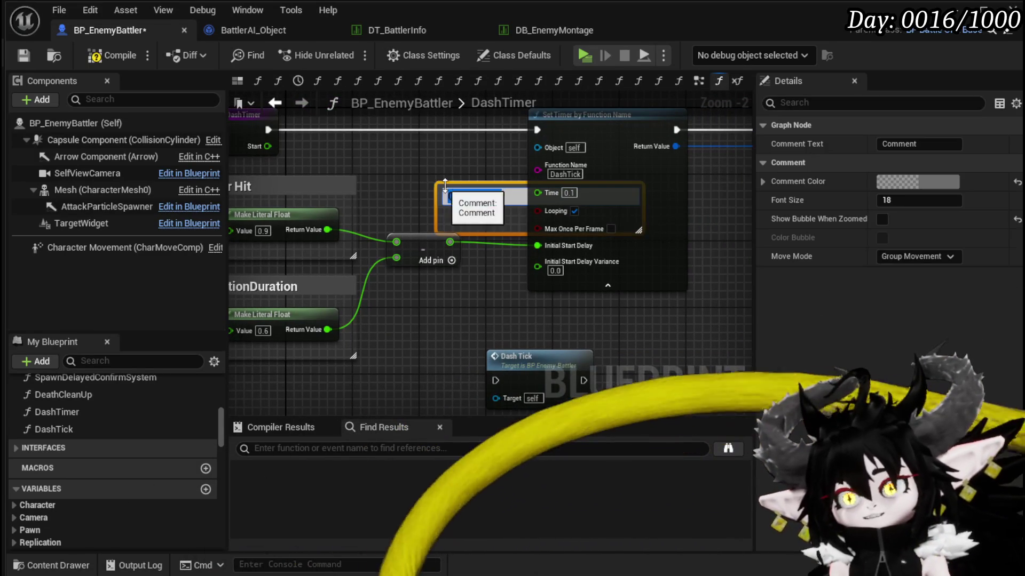
pyautogui.write('TravelTie')
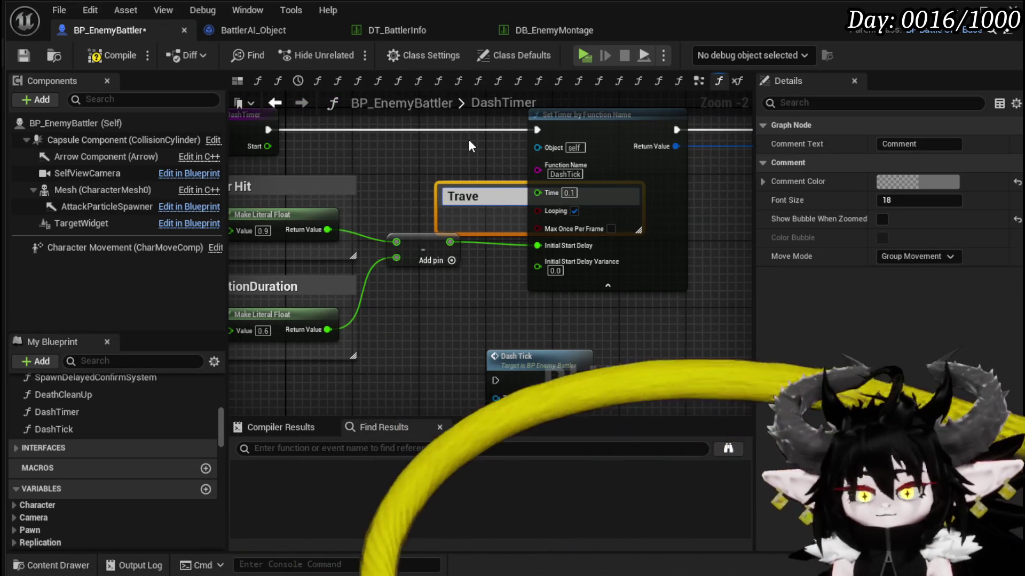
pyautogui.press('BackSpace')
pyautogui.write('me')
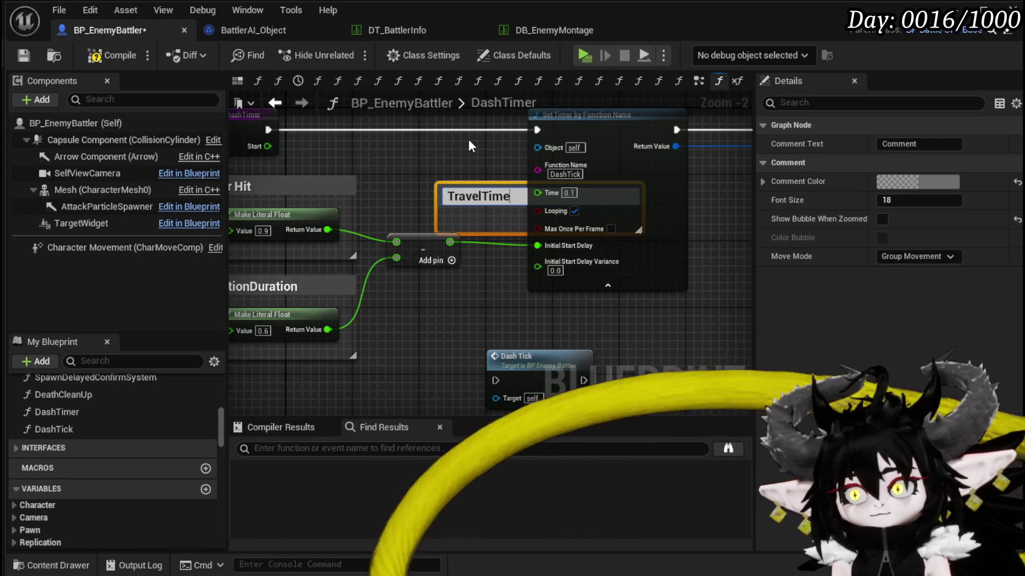
pyautogui.press('Return')
# Move and resize the TravelTime comment box to fit, then compile and save.
pyautogui.moveTo(490, 192); pyautogui.dragTo(433, 177)
pyautogui.moveTo(688, 214)
pyautogui.mouseDown()
pyautogui.moveTo(488, 218)
pyautogui.moveTo(548, 217)
pyautogui.moveTo(532, 211)
pyautogui.mouseUp()
pyautogui.moveTo(404, 206)
pyautogui.mouseDown()
pyautogui.moveTo(300, 205)
pyautogui.moveTo(393, 177)
pyautogui.mouseUp()
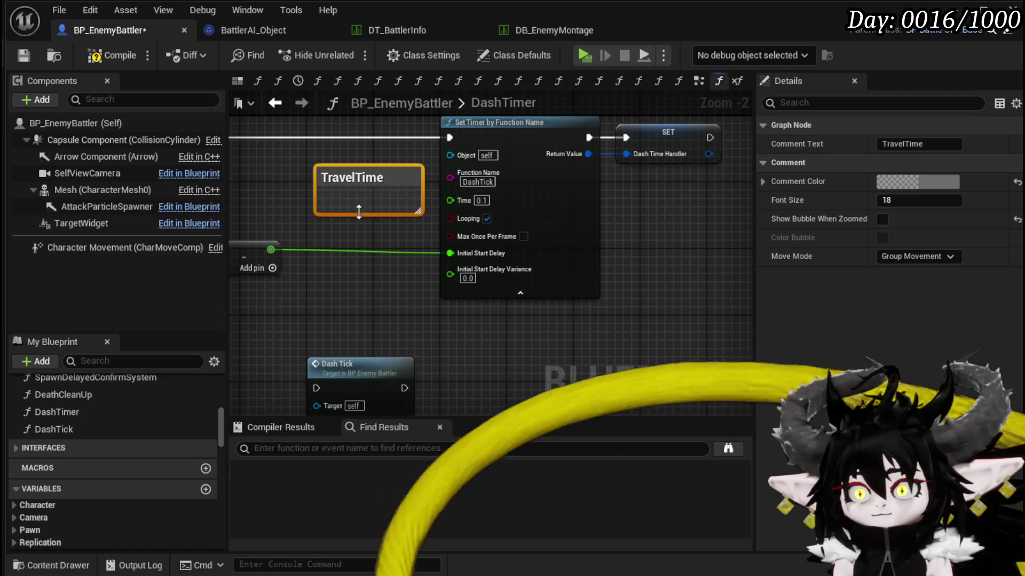
pyautogui.moveTo(359, 211); pyautogui.dragTo(363, 237)
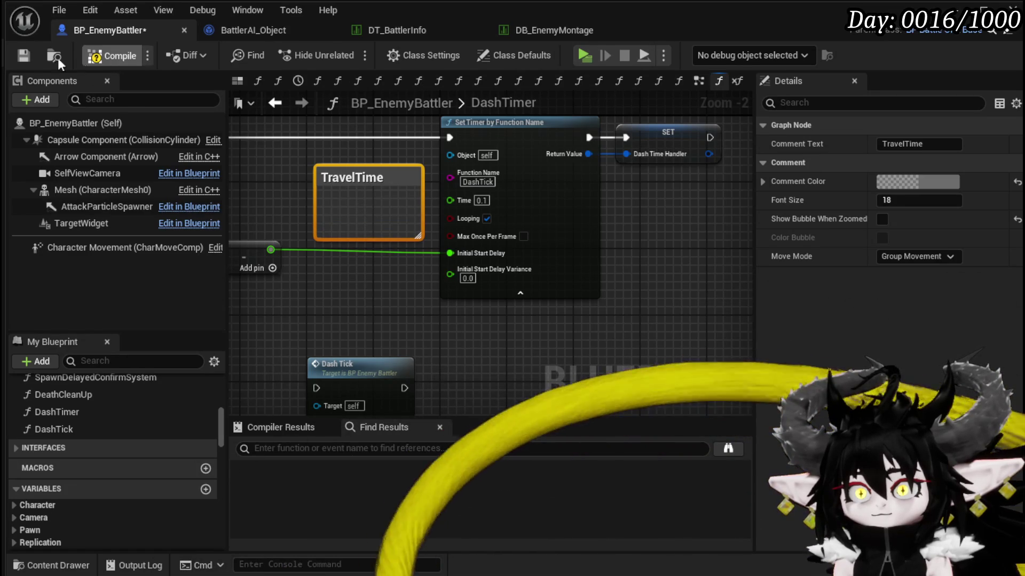
pyautogui.click(23, 55)
pyautogui.moveTo(318, 213); pyautogui.dragTo(274, 213)
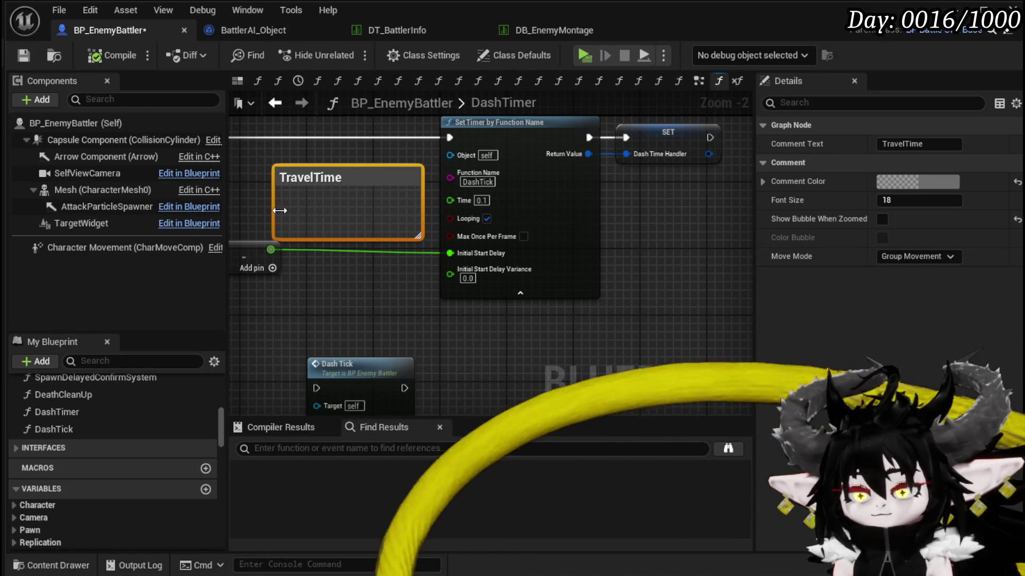
pyautogui.moveTo(425, 206); pyautogui.dragTo(436, 205)
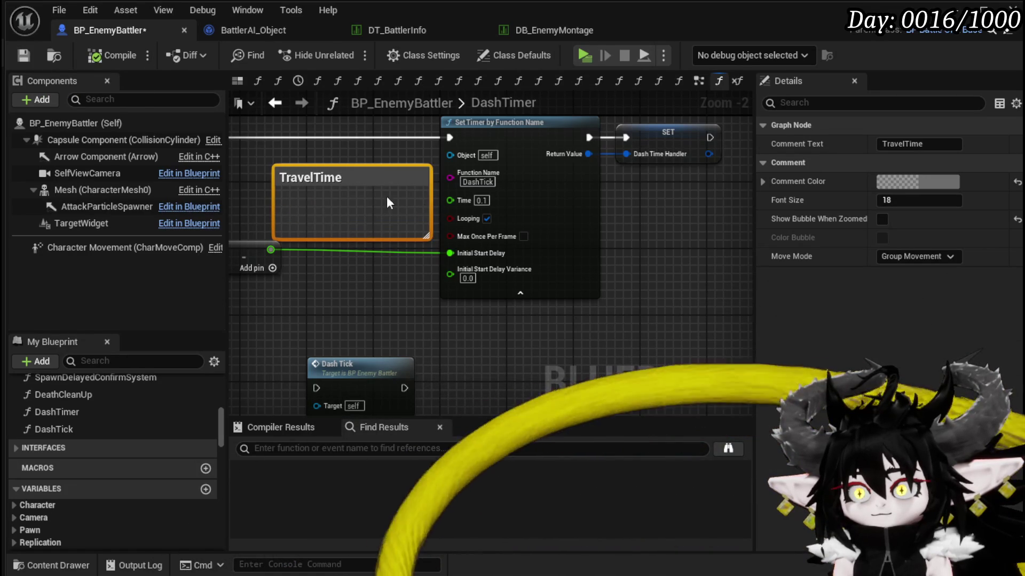
pyautogui.click(22, 56)
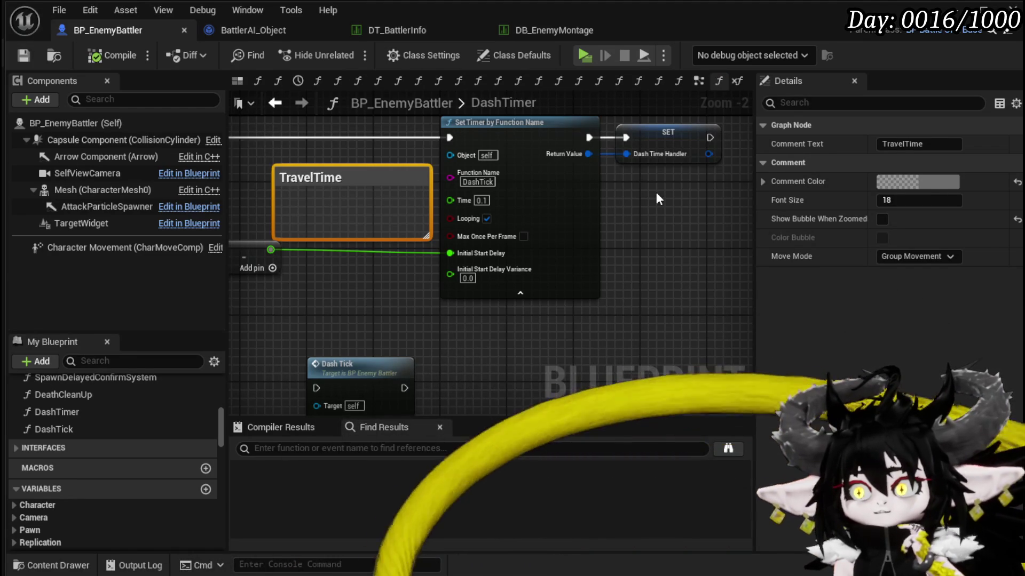
# Move the float literals and Subtract node down and left together, then save.
pyautogui.moveTo(655, 192); pyautogui.dragTo(893, 154)
pyautogui.moveTo(260, 356)
pyautogui.mouseDown()
pyautogui.moveTo(457, 168)
pyautogui.moveTo(470, 189)
pyautogui.mouseUp()
pyautogui.moveTo(463, 233); pyautogui.dragTo(429, 237)
pyautogui.click(565, 284)
pyautogui.moveTo(565, 284)
pyautogui.mouseDown()
pyautogui.moveTo(446, 183)
pyautogui.moveTo(364, 286)
pyautogui.mouseUp()
pyautogui.click(23, 55)
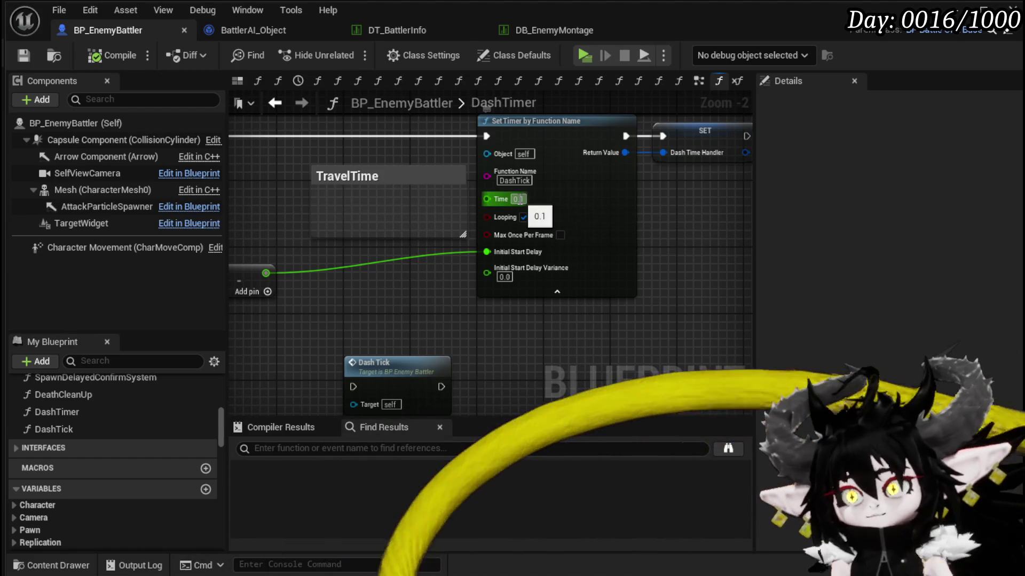
# Set the Set Timer by Function Name Time interval to 0.01 and compile.
pyautogui.click(519, 199)
pyautogui.write('0.01')
pyautogui.press('Return')
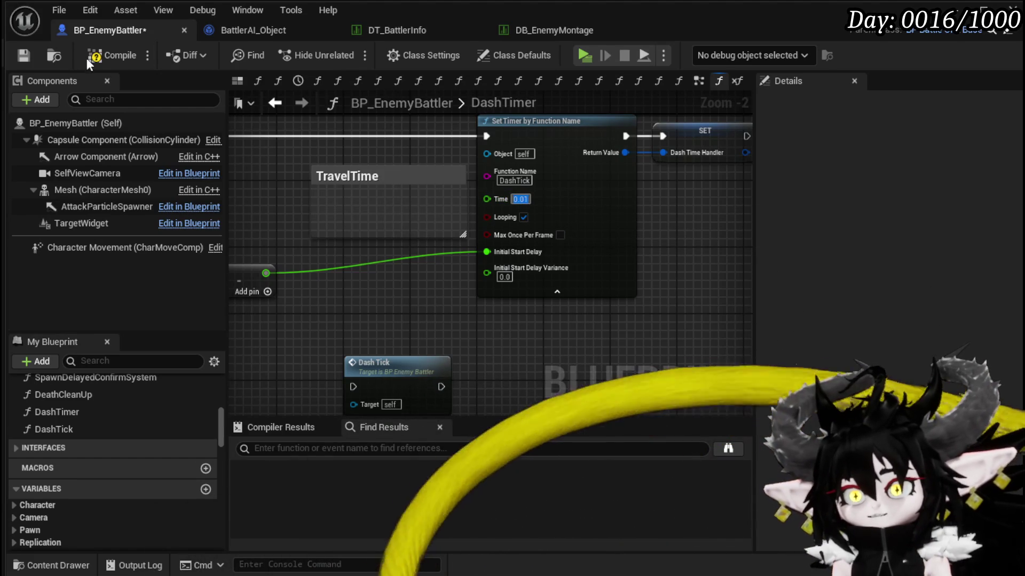
pyautogui.click(102, 56)
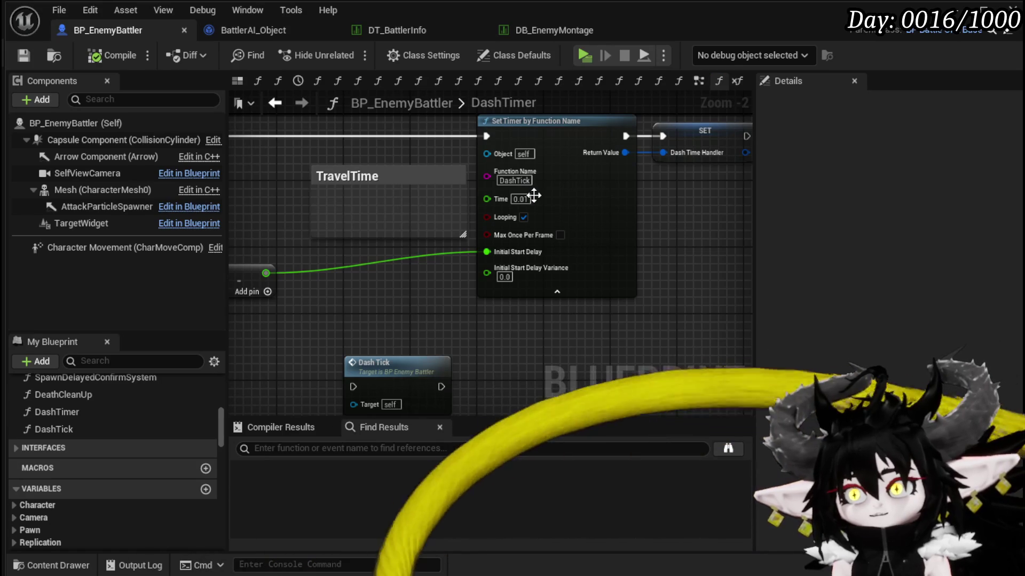
pyautogui.doubleClick(62, 429)
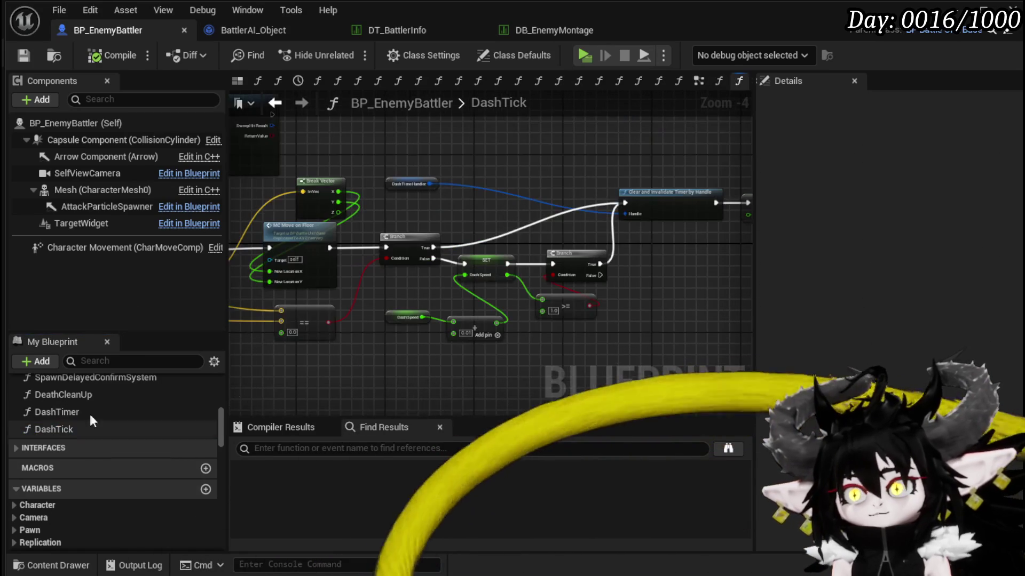
# Pan the DashTick graph to show the branch and timer-clearing nodes.
pyautogui.moveTo(421, 312)
pyautogui.mouseDown()
pyautogui.moveTo(359, 308)
pyautogui.moveTo(561, 241)
pyautogui.moveTo(594, 263)
pyautogui.moveTo(377, 328)
pyautogui.moveTo(413, 334)
pyautogui.moveTo(460, 322)
pyautogui.mouseUp()
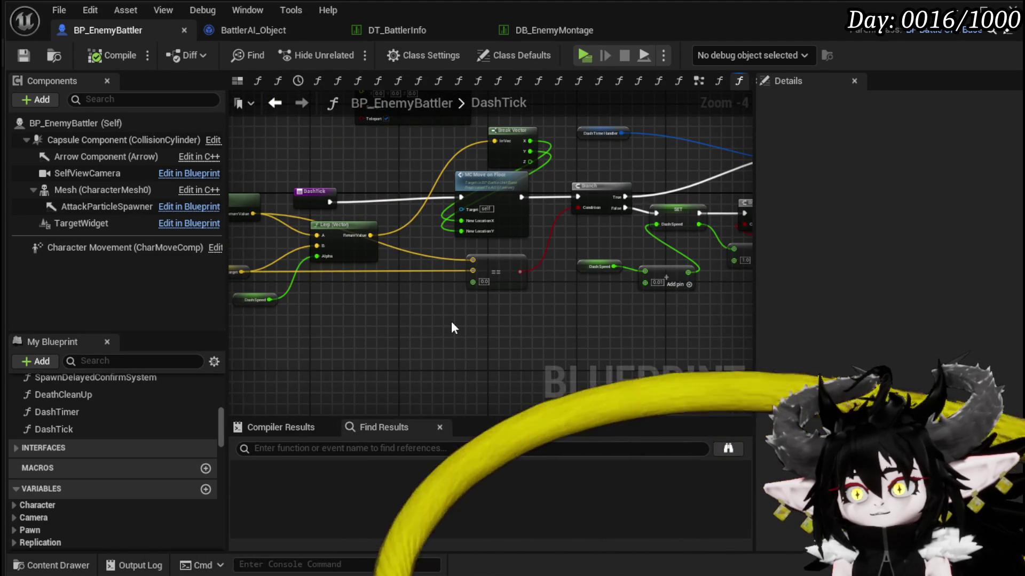